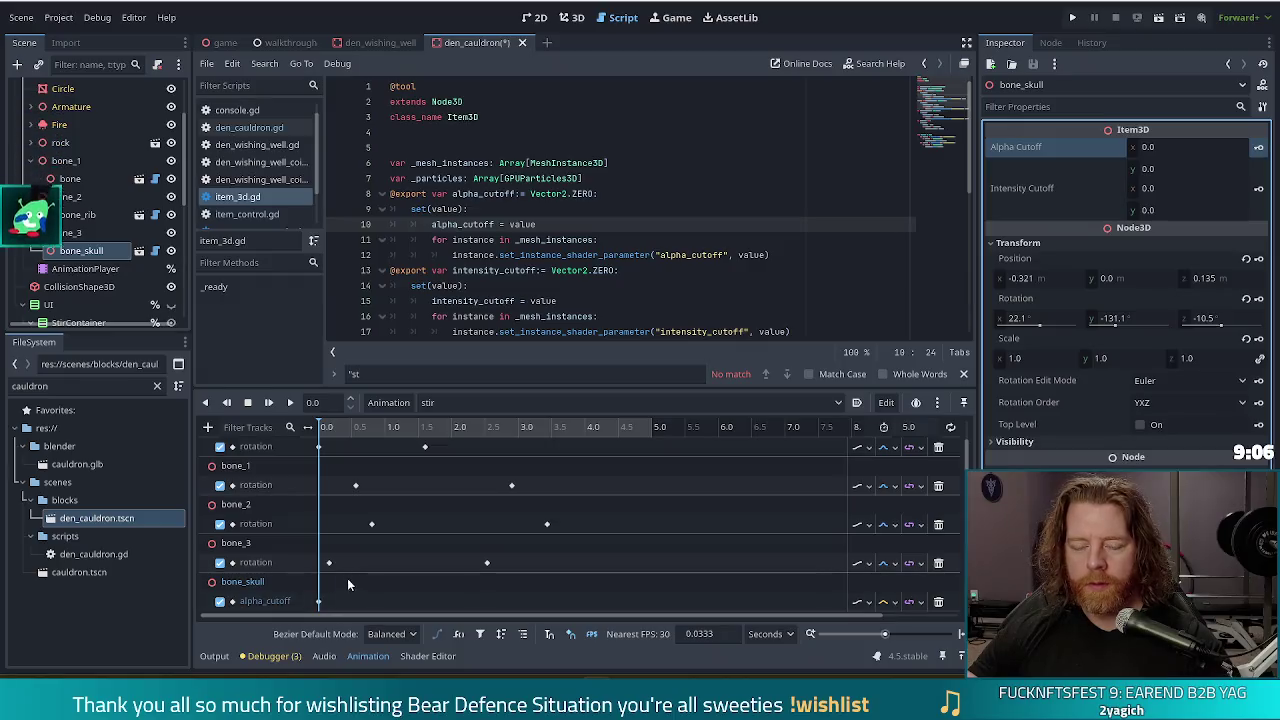
Insert two keys on bone_skull's alpha_cutoff track, set the second key's y to 1, and save.
right_click(320, 603)
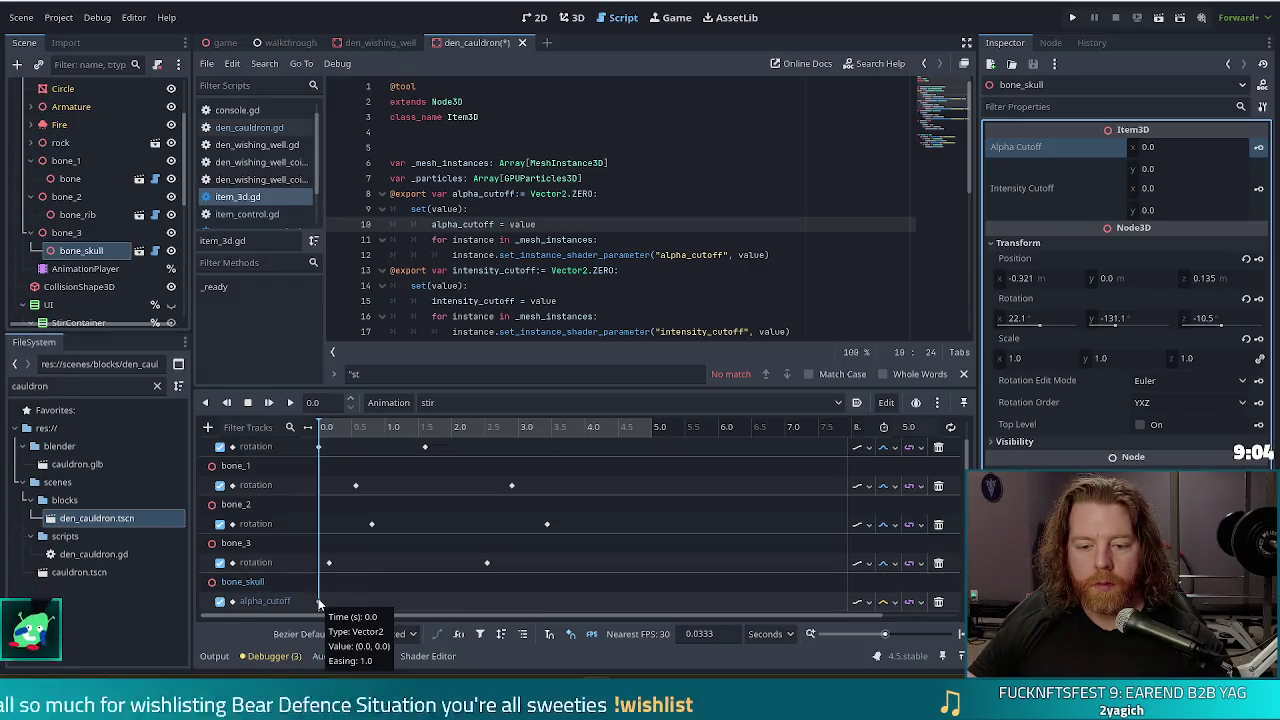
click(350, 533)
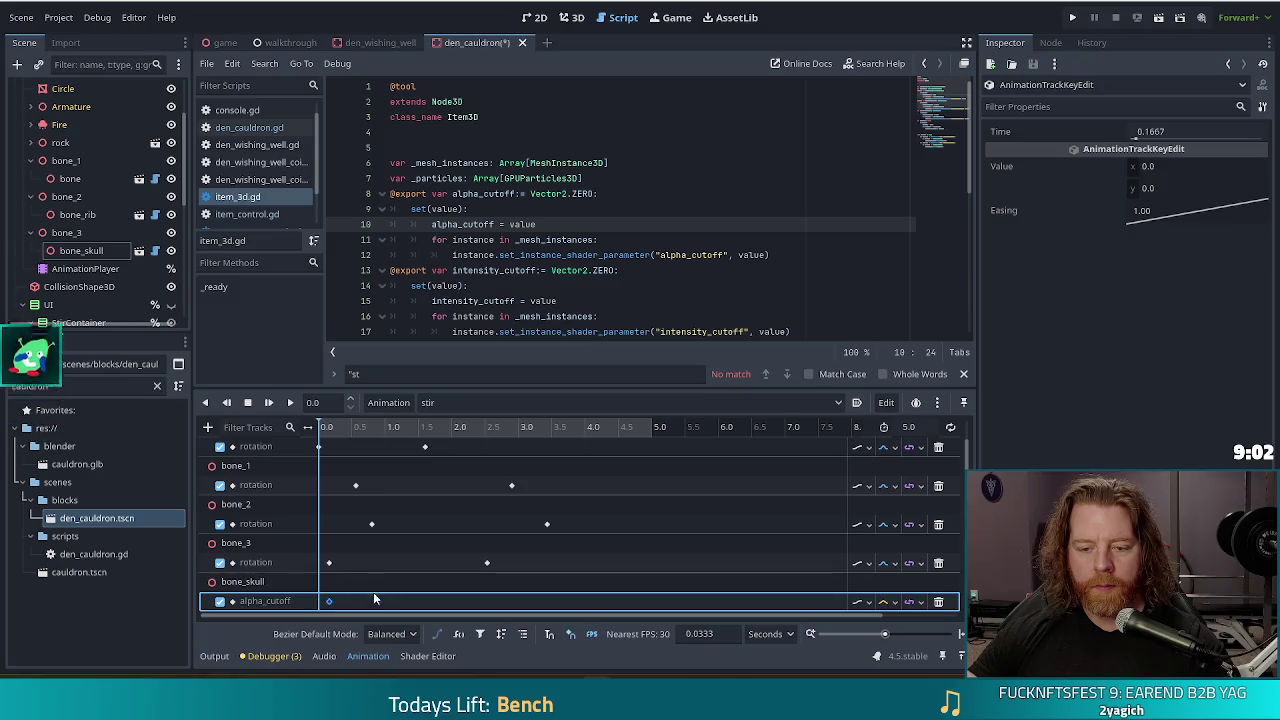
right_click(489, 602)
click(505, 567)
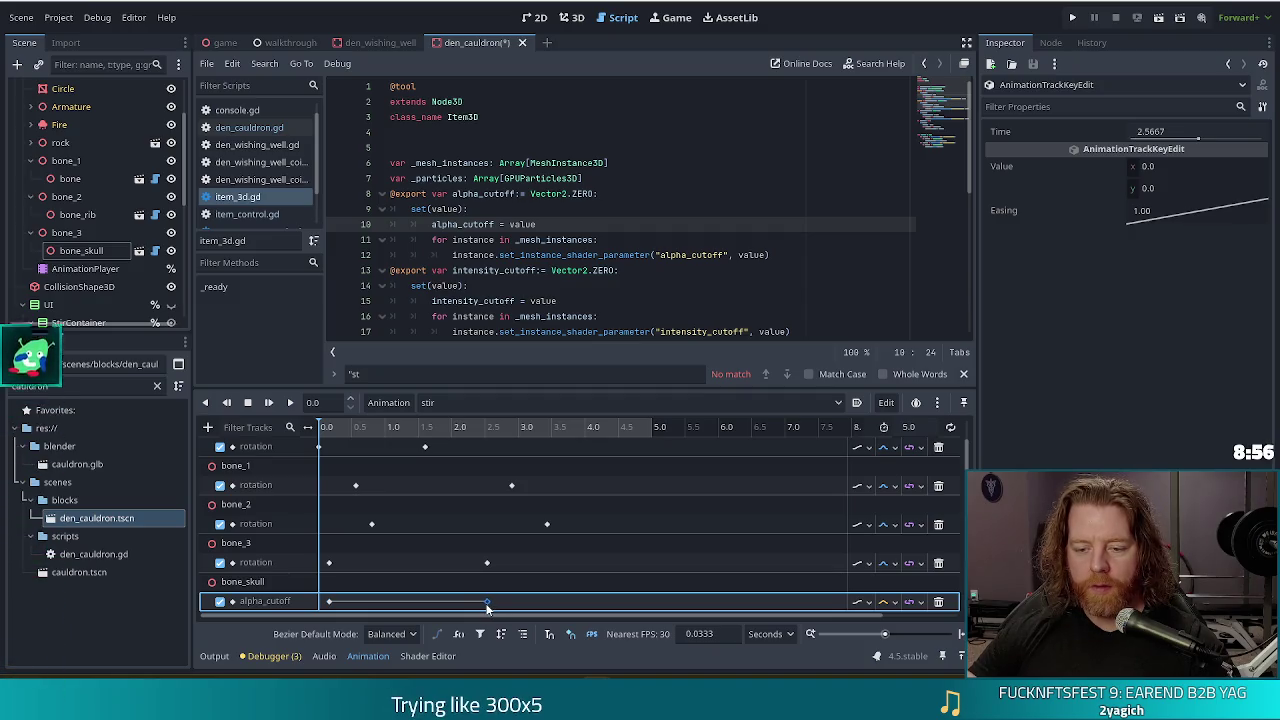
click(1148, 188)
text(1)
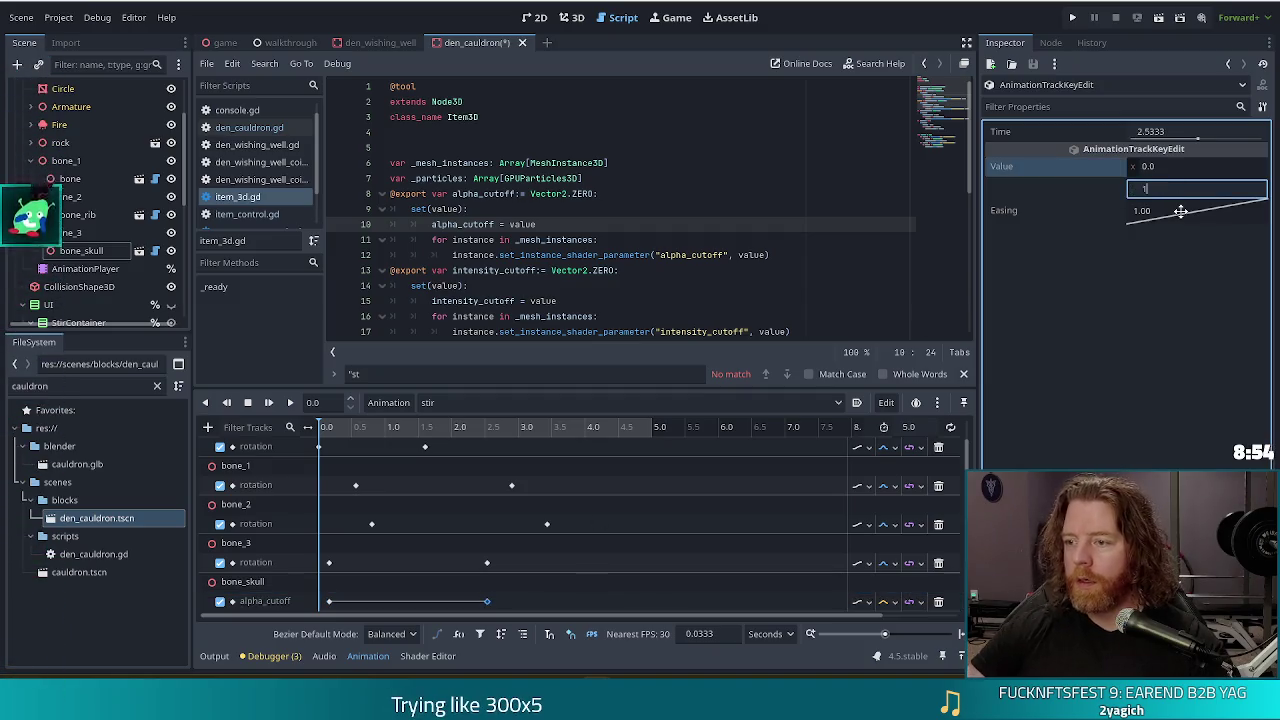
key(ctrl+s)
Preview the stir animation in the 3D view, then start an Intensity Cutoff track for bone_skull.
click(556, 18)
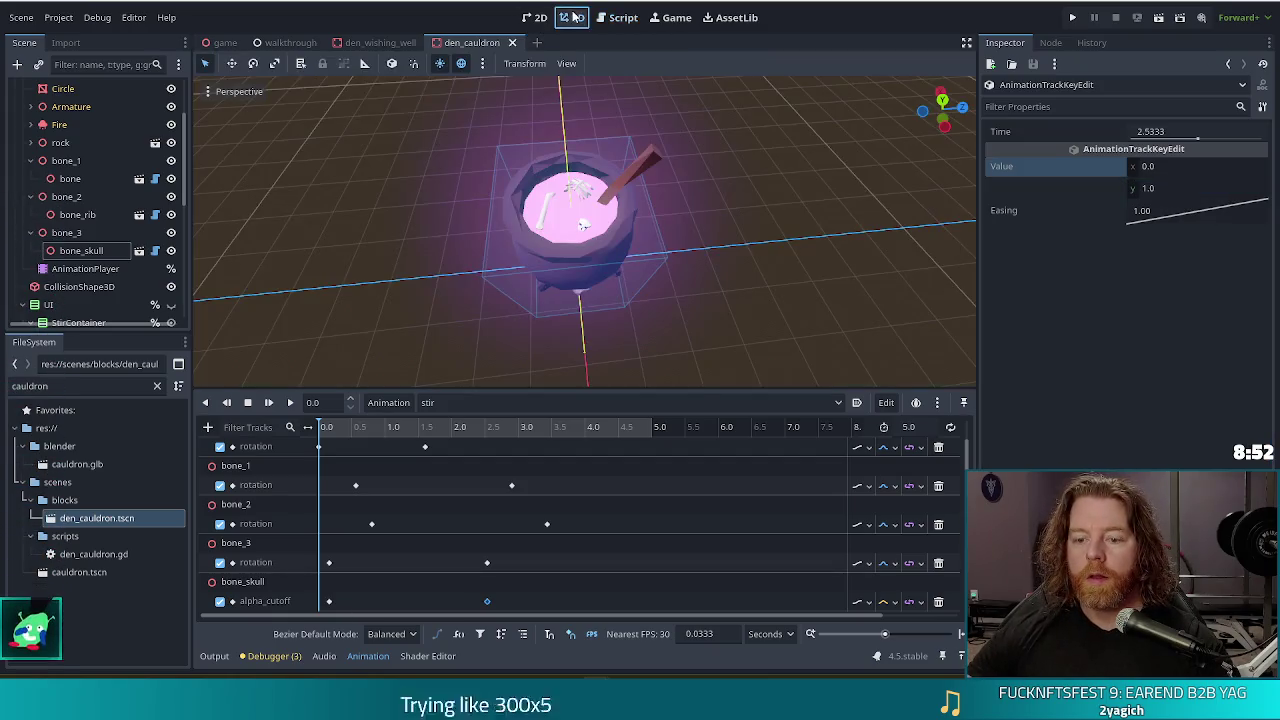
click(271, 402)
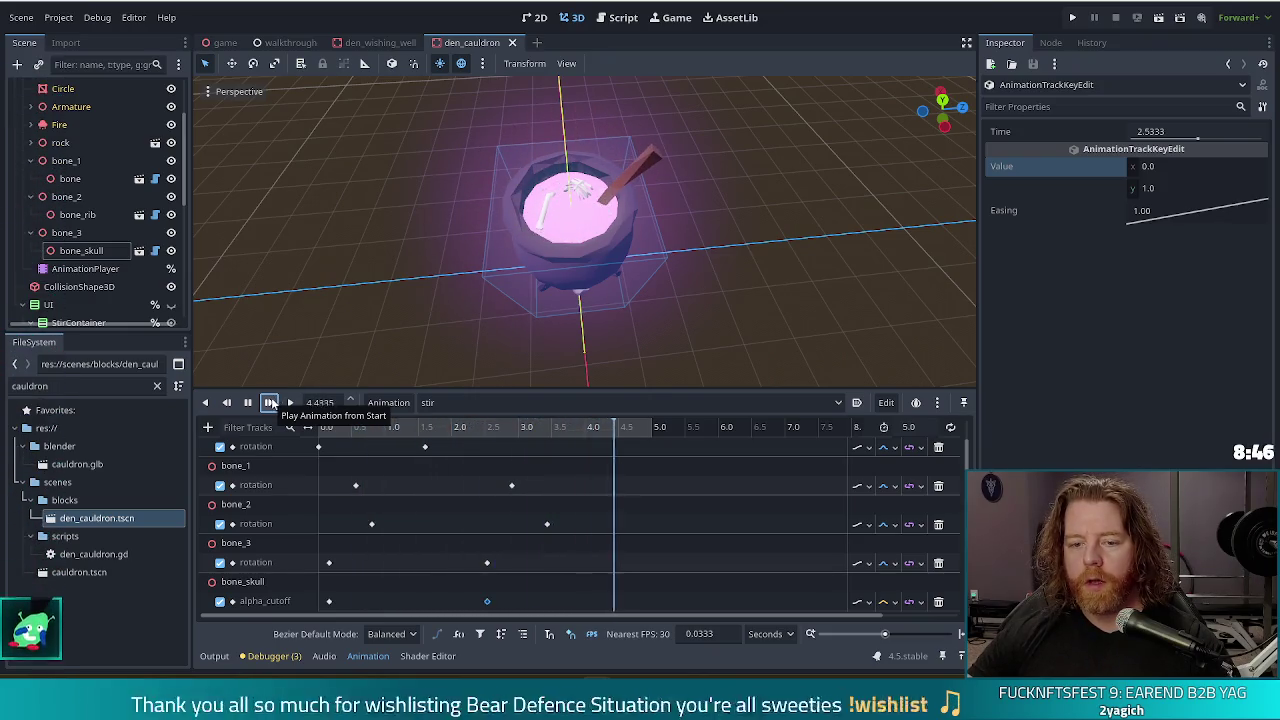
click(271, 402)
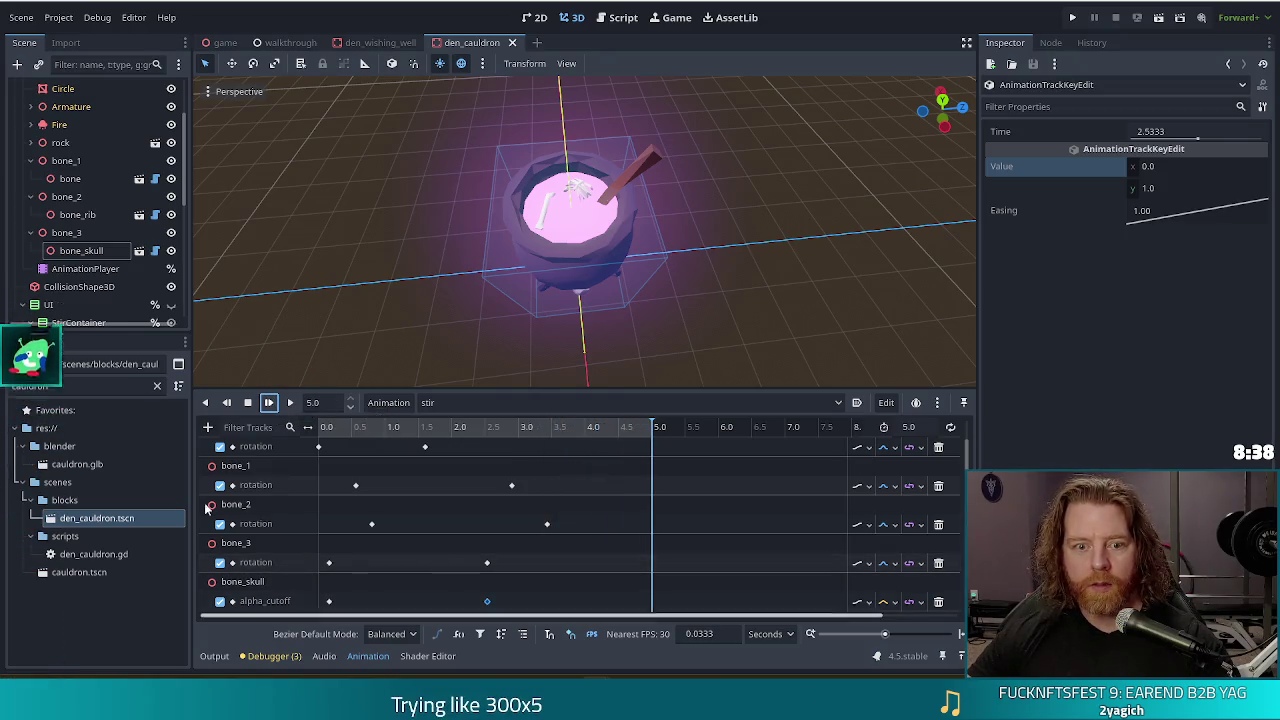
click(242, 581)
click(1258, 188)
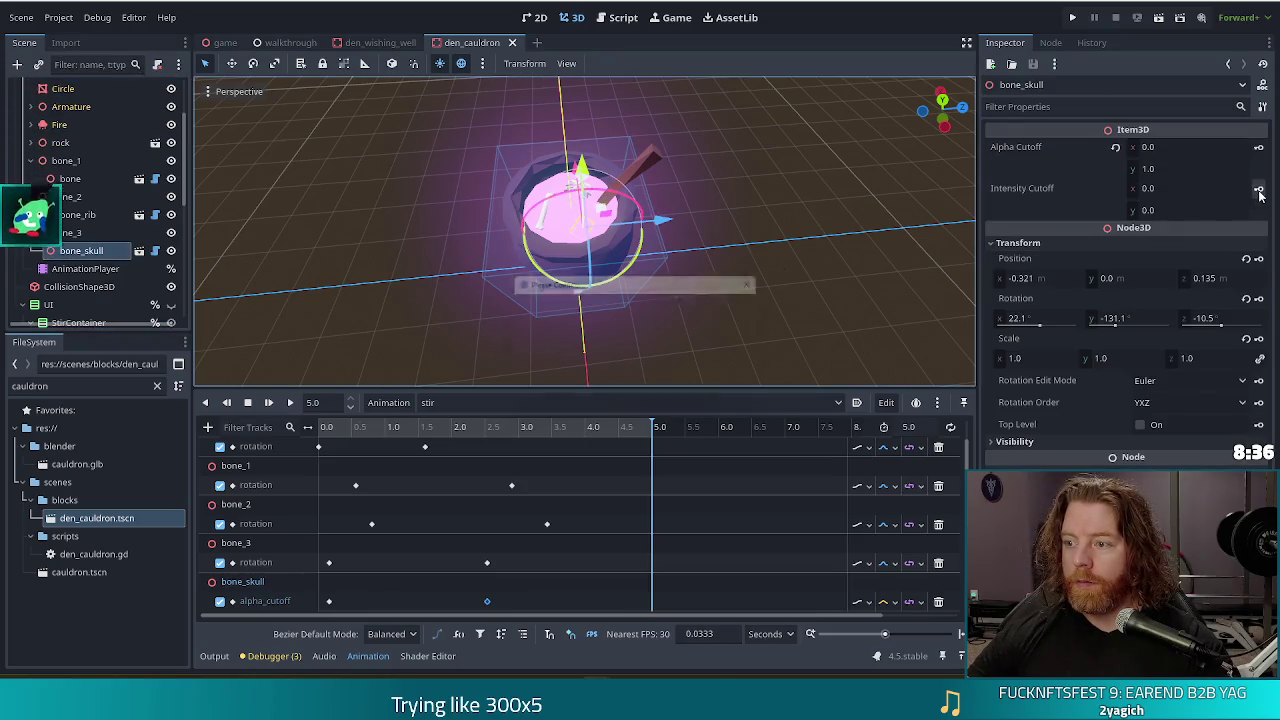
Create bone_skull's intensity_cutoff track with keys at 0 and 2.53 s.
click(583, 384)
scroll(453, 564, down, 2)
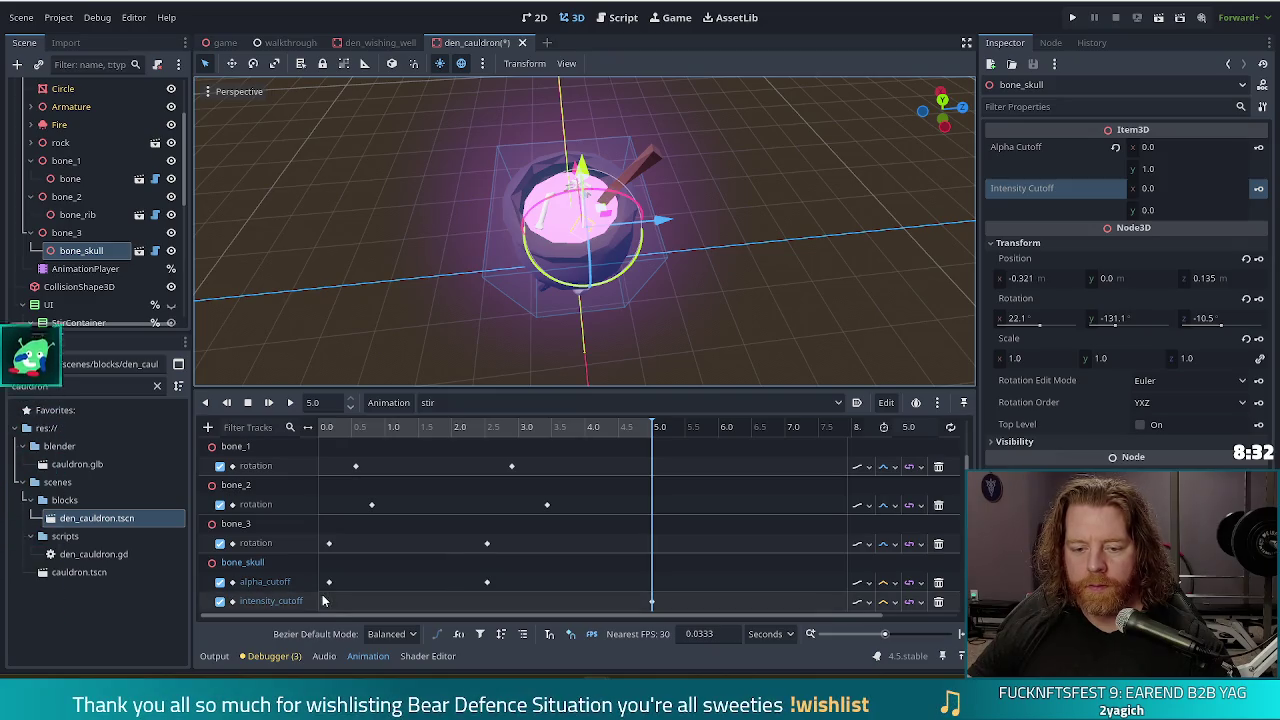
right_click(330, 604)
click(351, 614)
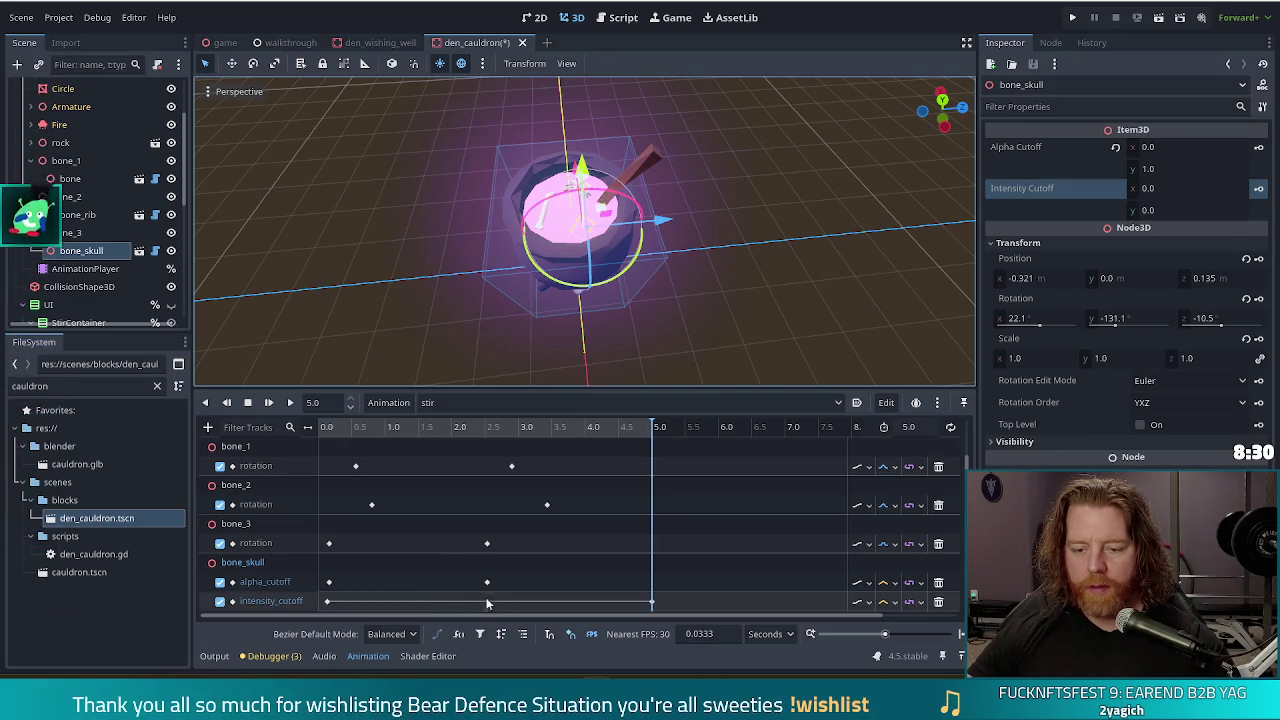
drag(655, 607, 487, 601)
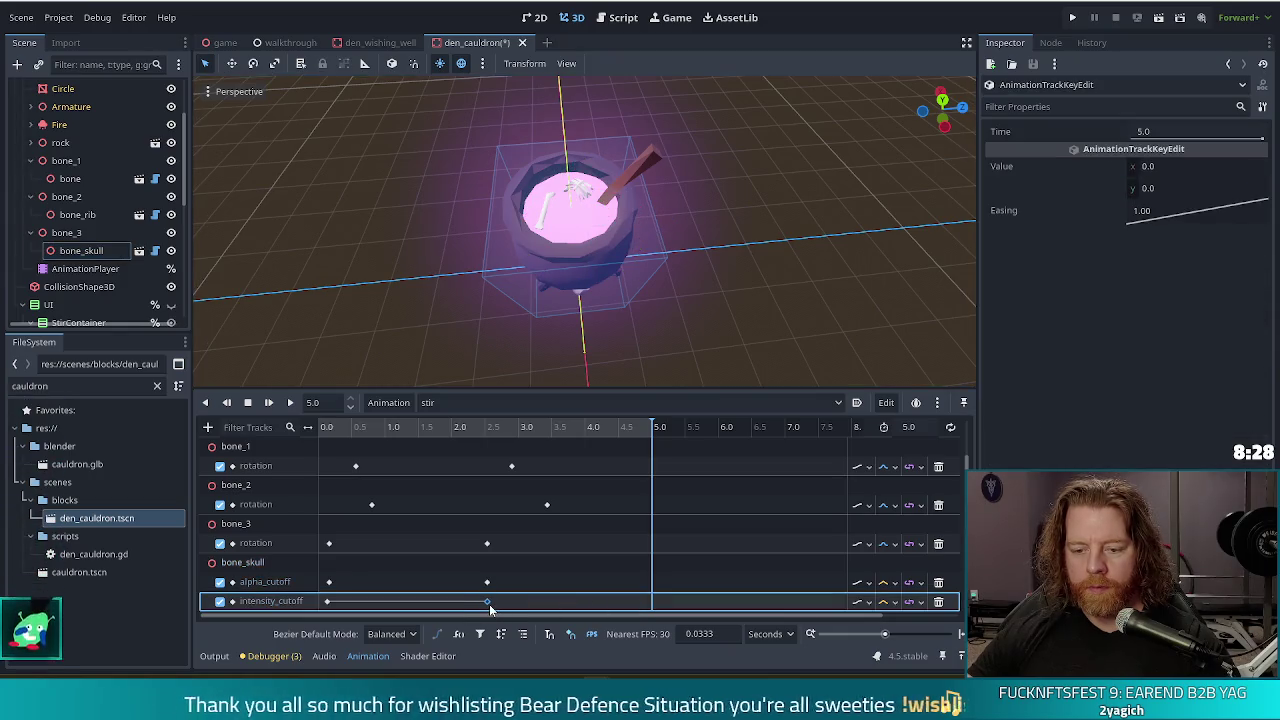
Set the intensity_cutoff key's y value to 1 and play the animation from the start.
drag(329, 604, 334, 606)
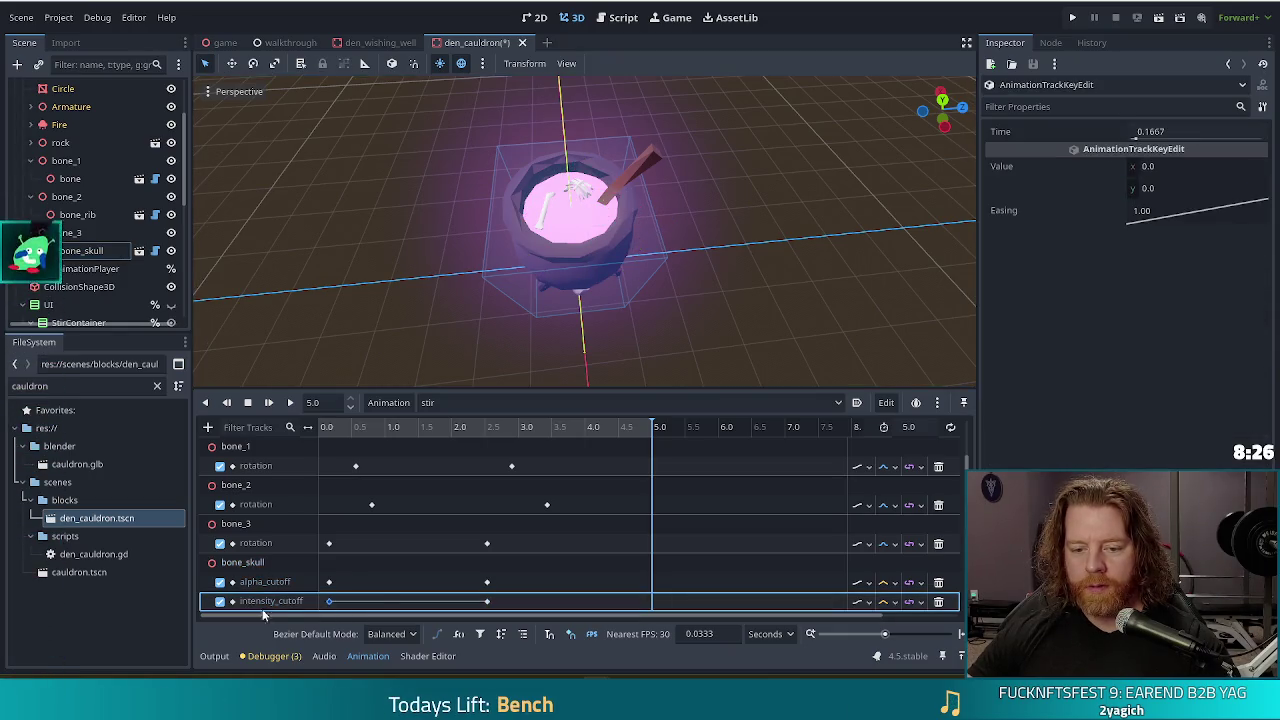
click(1172, 190)
text(1)
key(Return)
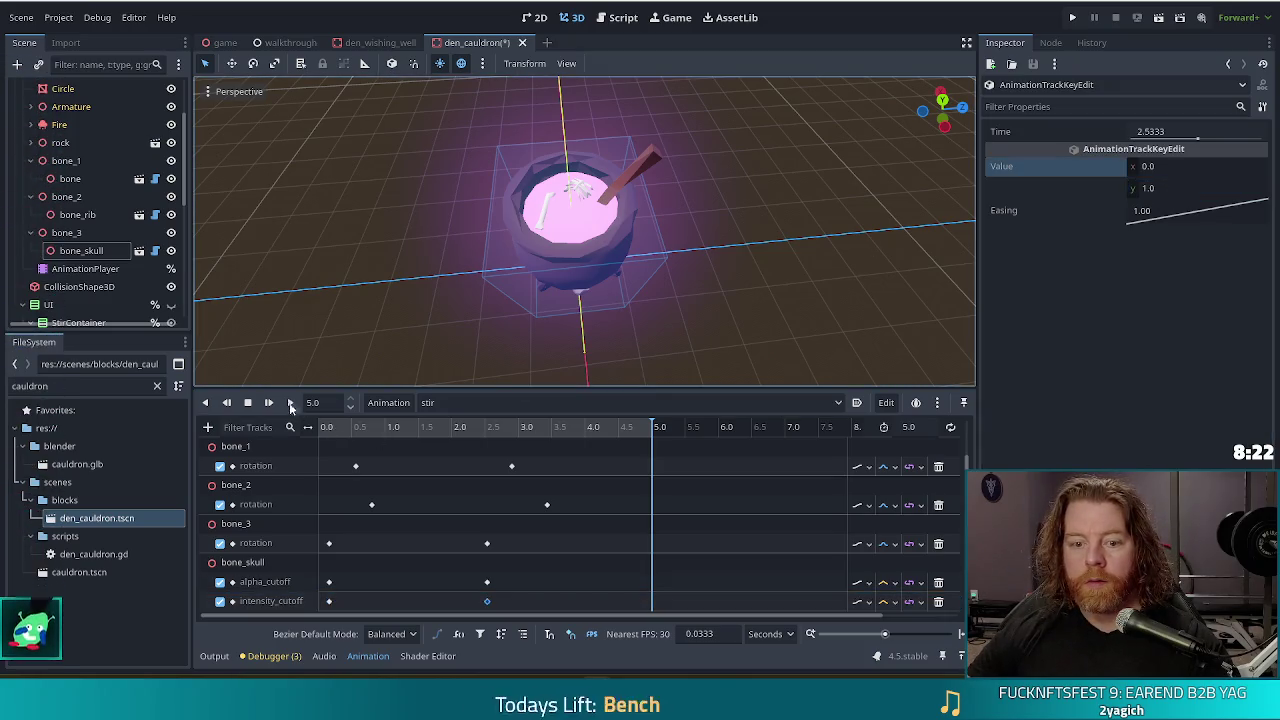
click(268, 402)
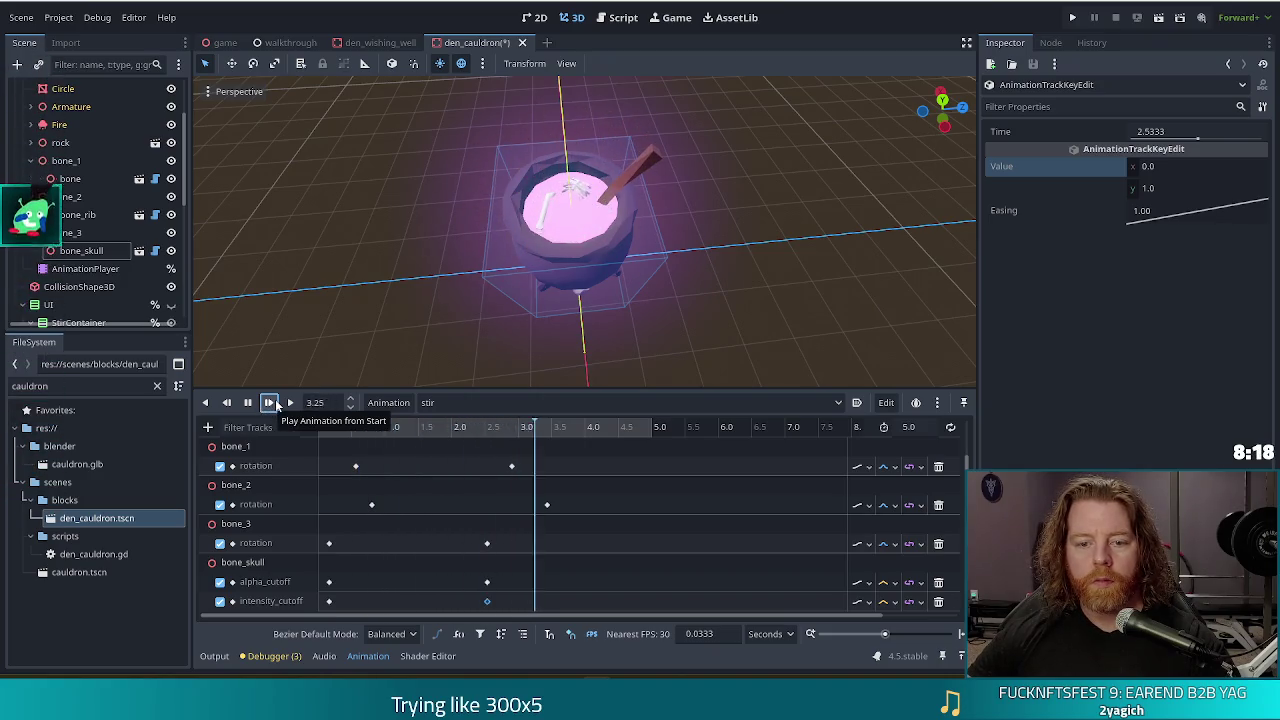
scroll(600, 300, up, 6)
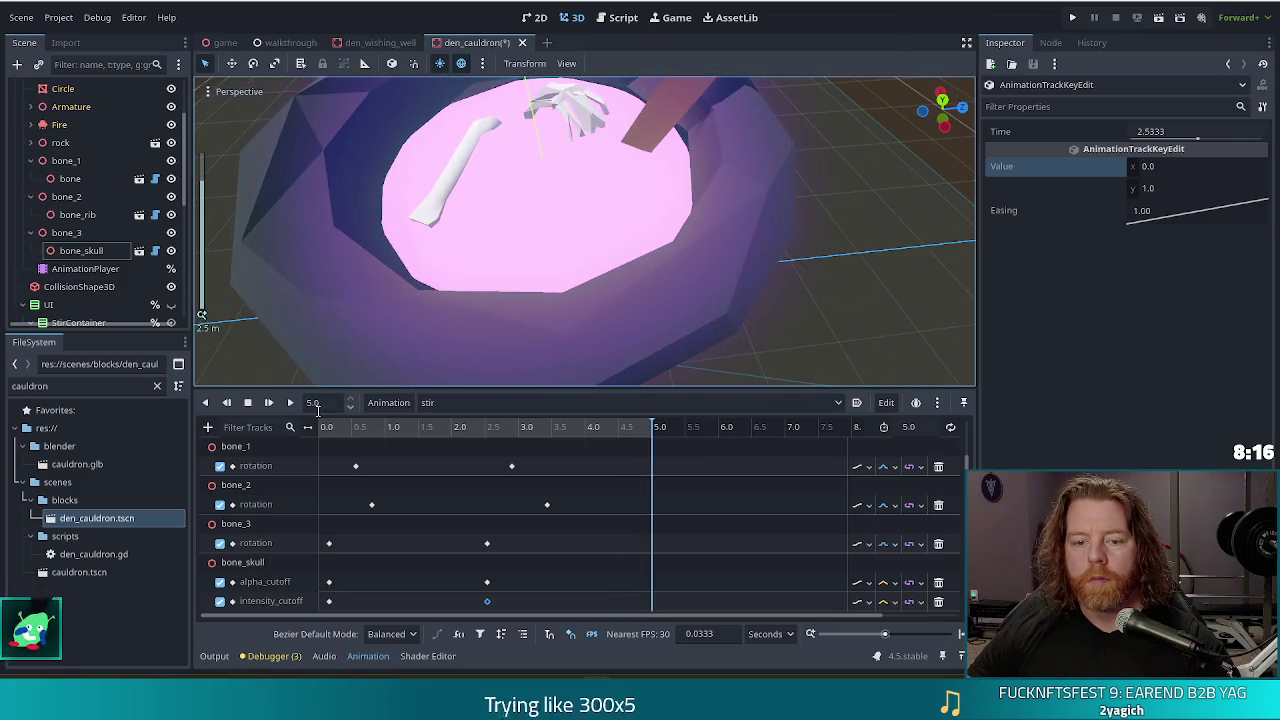
Retime the later intensity_cutoff key, trying 2.33 s and 1.45 s before settling near 2.53 s.
click(268, 402)
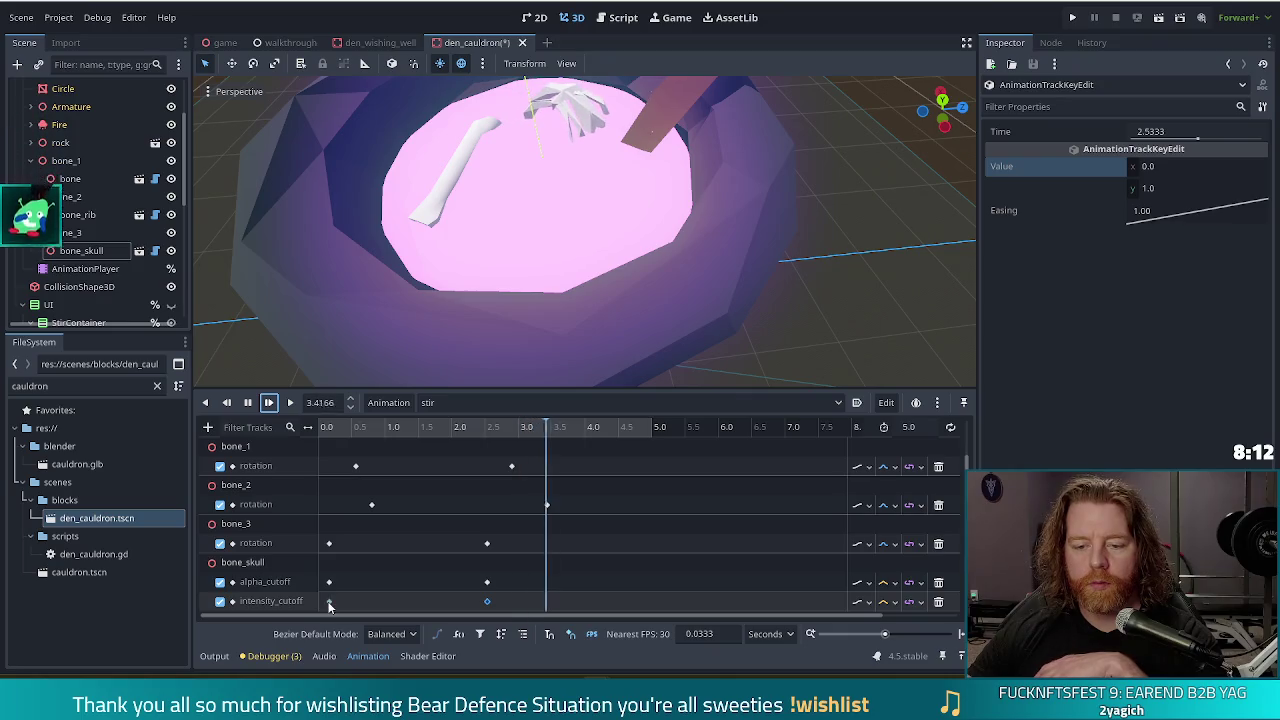
drag(487, 604, 473, 601)
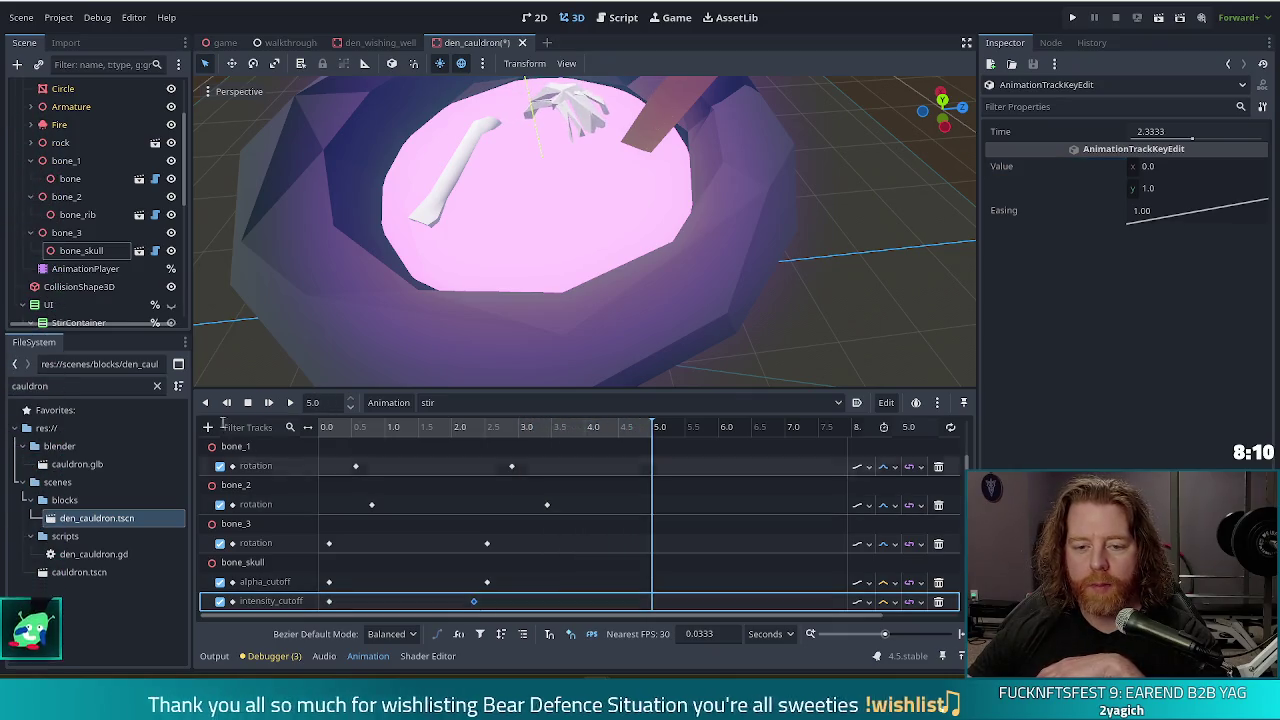
click(269, 402)
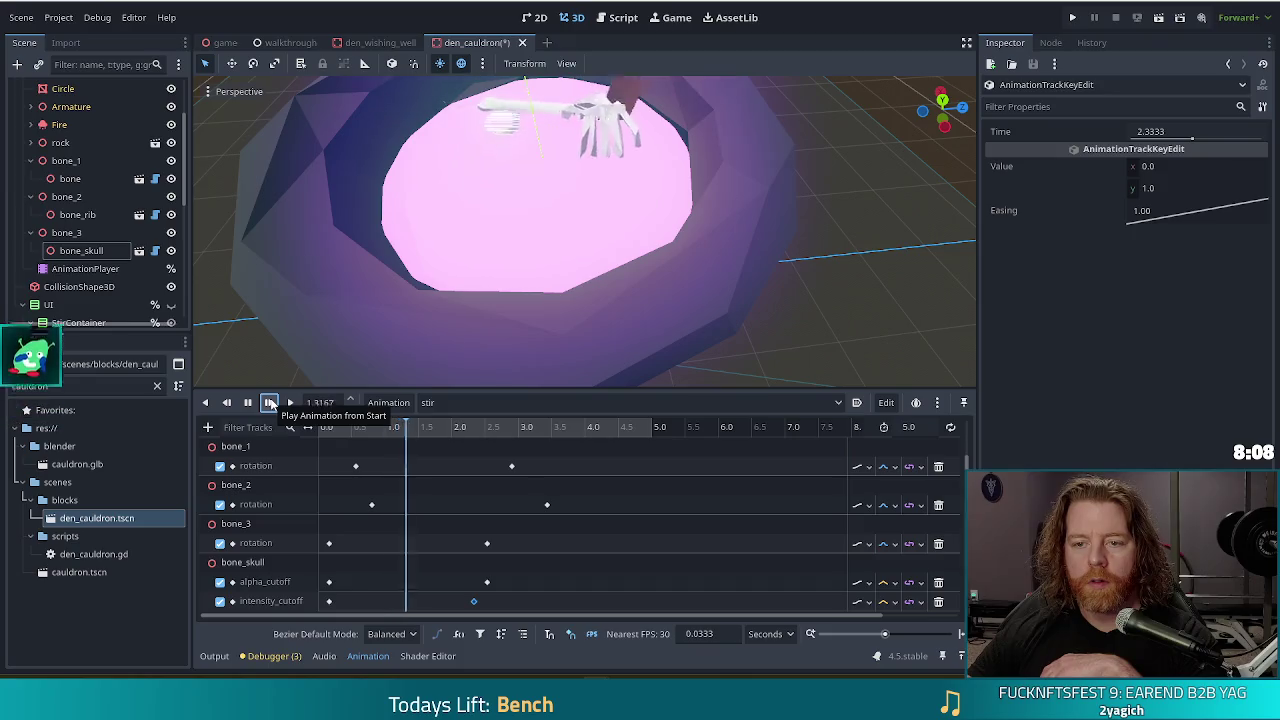
mouse_move(473, 601)
mouse_down()
mouse_move(408, 601)
mouse_move(425, 601)
mouse_up()
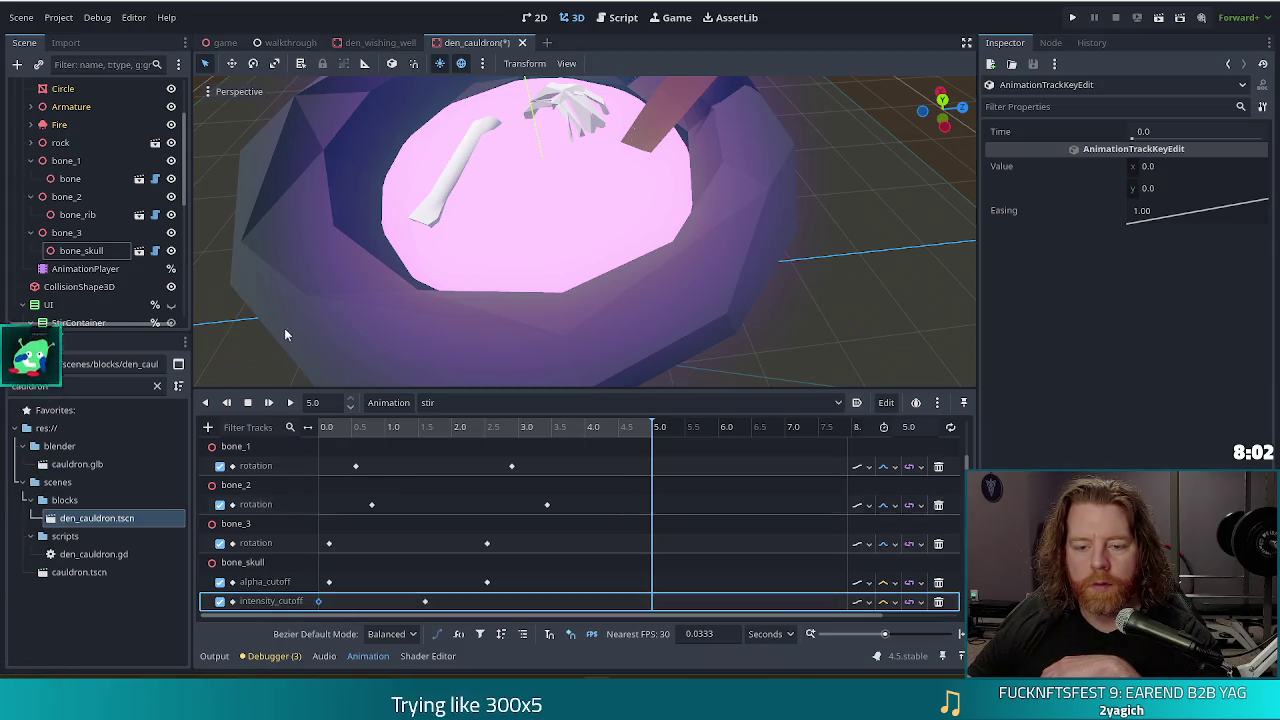
click(270, 403)
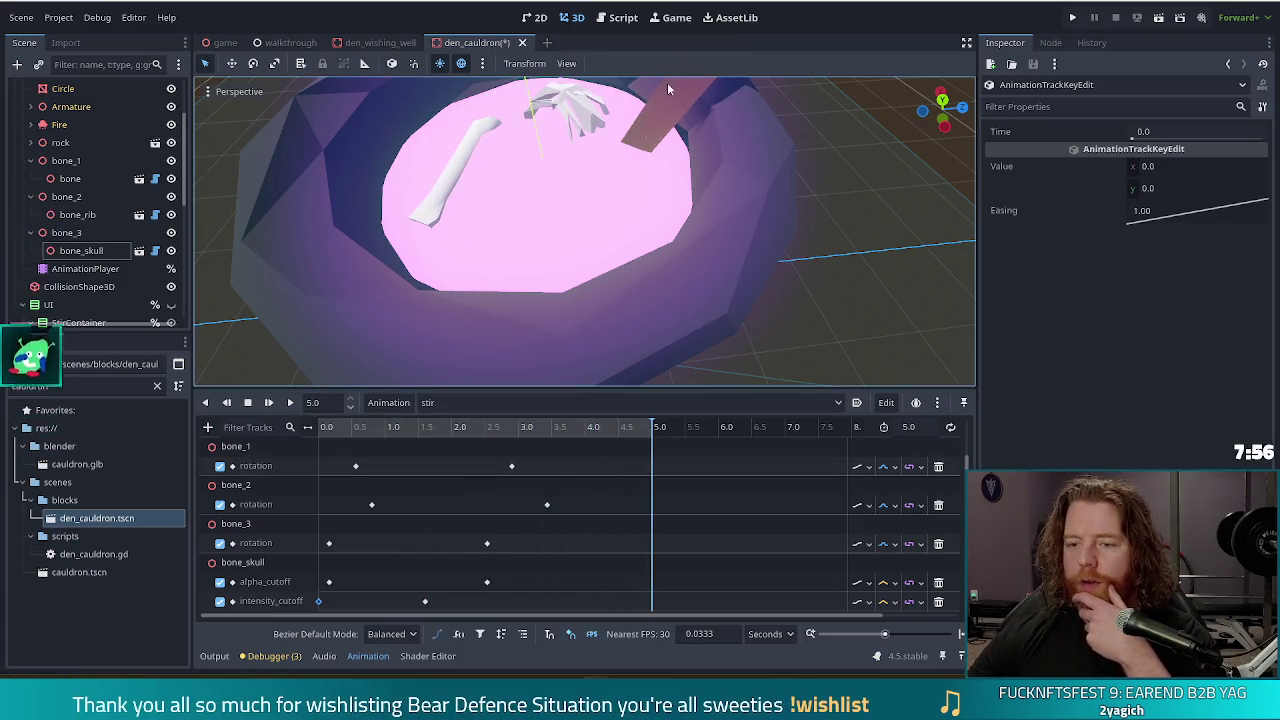
scroll(623, 209, down, 5)
click(266, 402)
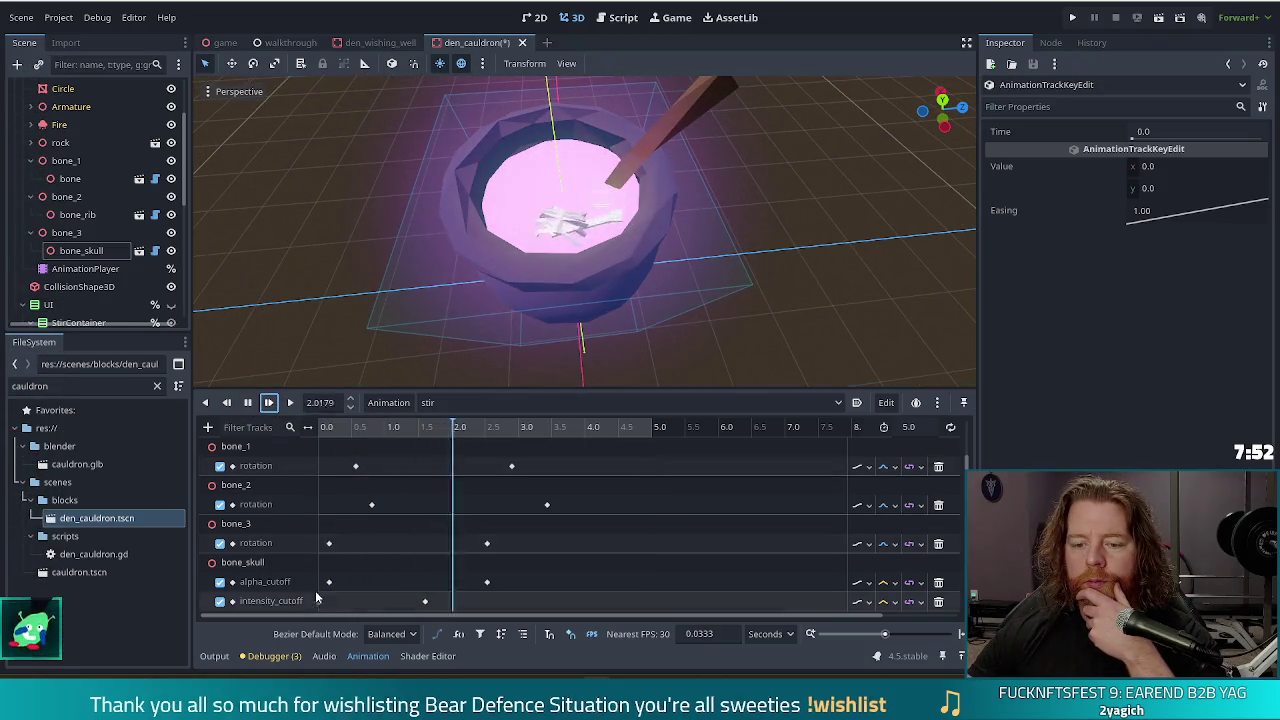
drag(425, 601, 483, 603)
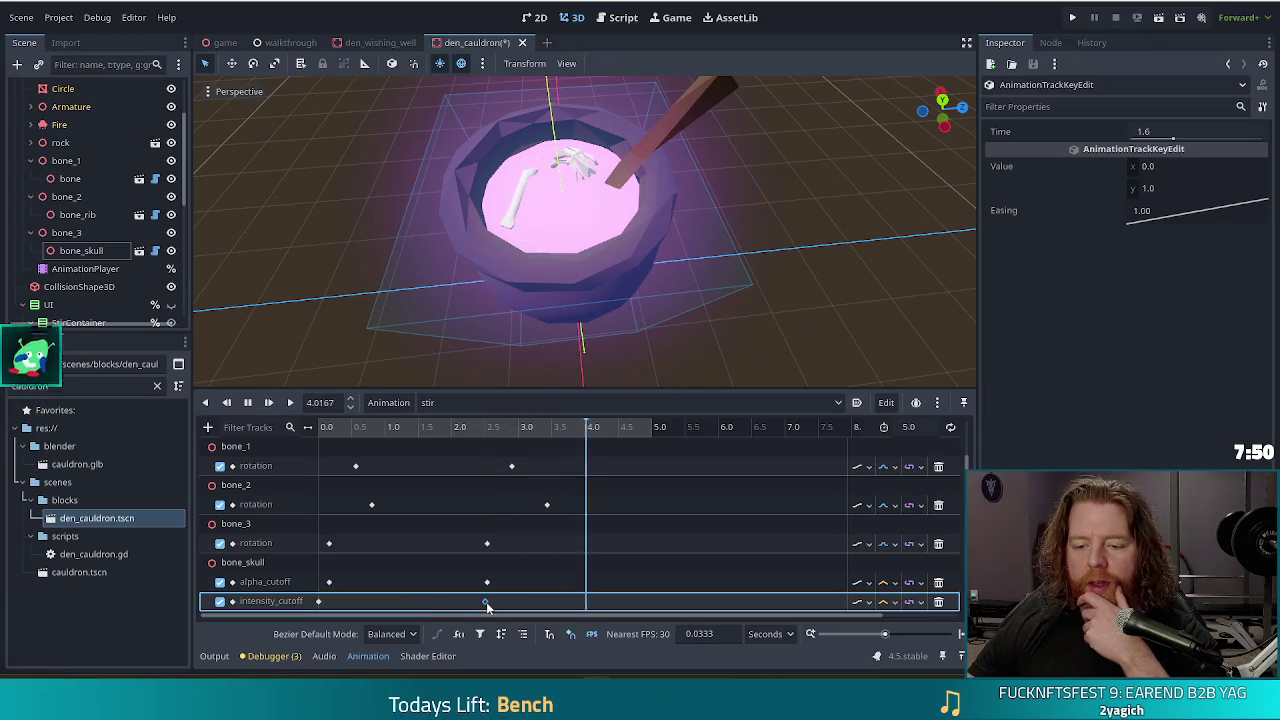
click(268, 402)
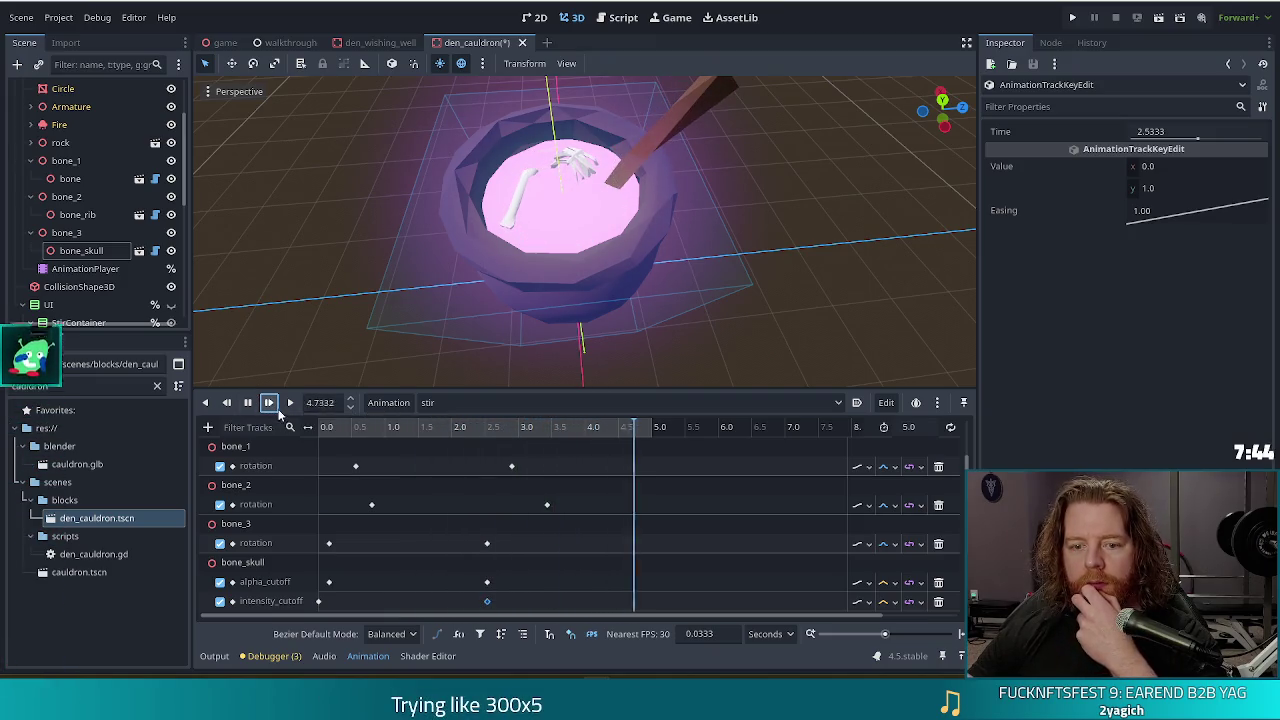
Replay the animation and shift the first intensity_cutoff key to 0.1667 s.
click(269, 403)
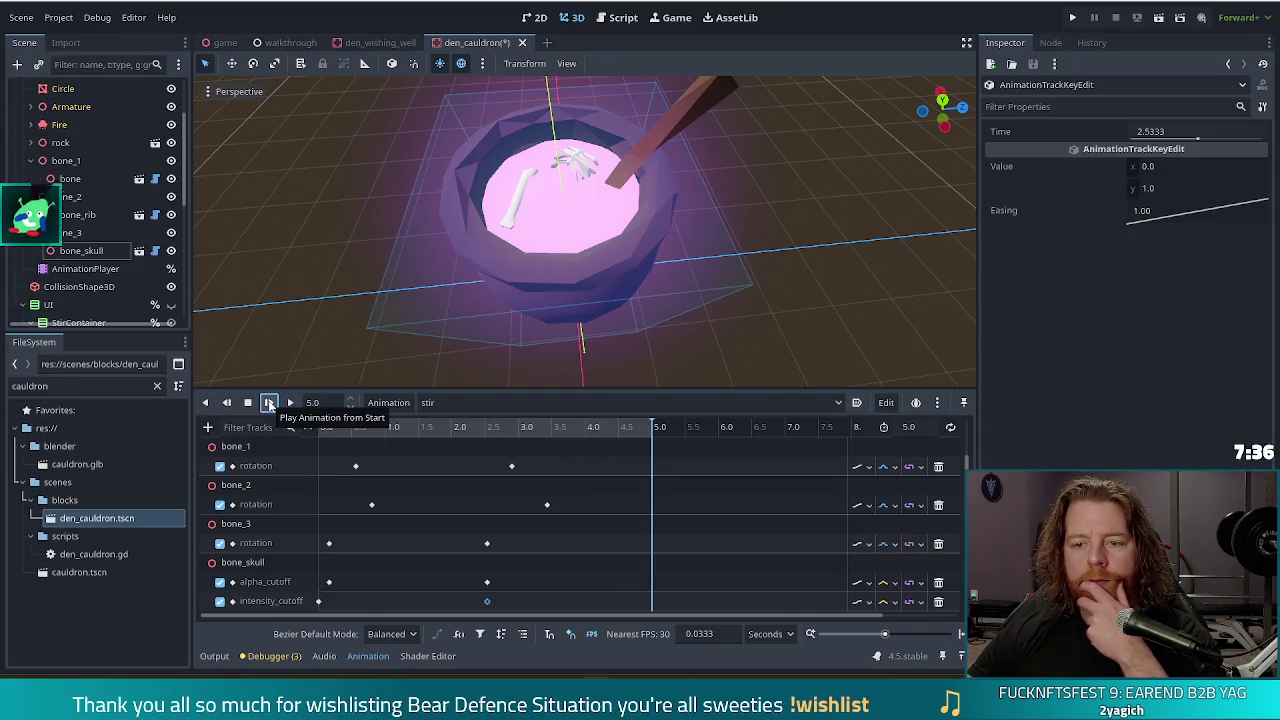
click(269, 403)
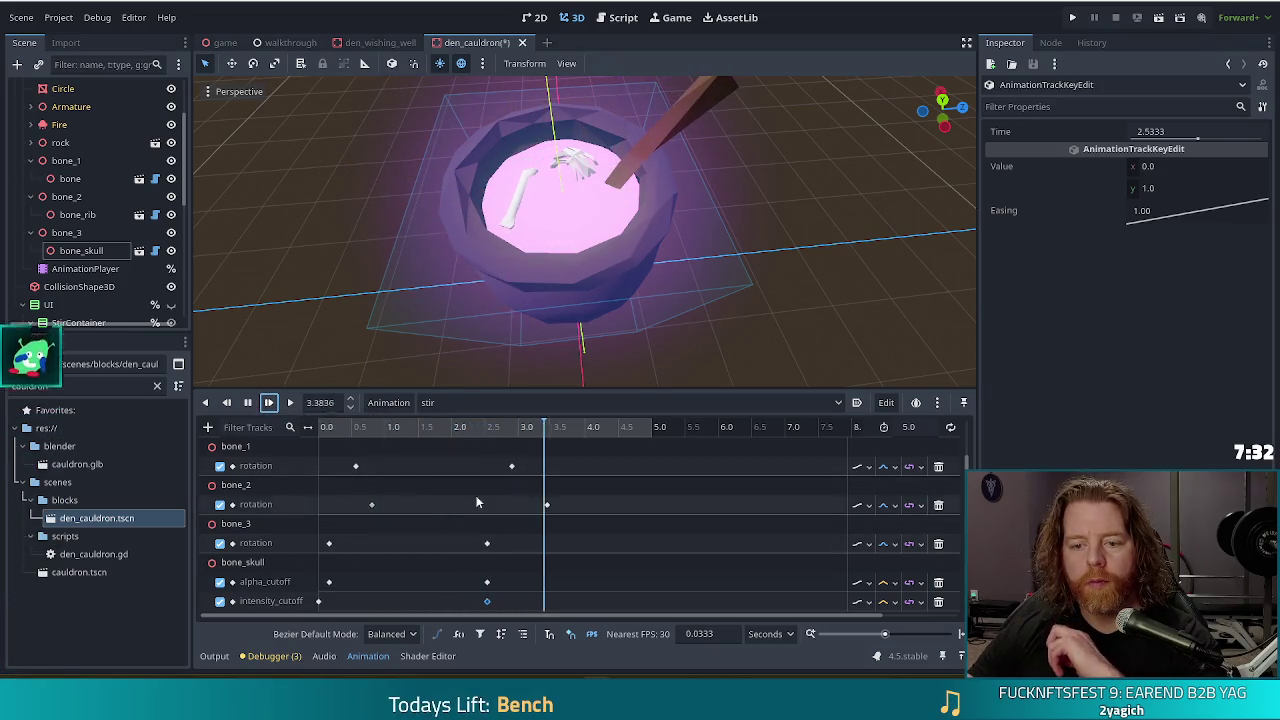
click(327, 601)
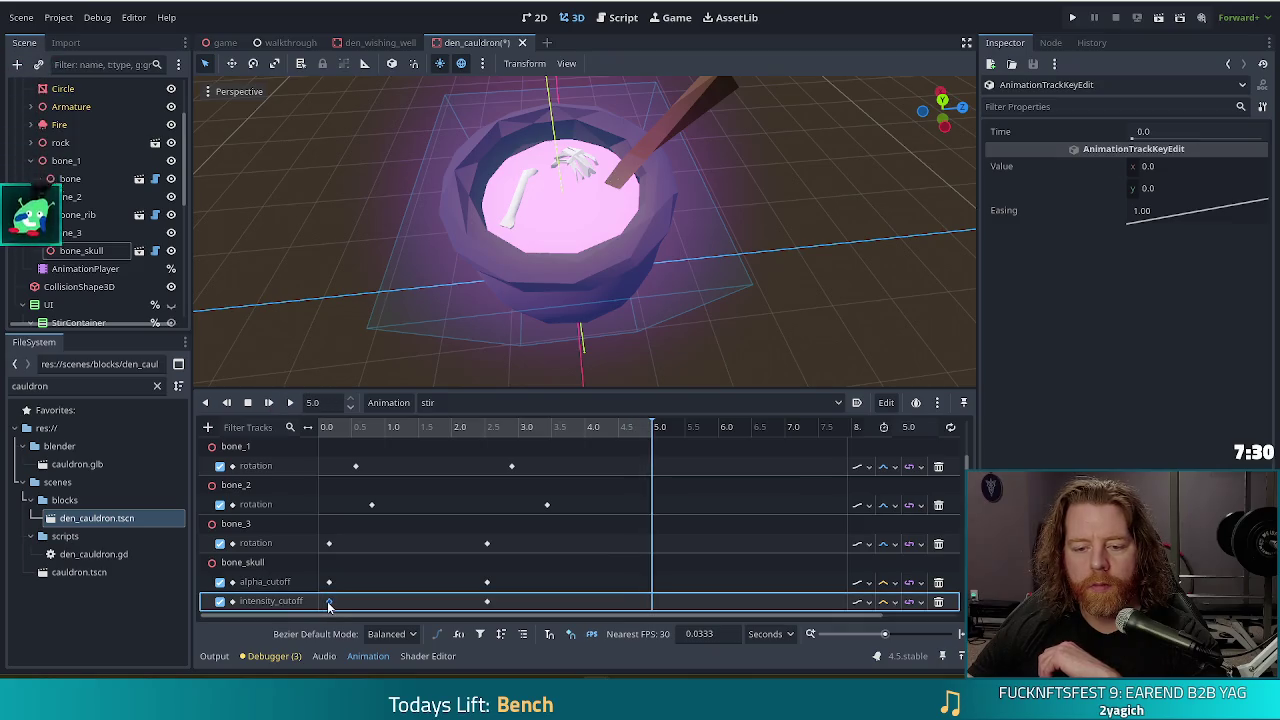
drag(328, 603, 339, 603)
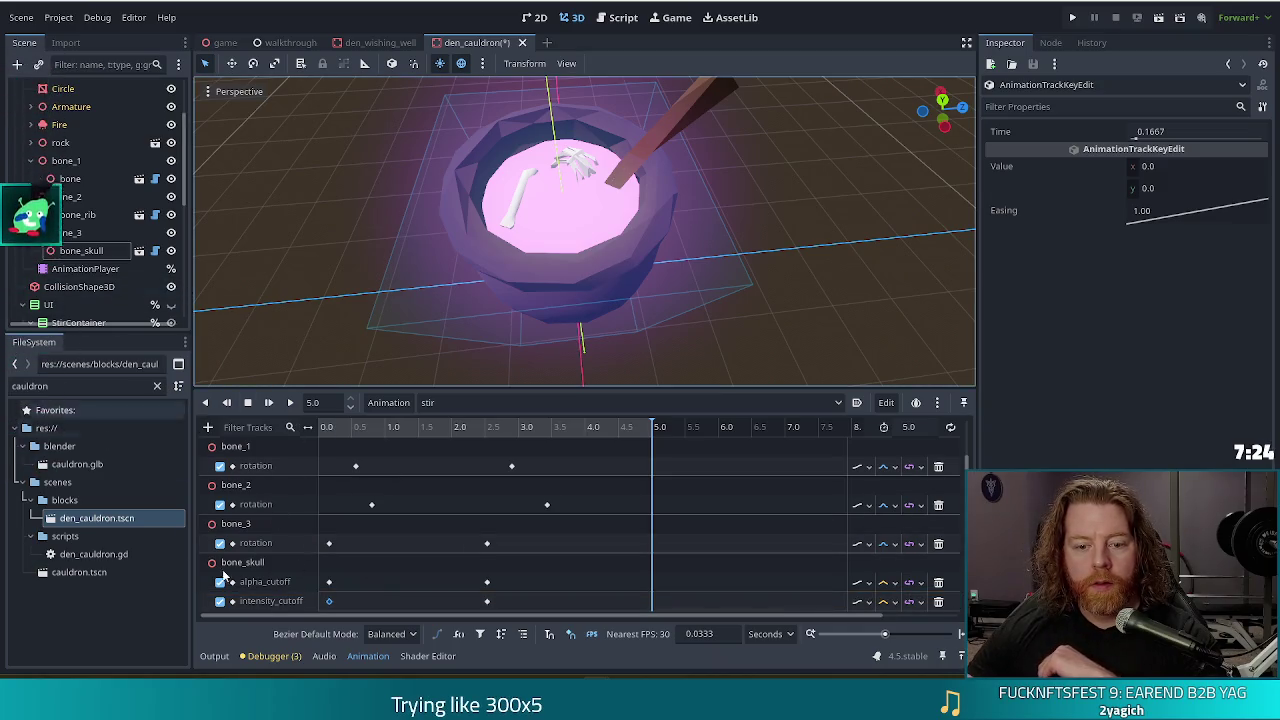
Create alpha_cutoff and intensity_cutoff tracks for bone_rib.
click(91, 219)
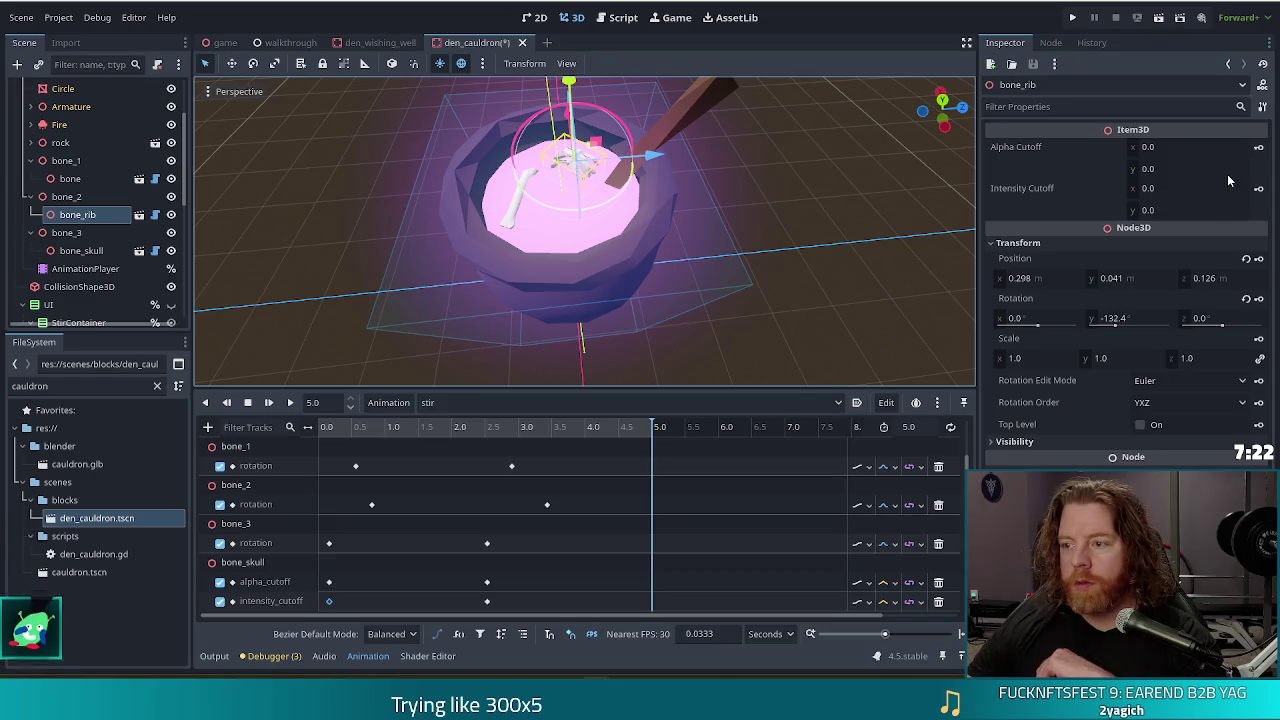
click(1260, 148)
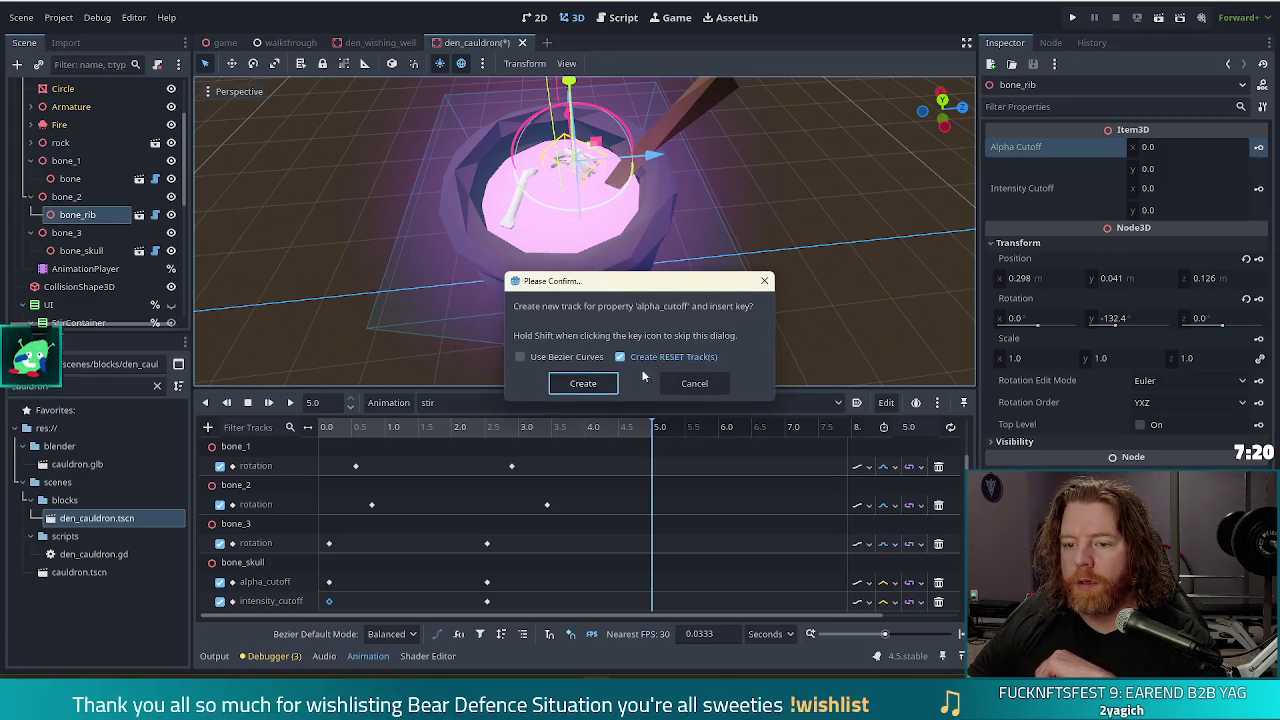
key(Return)
click(1260, 190)
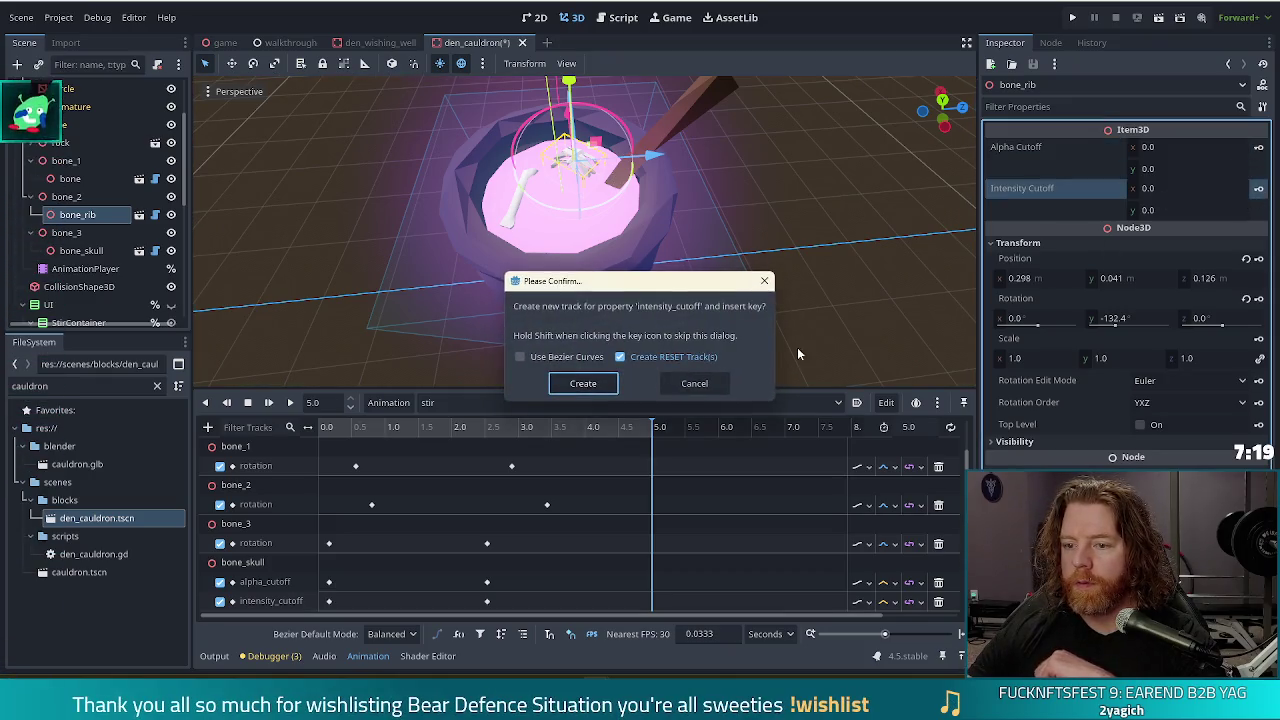
click(584, 383)
Create alpha_cutoff and intensity_cutoff tracks for bone, and list tracks ungrouped.
click(70, 178)
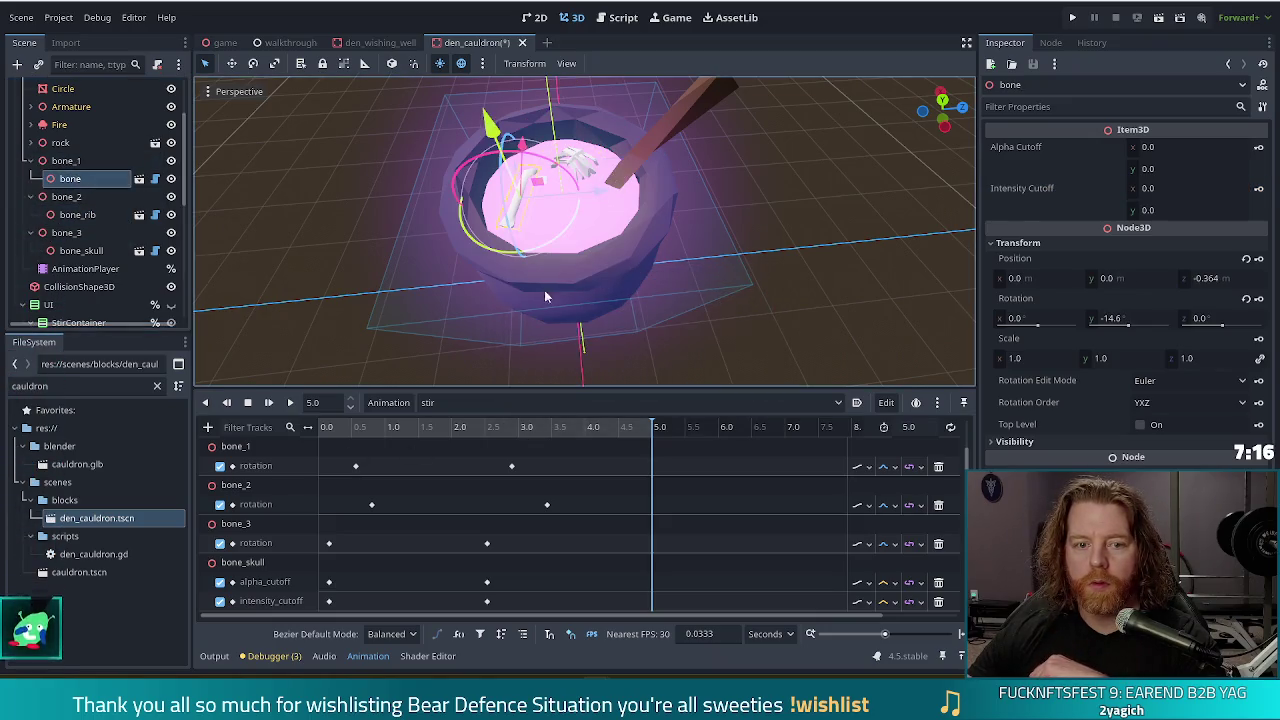
click(1260, 148)
click(584, 381)
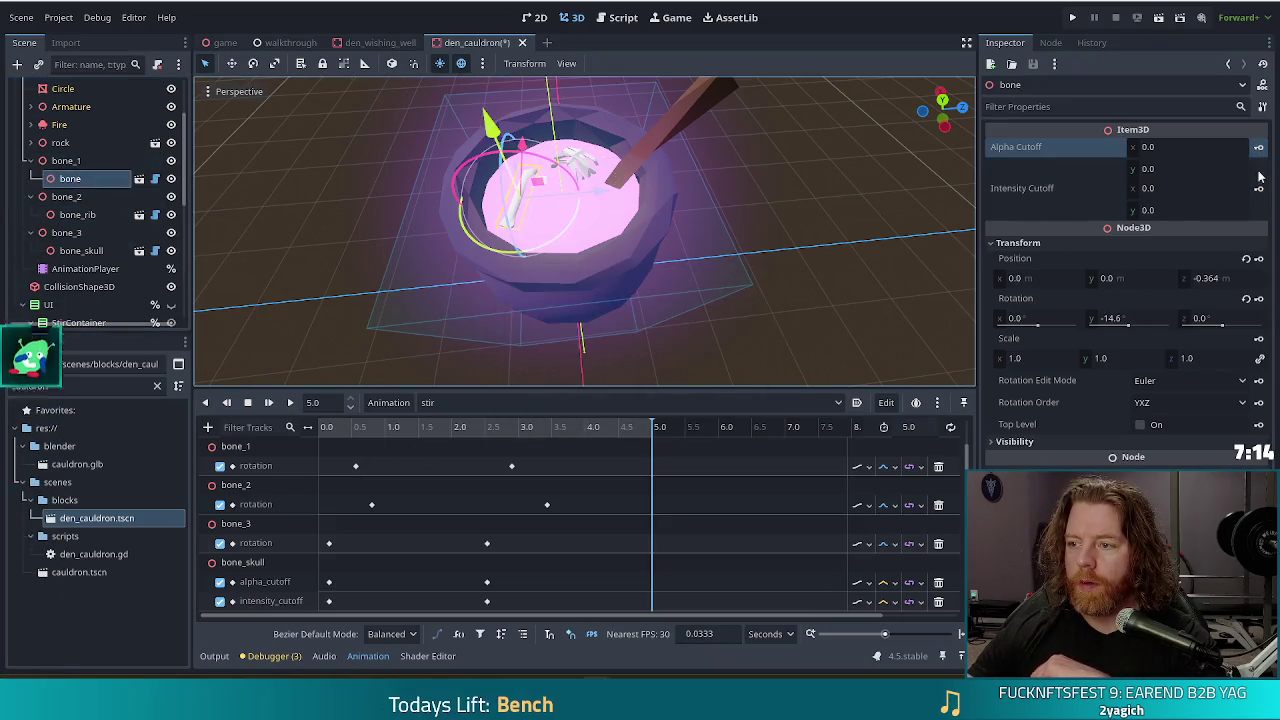
click(1260, 188)
click(611, 385)
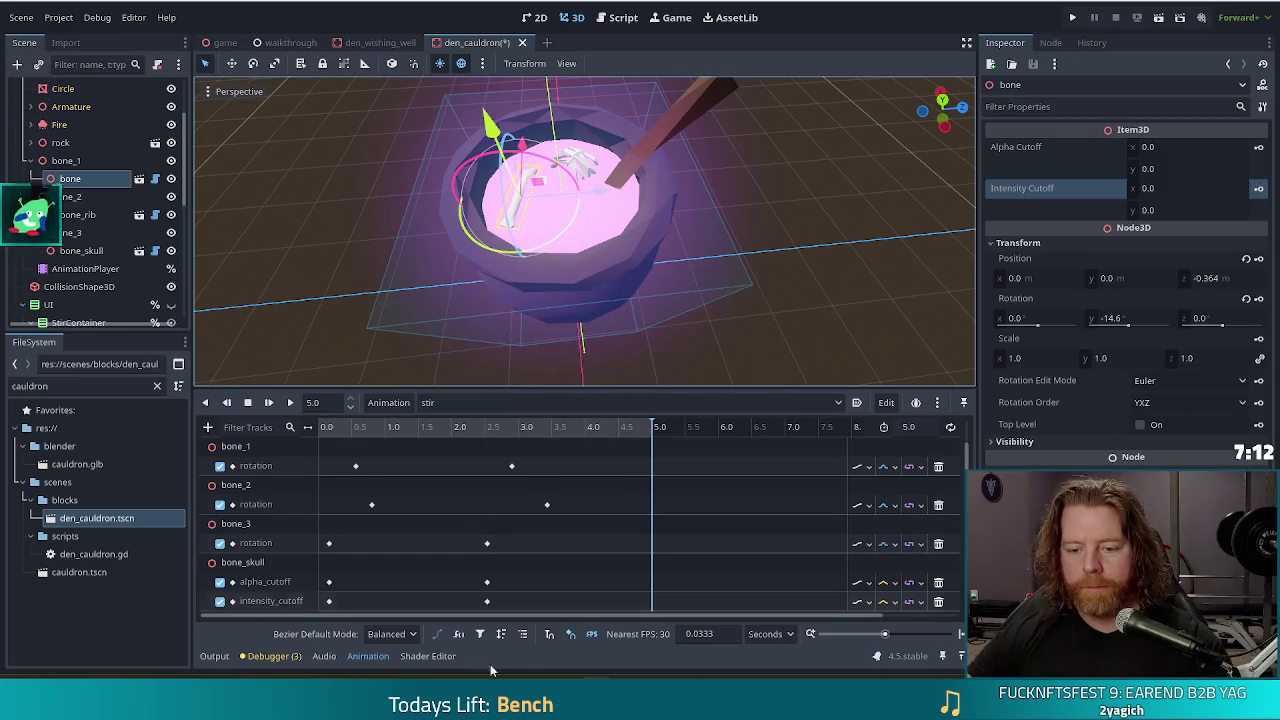
click(522, 636)
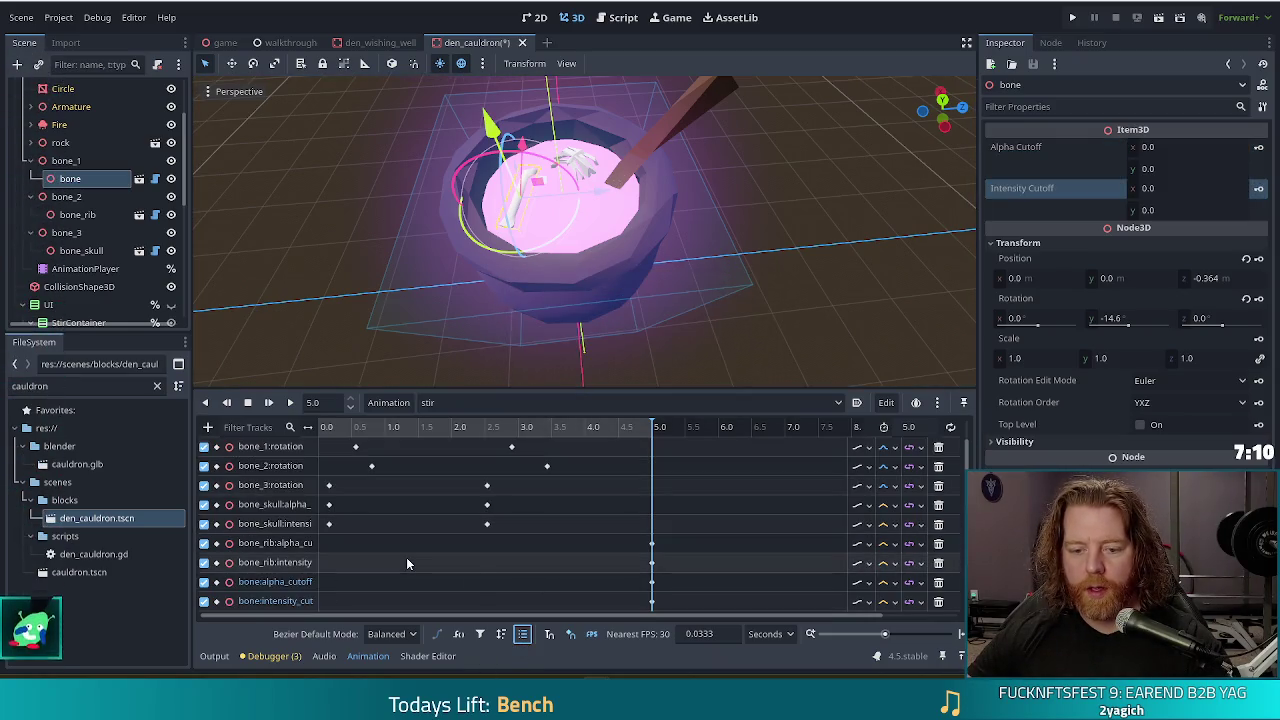
Move bone_rib's alpha and intensity cutoff tracks directly below bone_2:rotation.
scroll(440, 554, down, 1)
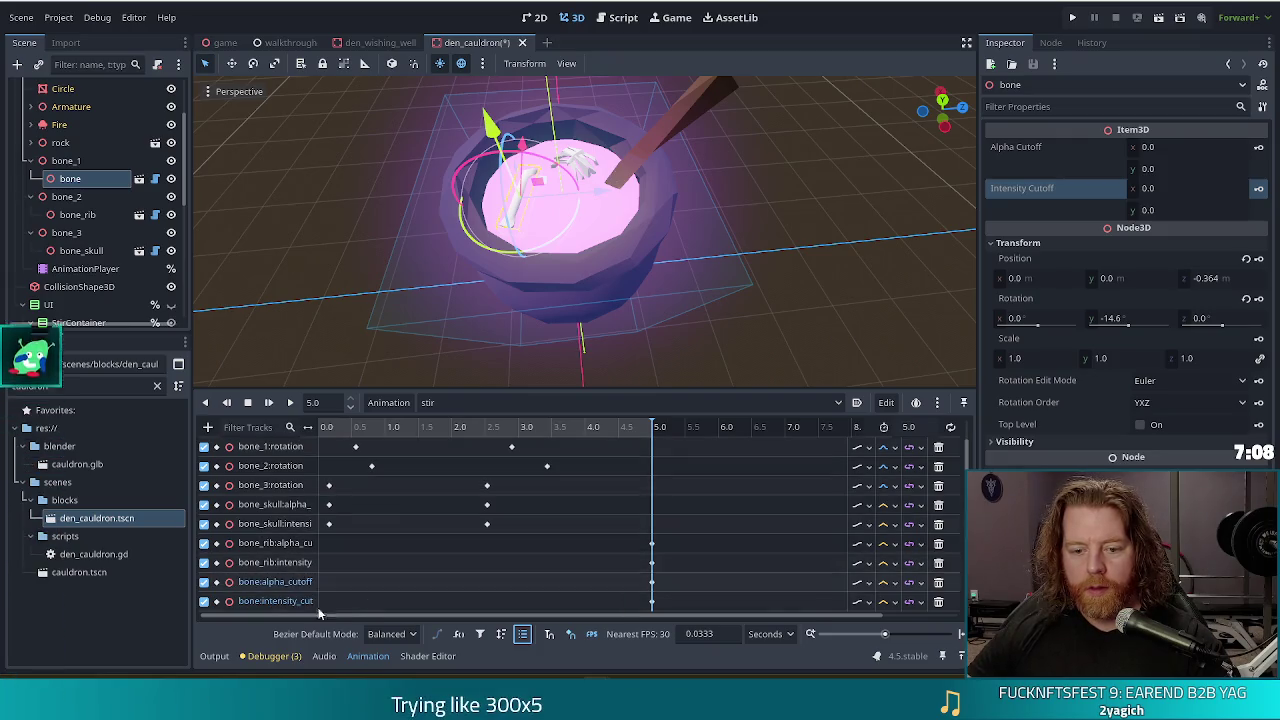
double_click(280, 545)
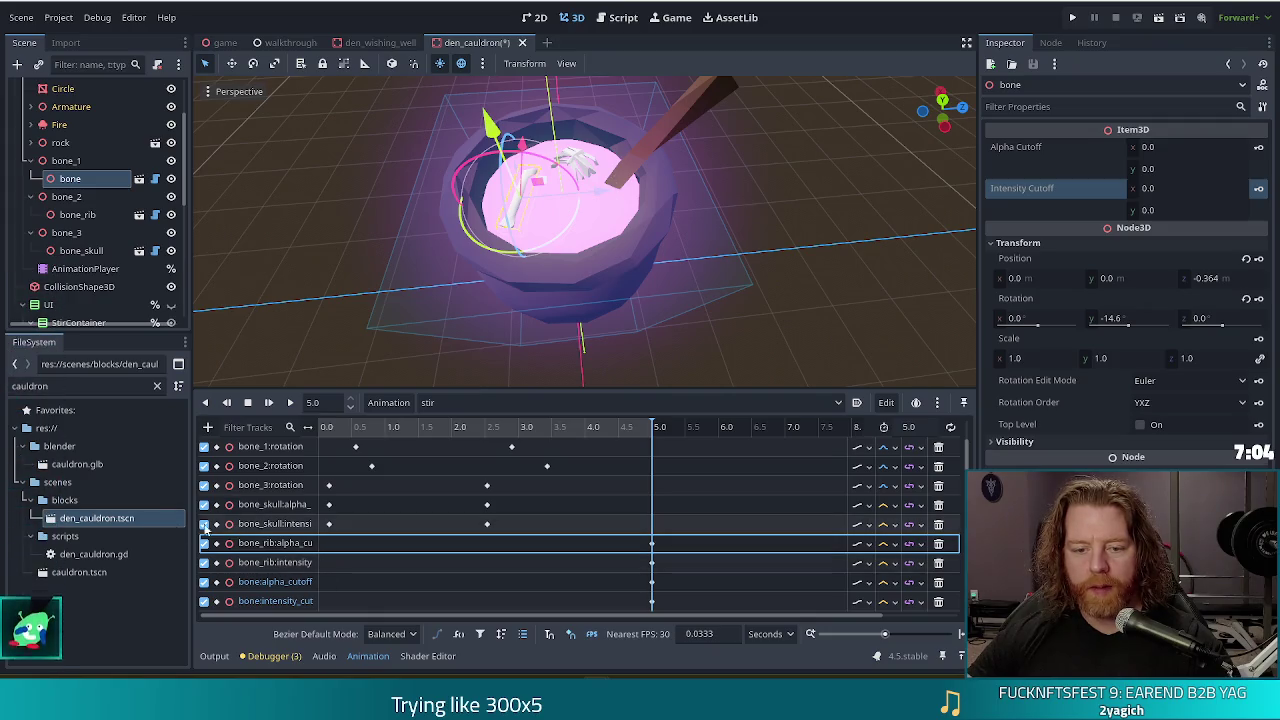
drag(280, 541, 272, 490)
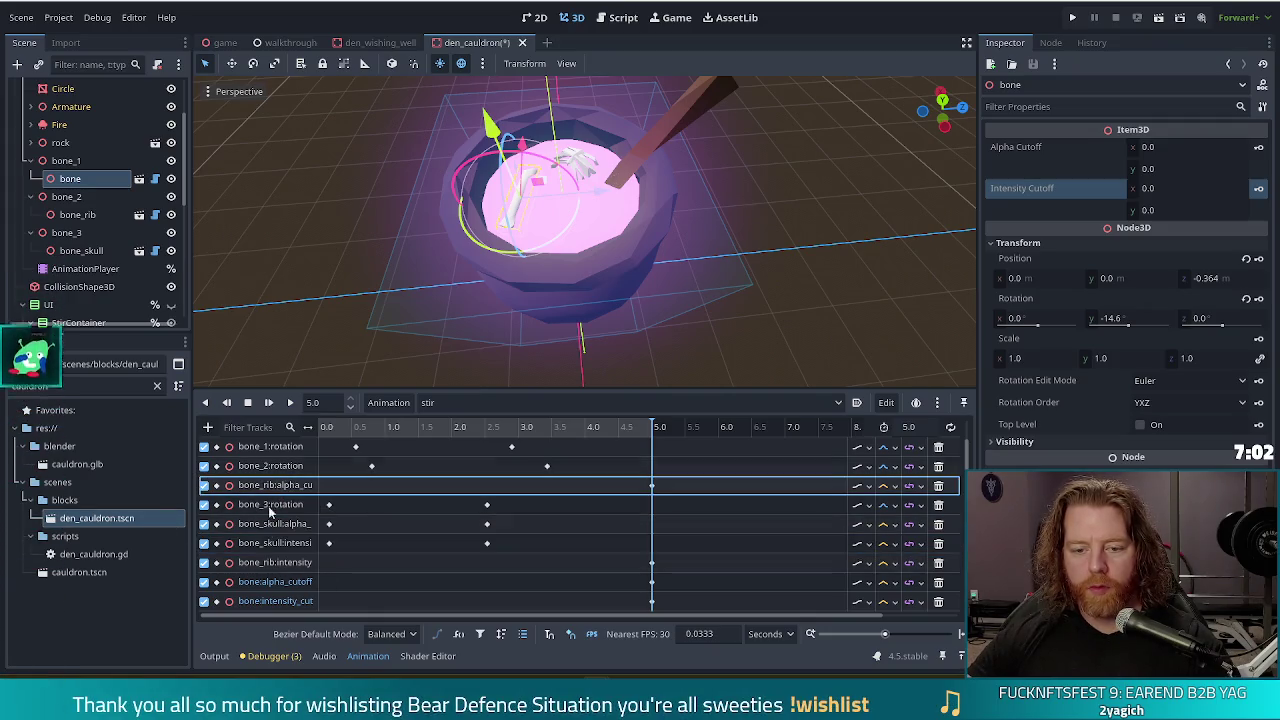
click(285, 560)
drag(285, 560, 285, 505)
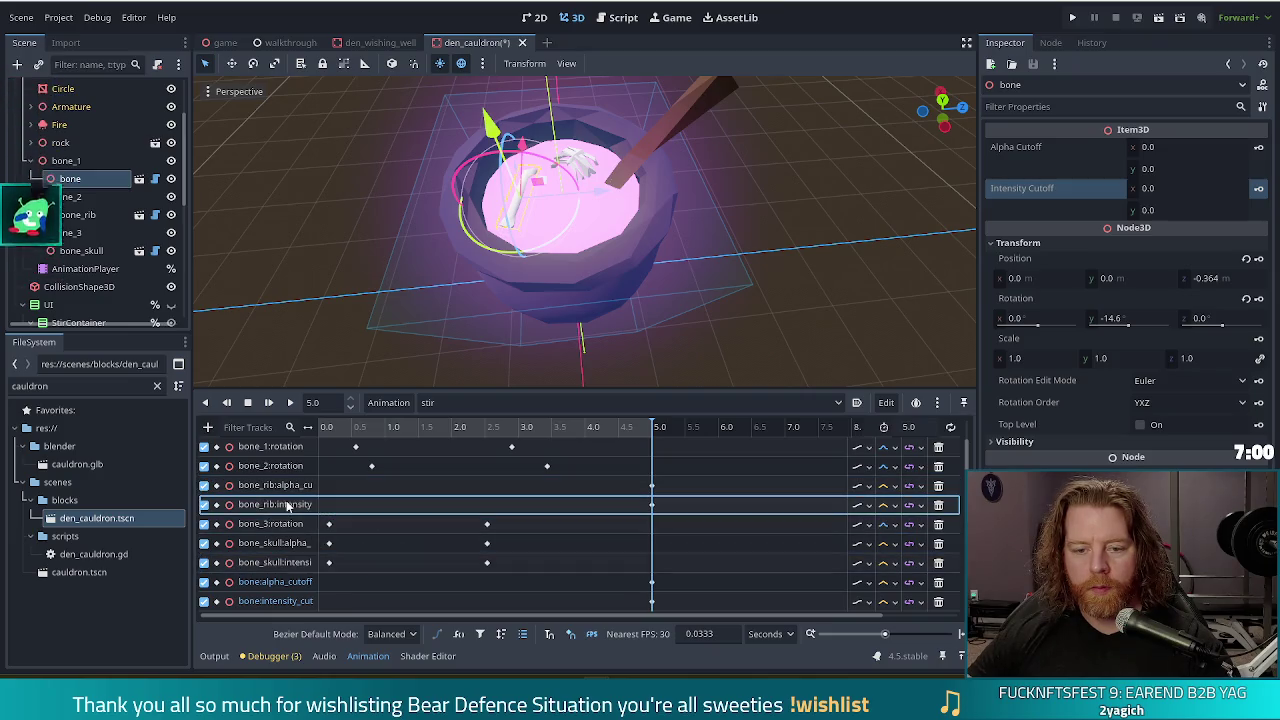
Place bone's intensity_cutoff track directly beneath its alpha_cutoff track.
mouse_move(286, 591)
mouse_down()
mouse_move(320, 466)
mouse_move(288, 586)
mouse_move(300, 466)
mouse_up()
mouse_move(293, 604)
mouse_down()
mouse_move(395, 502)
mouse_move(390, 484)
mouse_up()
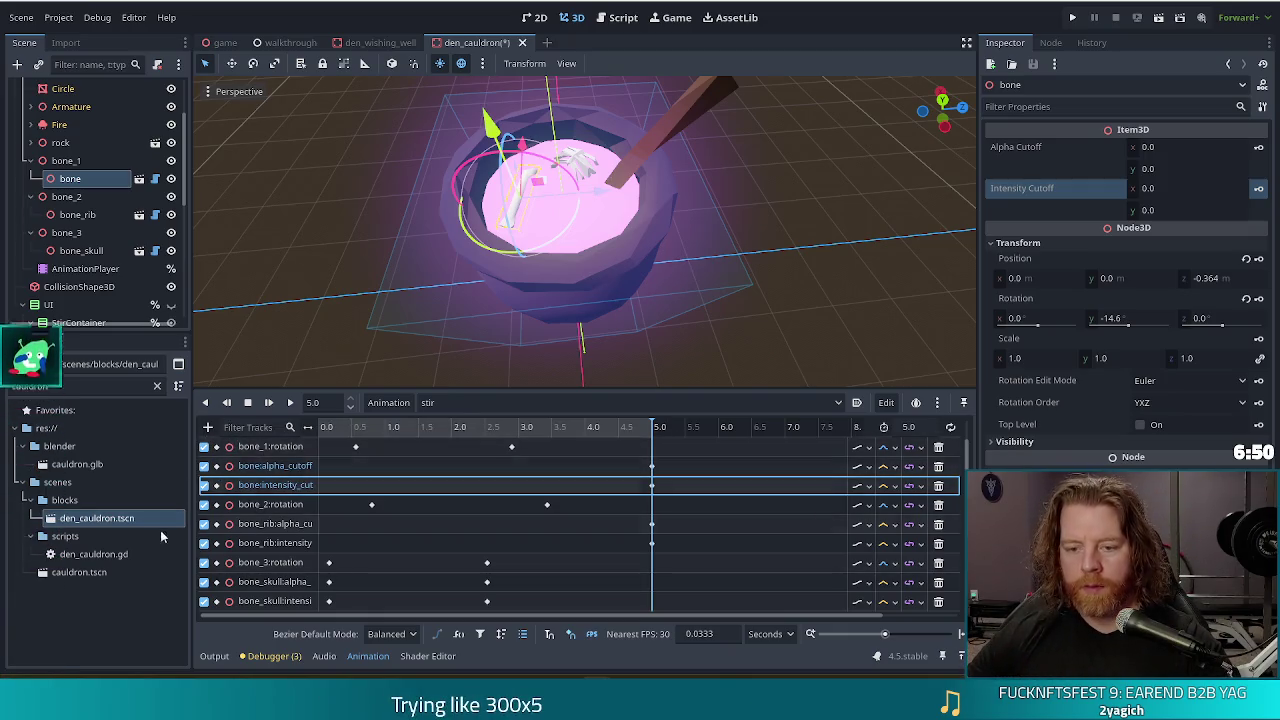
click(280, 466)
click(280, 466)
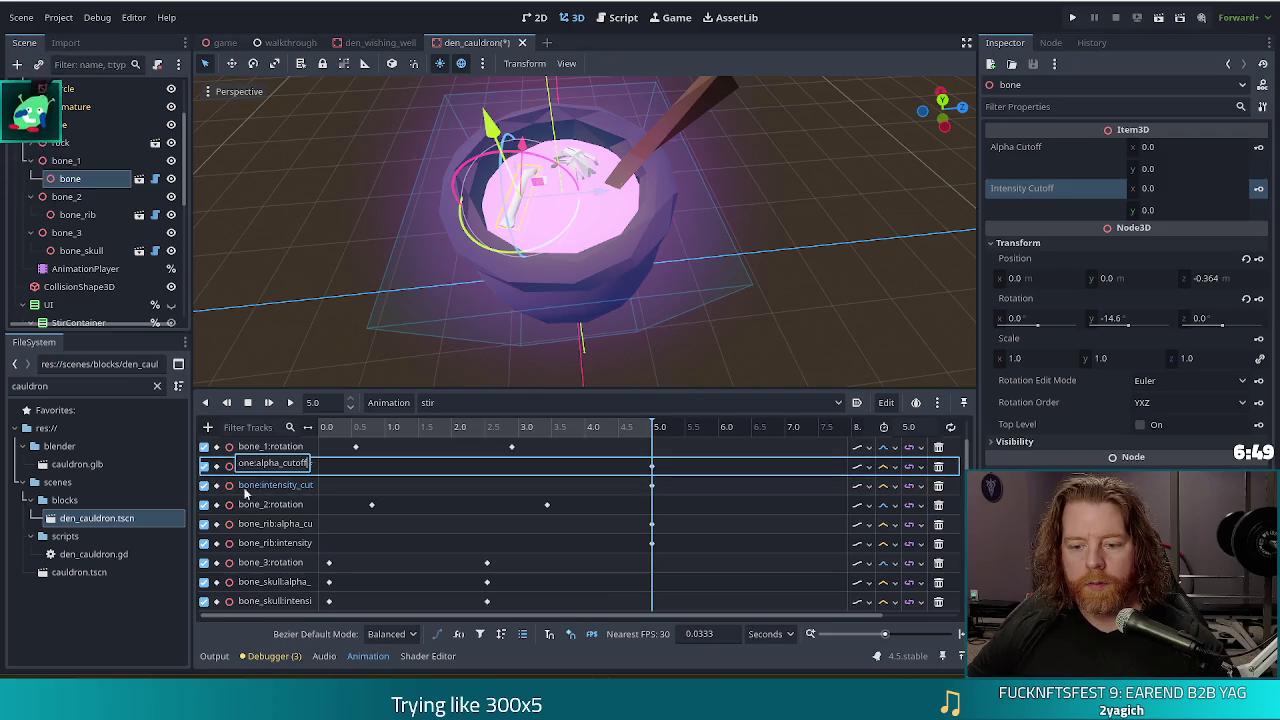
Toggle grouping tracks by node on and off, ending with a flat list.
click(522, 635)
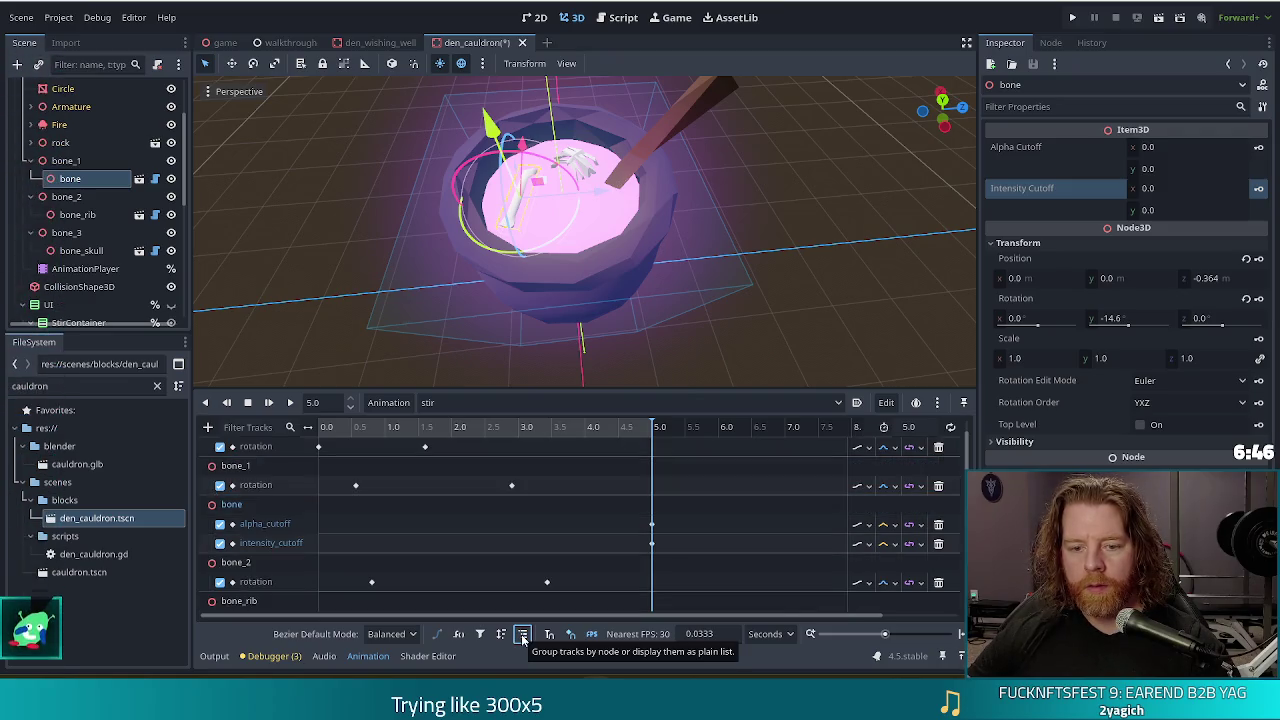
click(522, 635)
click(522, 635)
click(522, 635)
click(522, 635)
click(522, 635)
click(522, 634)
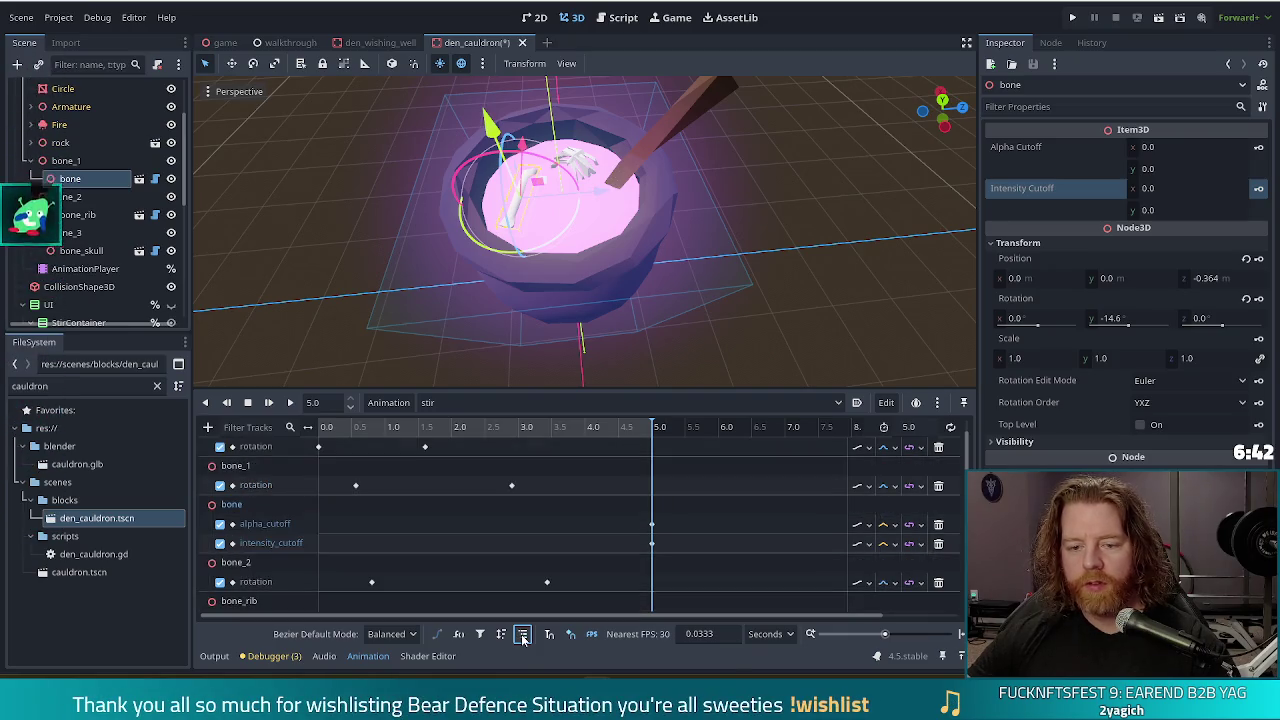
click(522, 634)
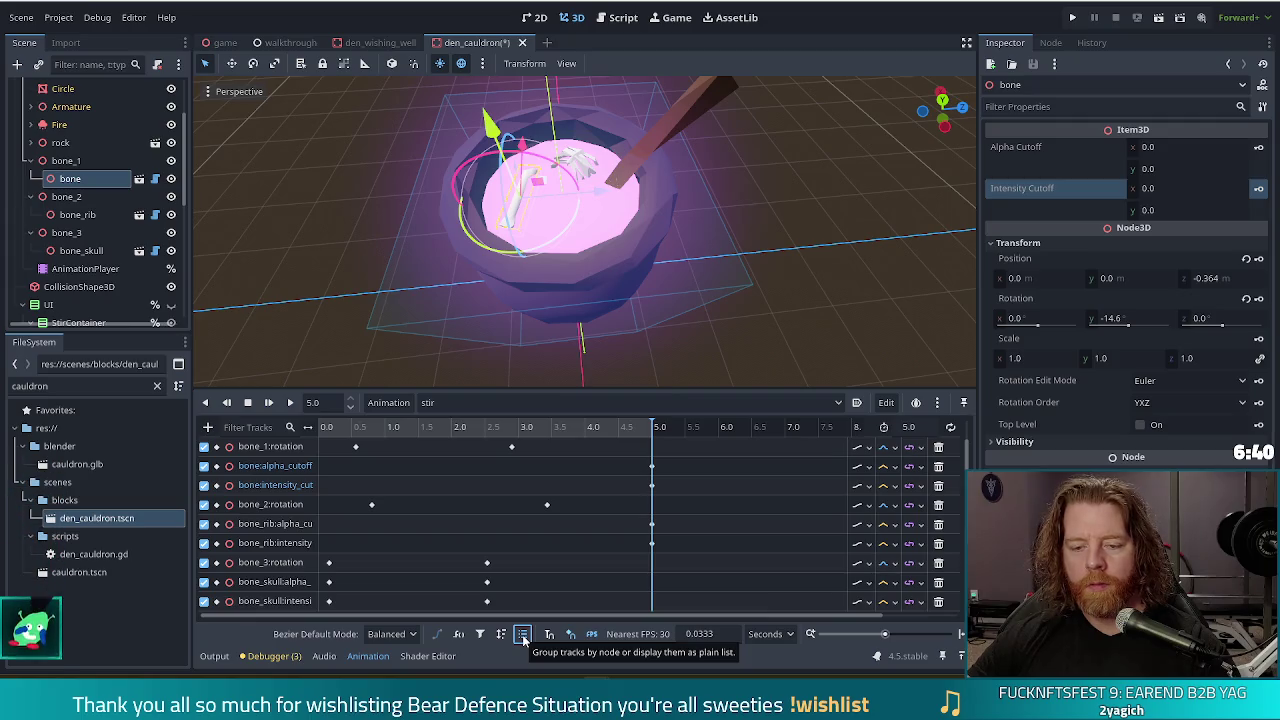
Set the bone alpha_cutoff key's y value to 1.0.
click(358, 468)
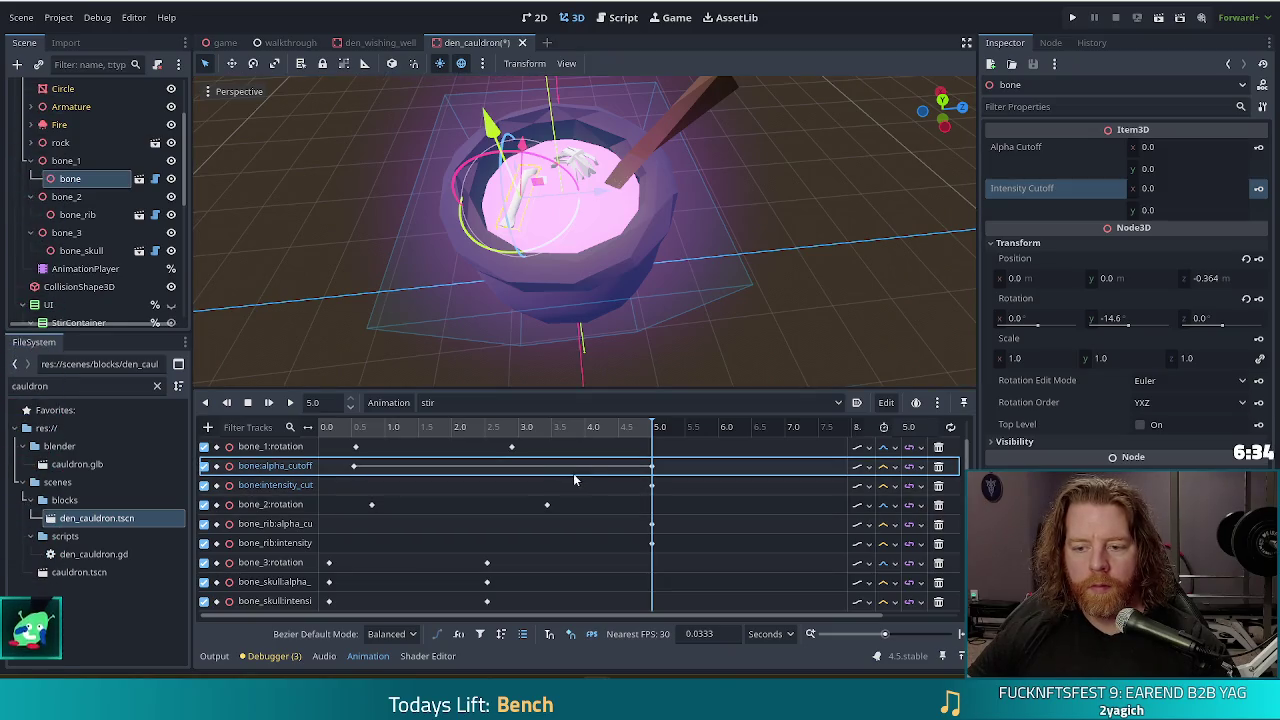
click(353, 467)
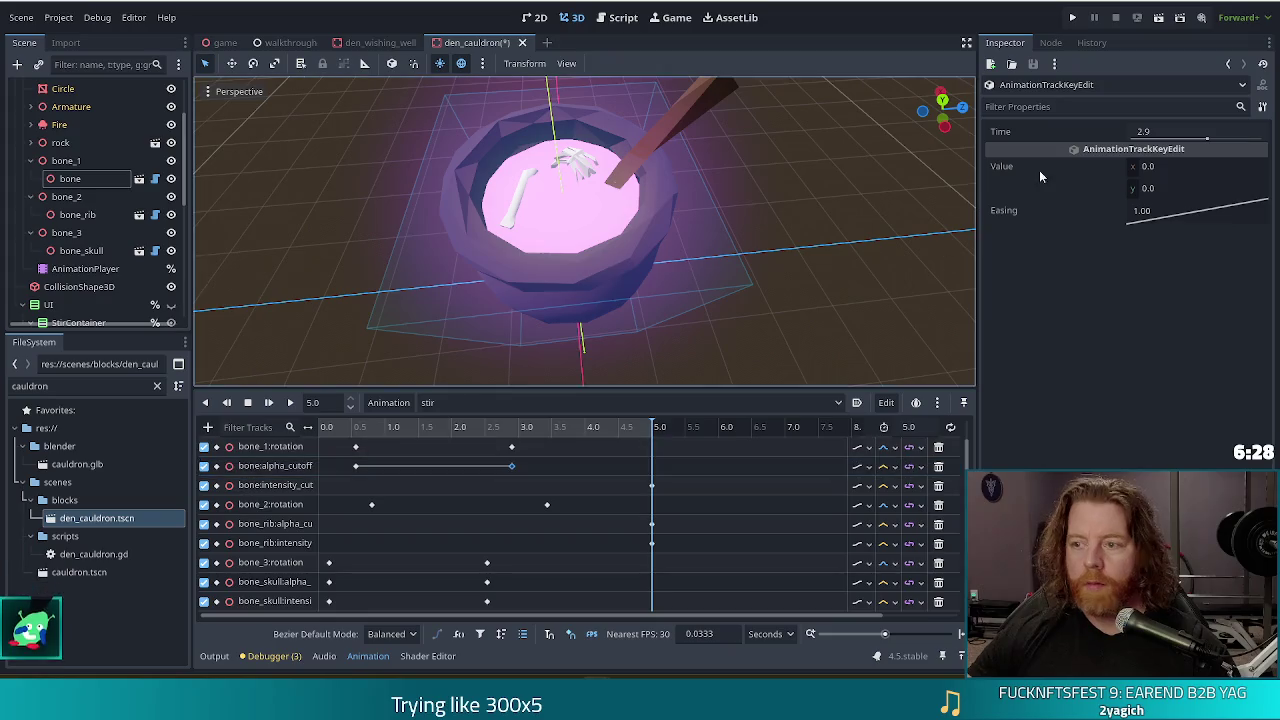
click(1176, 188)
text(1)
key(Return)
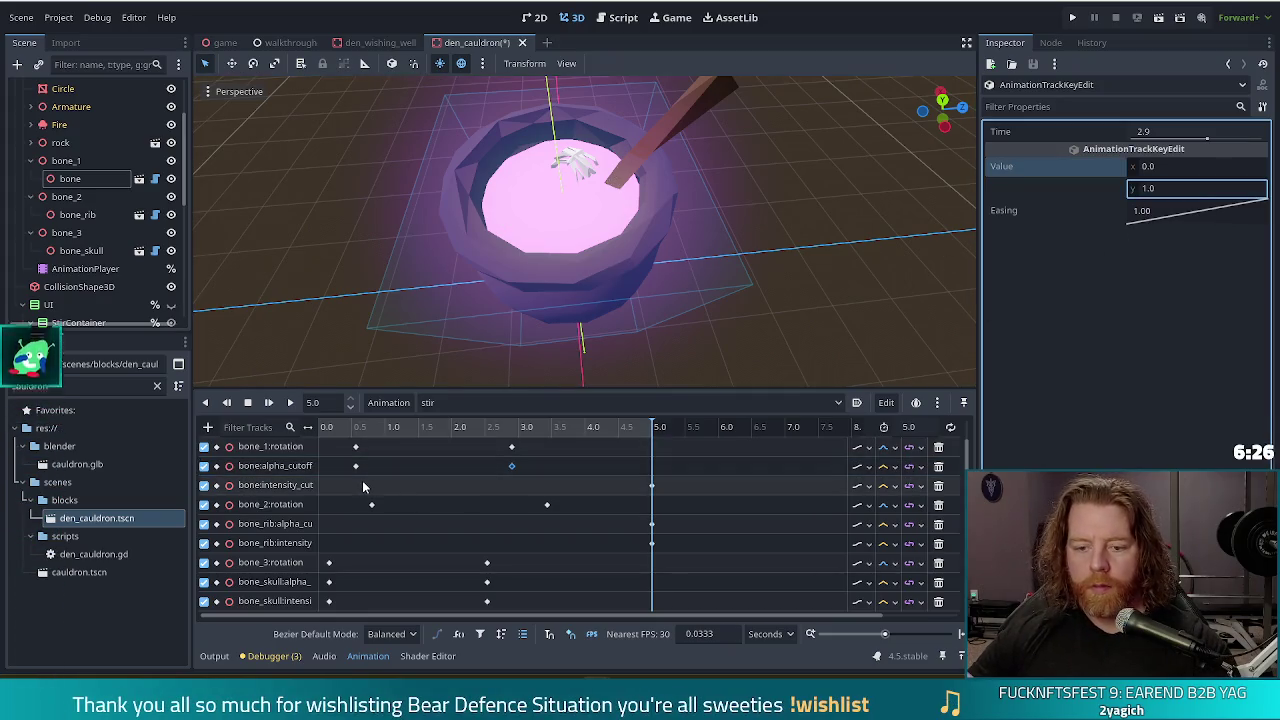
Insert a key on bone's intensity cutoff track and set its 5.0 s key's y to 1.0.
right_click(354, 486)
click(373, 496)
click(651, 485)
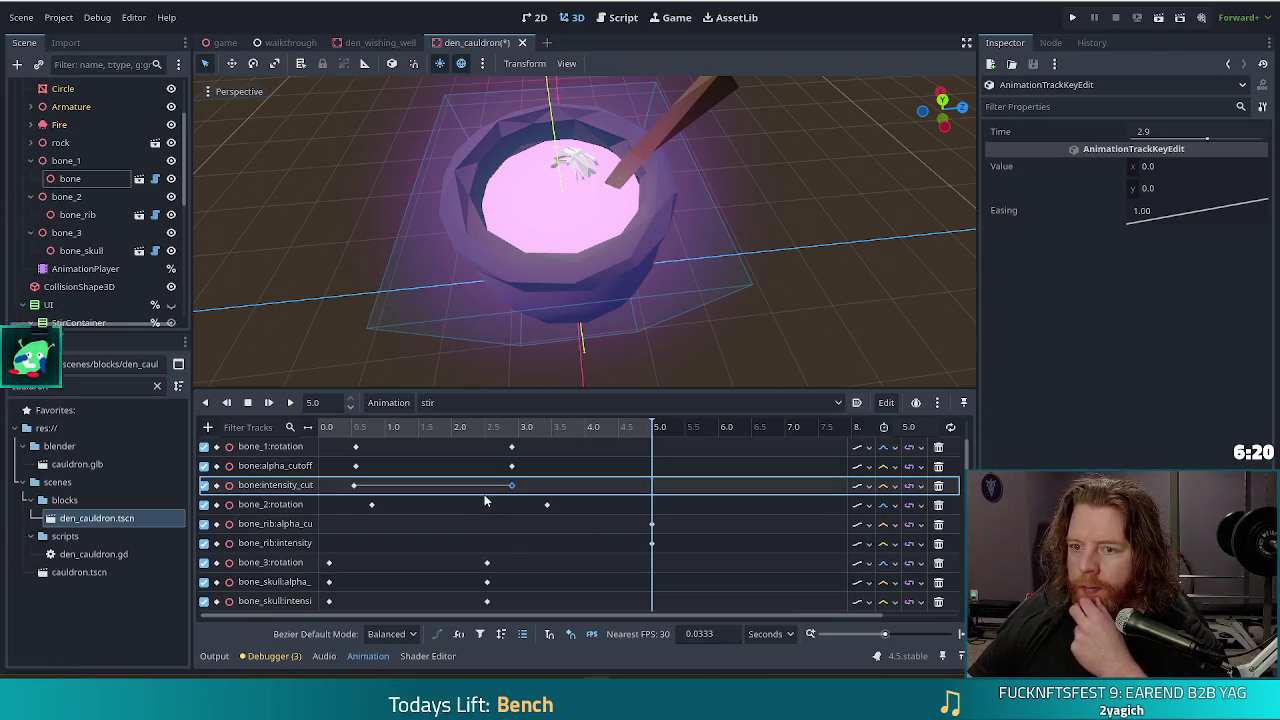
click(1165, 189)
text(1)
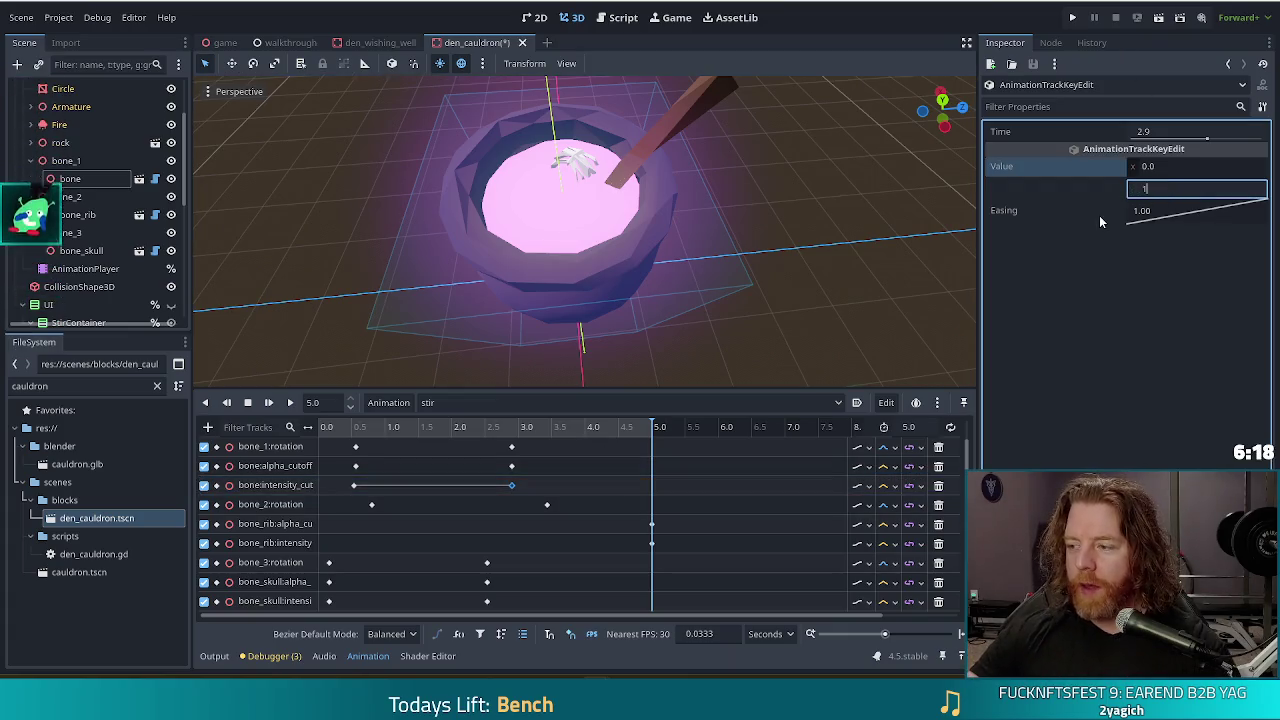
key(Return)
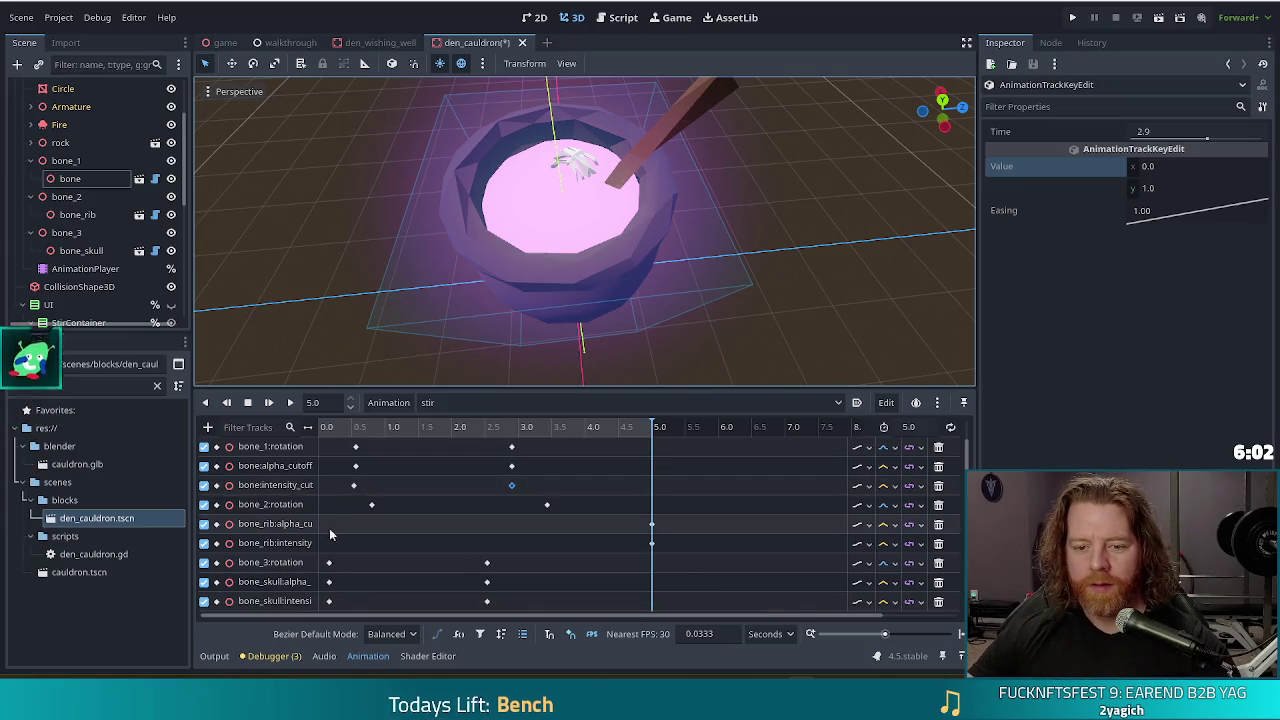
right_click(371, 523)
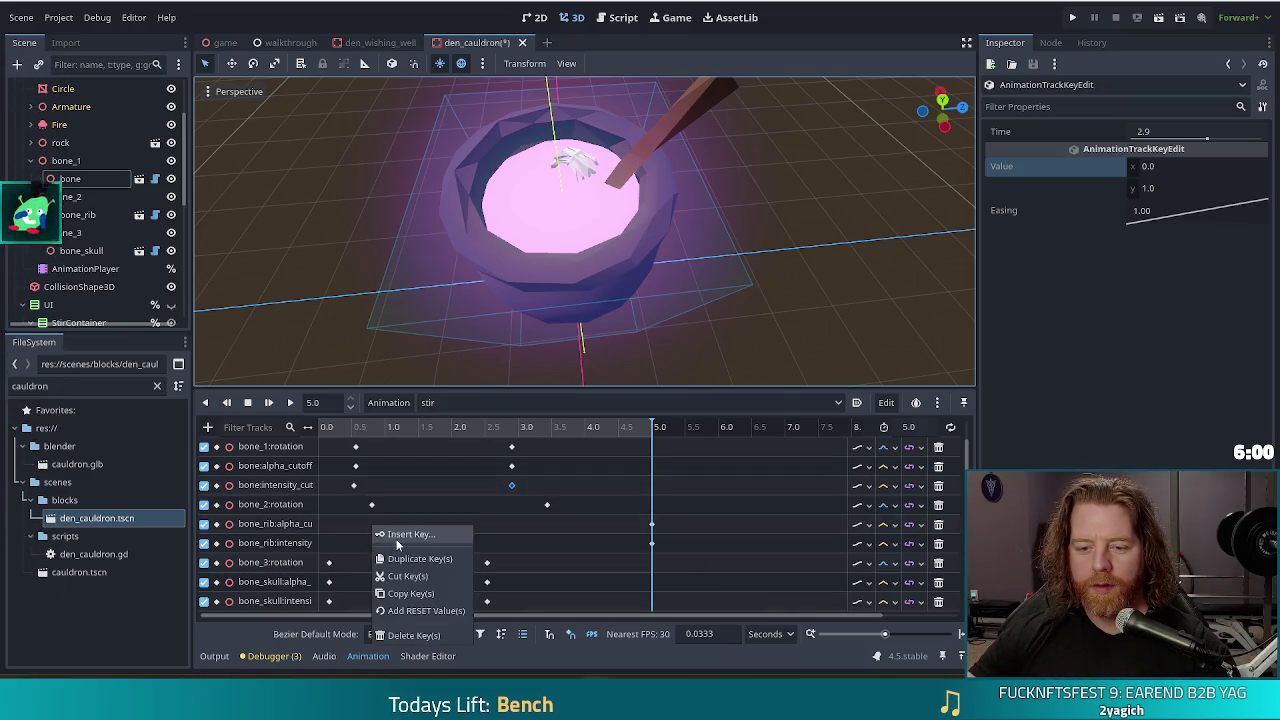
Insert early keys on bone_rib's alpha and intensity cutoff tracks and drag their end keys earlier.
click(396, 539)
right_click(371, 543)
click(392, 560)
click(371, 544)
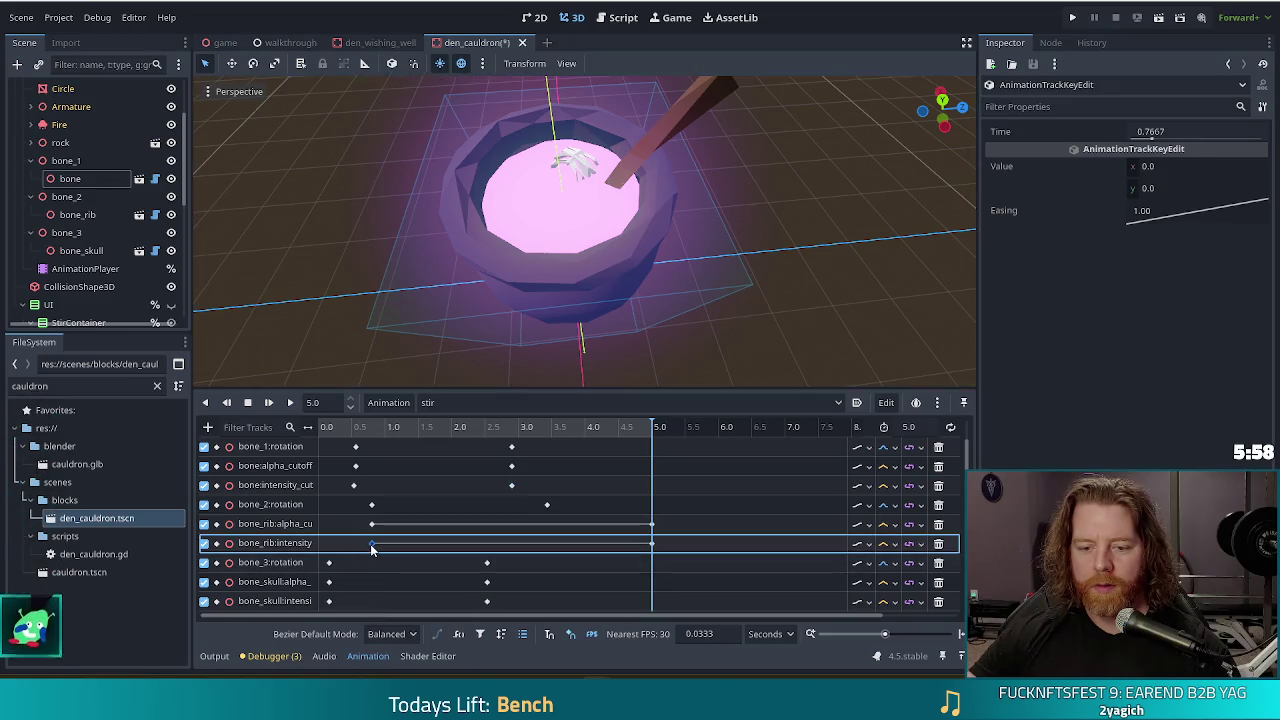
drag(651, 524, 541, 542)
drag(652, 544, 586, 548)
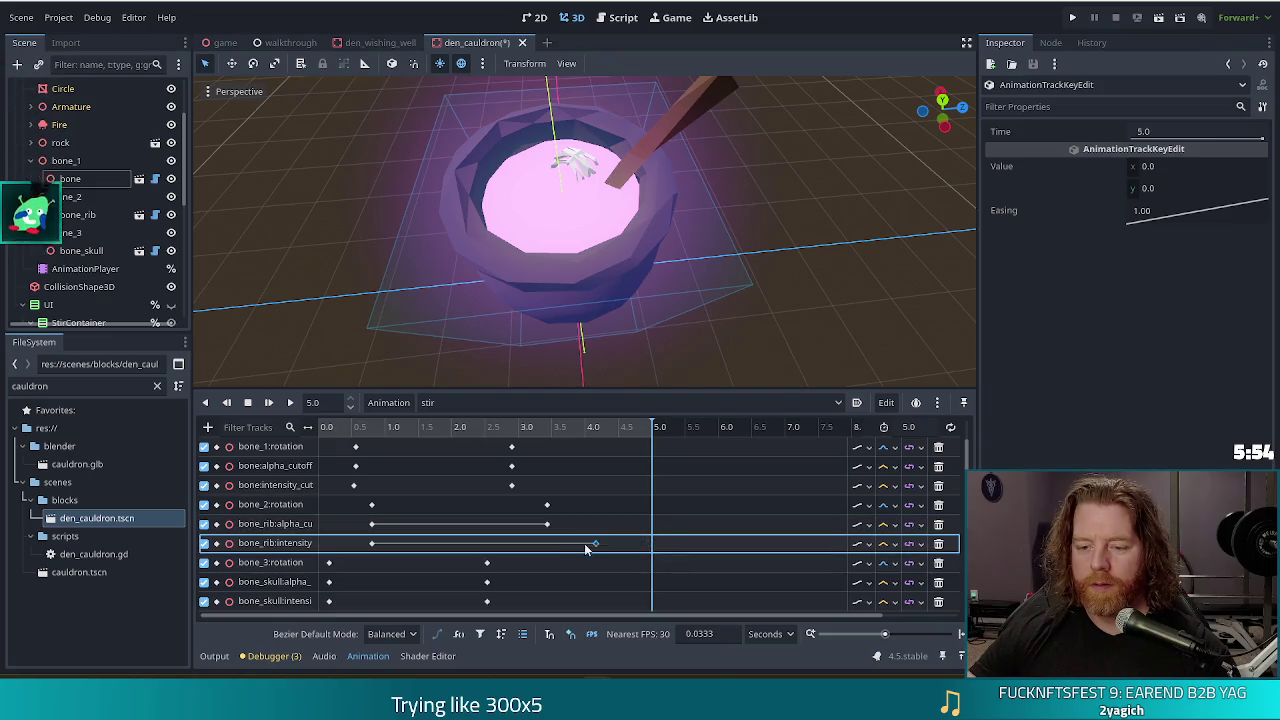
Set both bone_rib end keys' y value to 1.0 and save the scene.
click(547, 524)
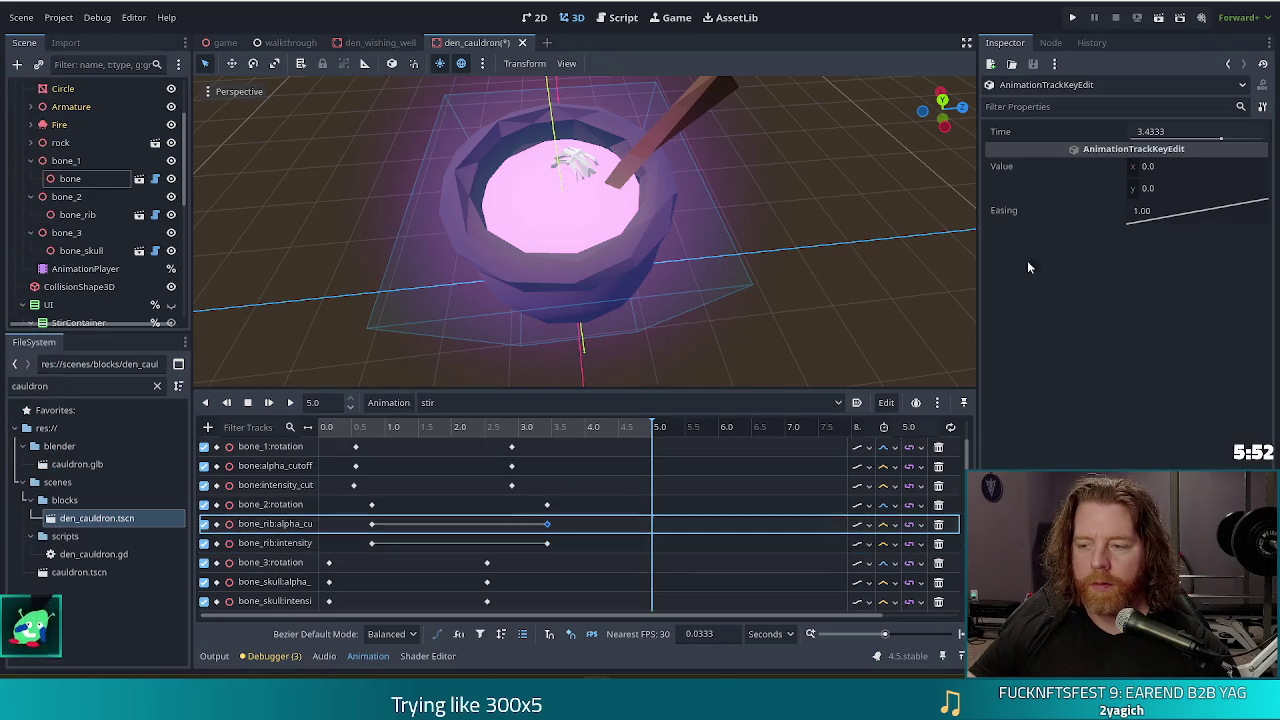
click(1166, 188)
text(1)
click(547, 542)
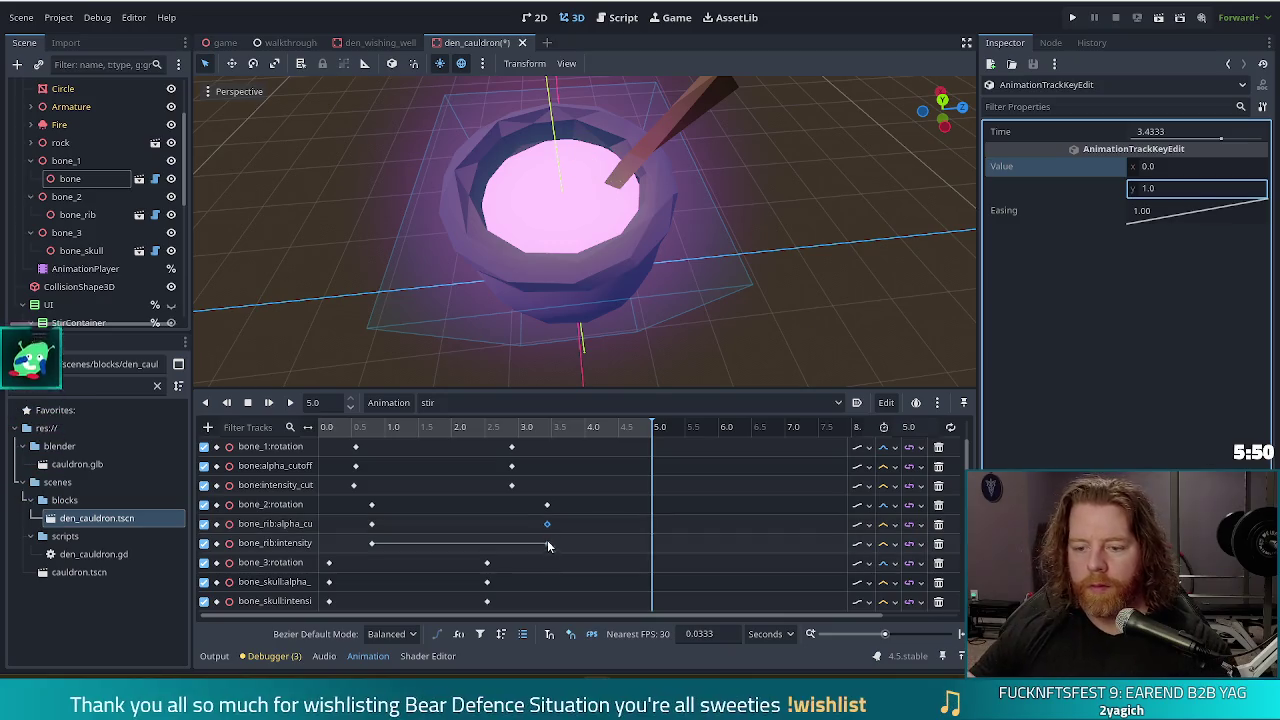
click(1172, 192)
text(1)
key(Return)
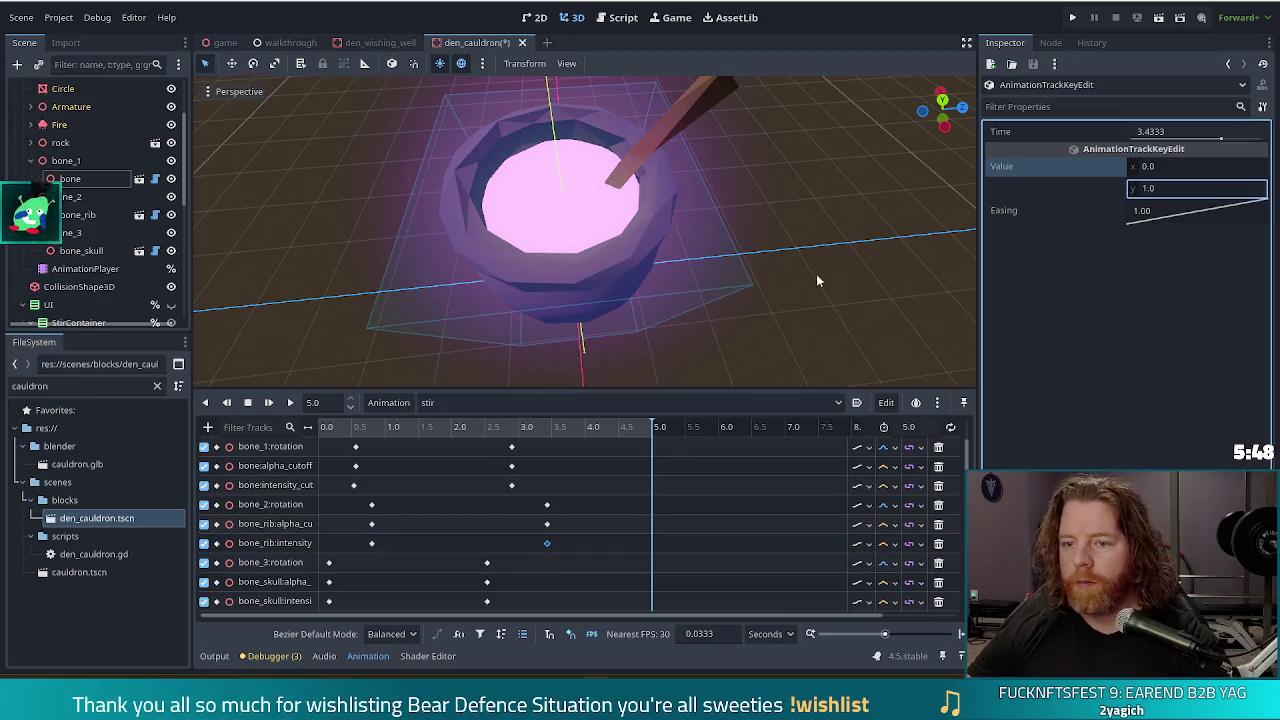
key(ctrl+s)
click(269, 403)
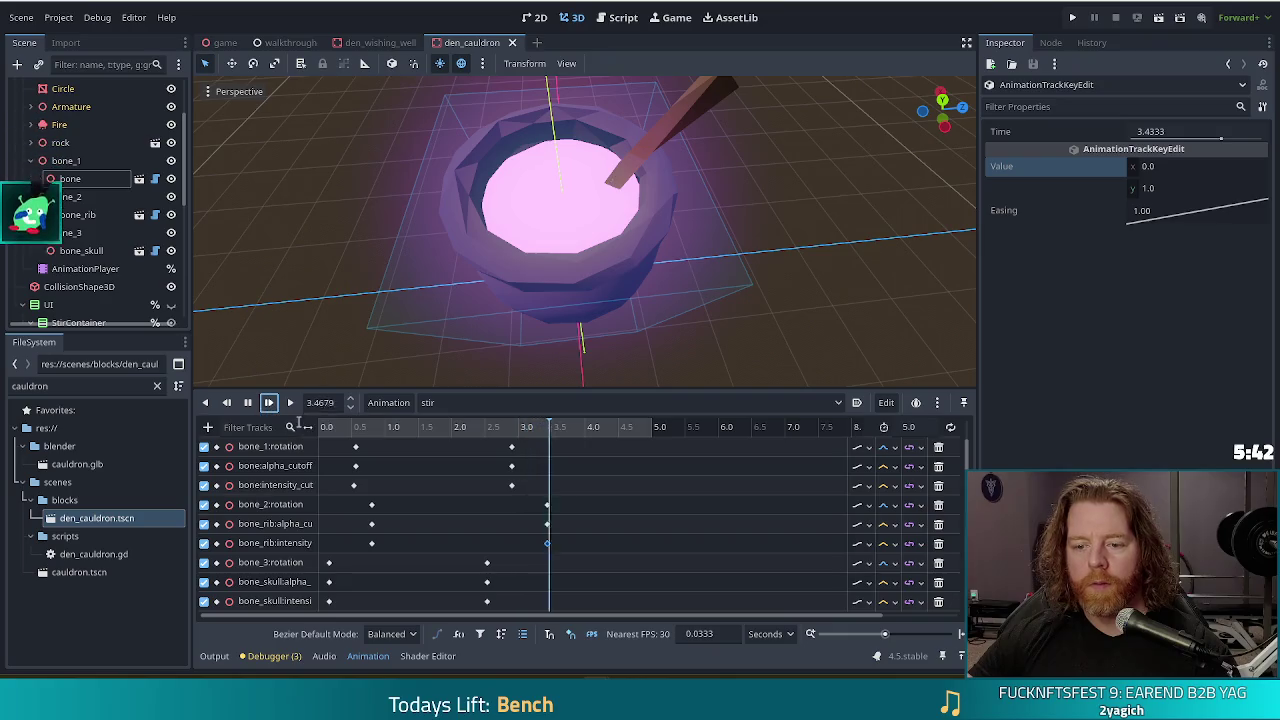
click(270, 403)
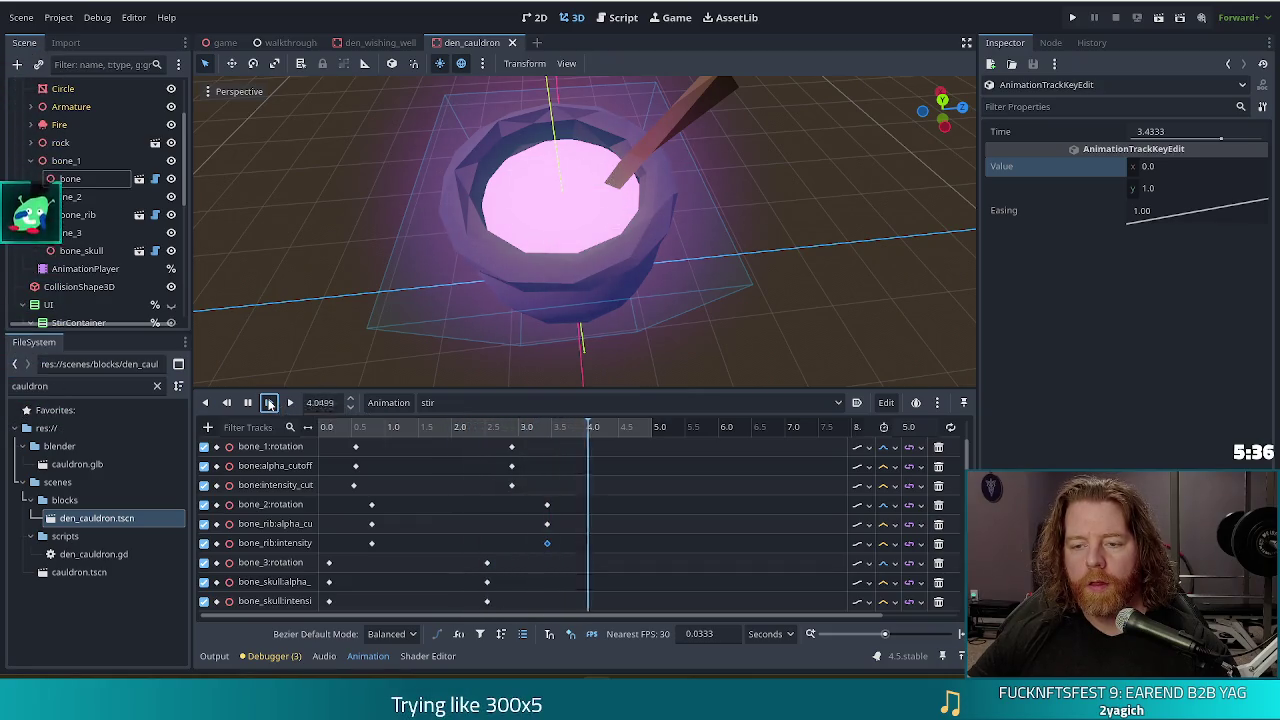
click(270, 403)
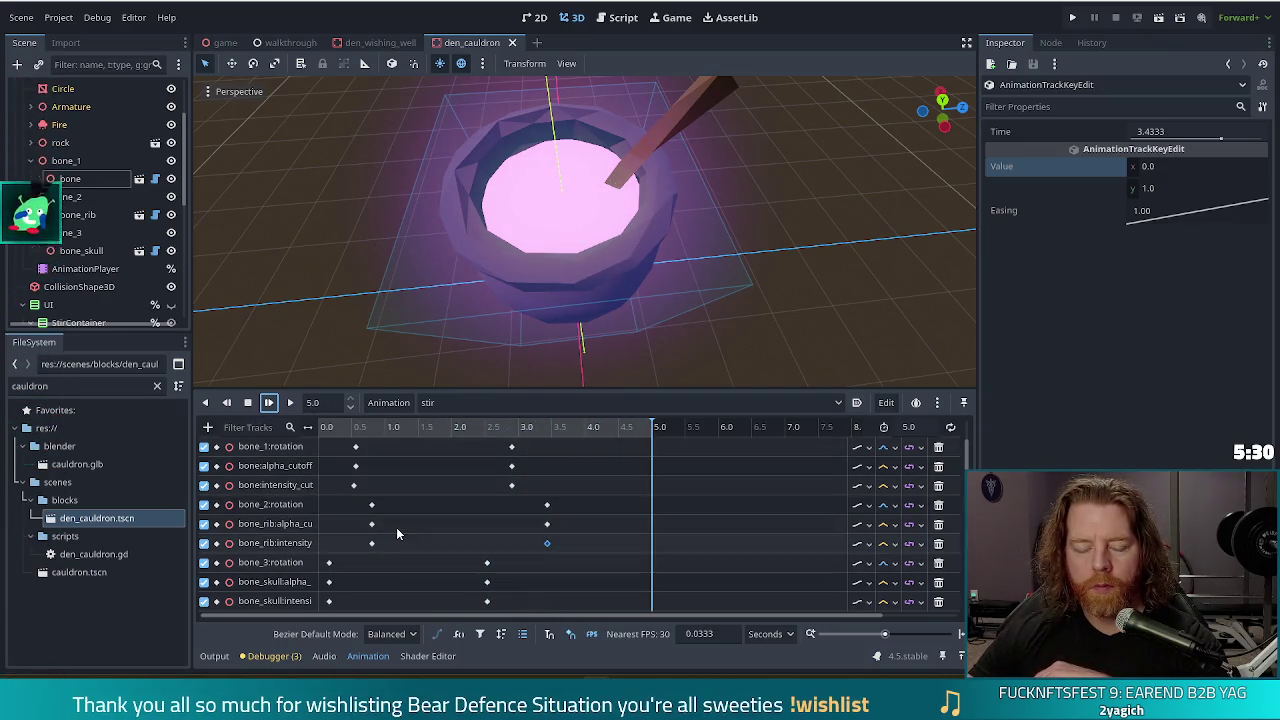
mouse_move(372, 545)
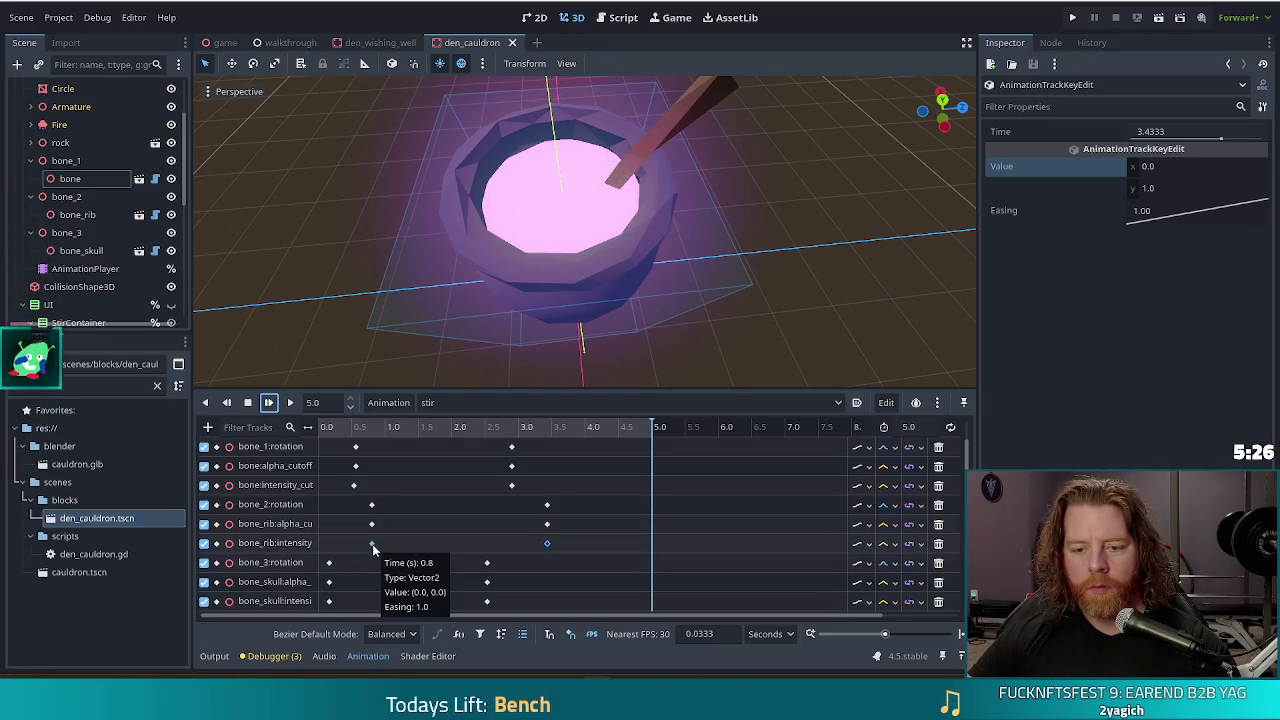
Shift the bone_rib cutoff keys about 0.5 s earlier, with the intensity end key at 2.7 s.
click(355, 485)
shift+click(355, 466)
shift+click(511, 466)
shift+click(511, 486)
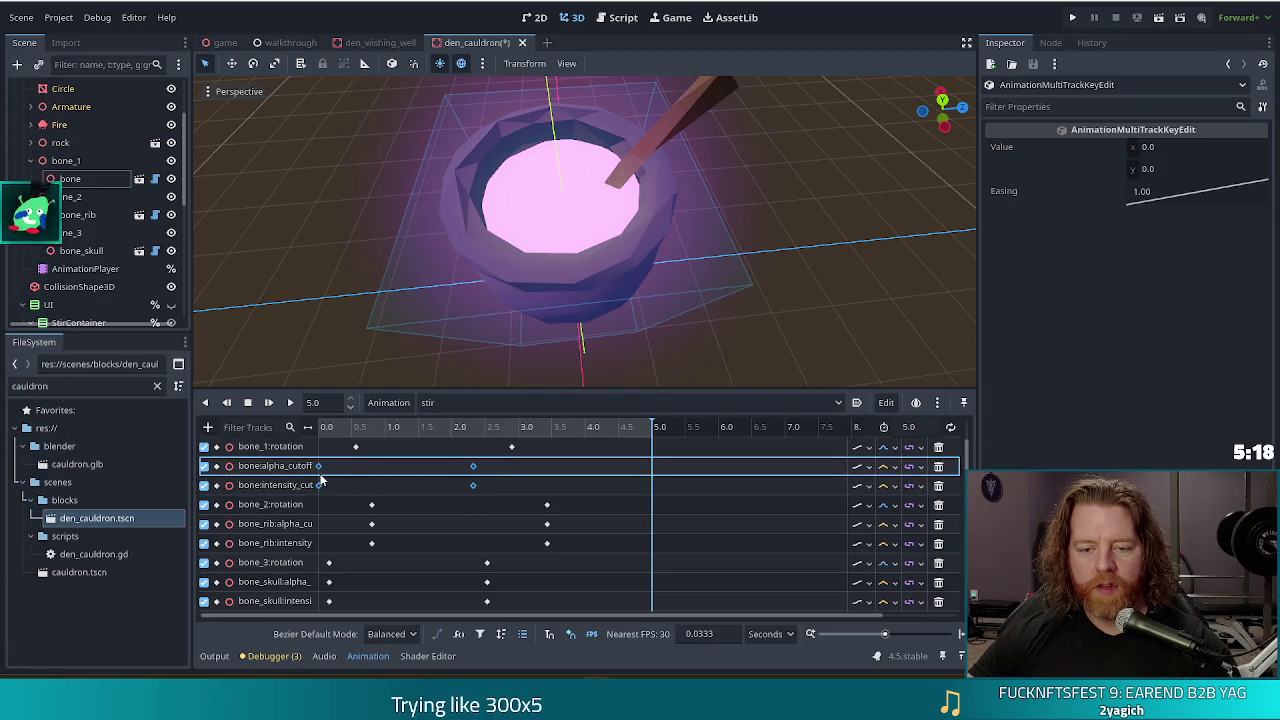
click(372, 524)
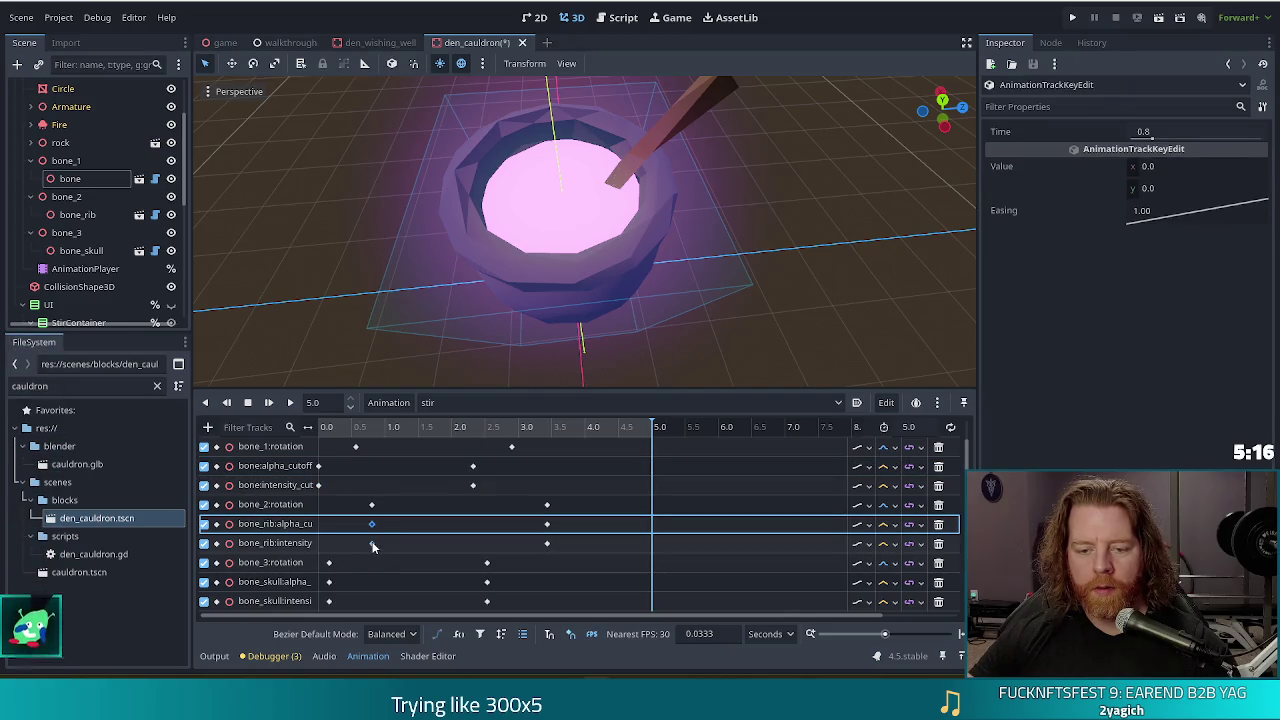
shift+click(372, 543)
shift+click(547, 524)
shift+click(547, 543)
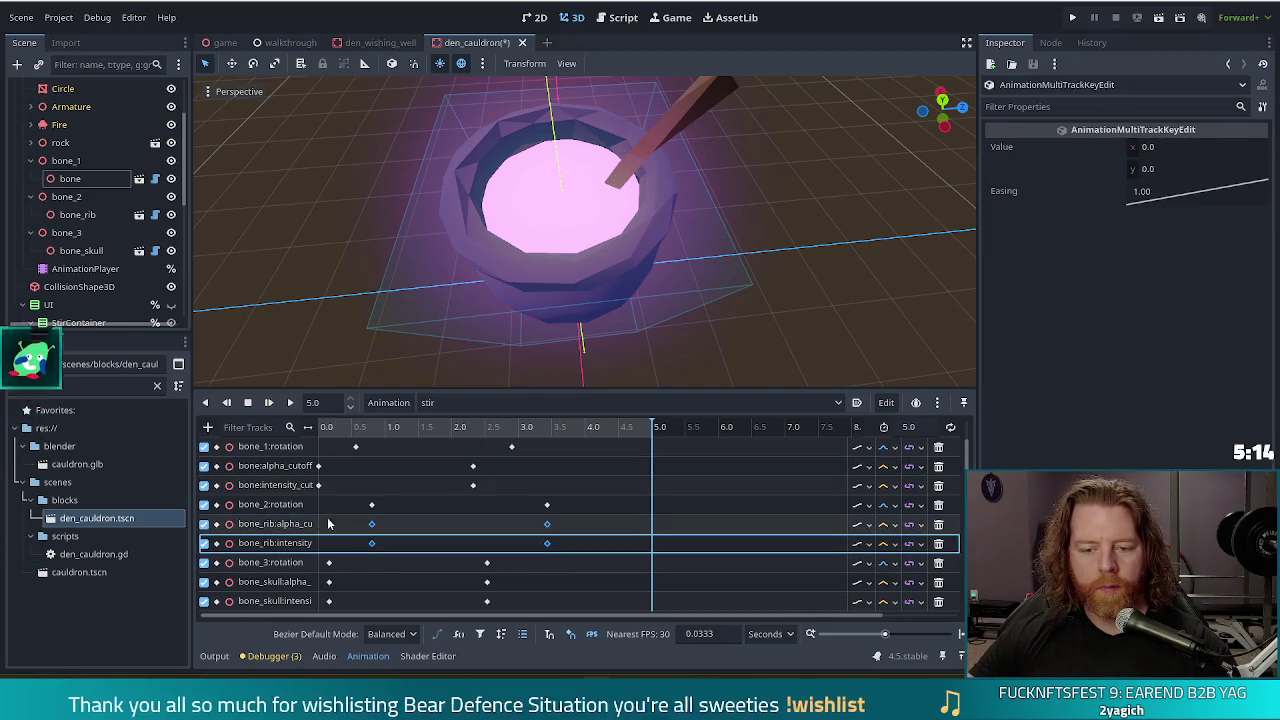
drag(372, 524, 340, 526)
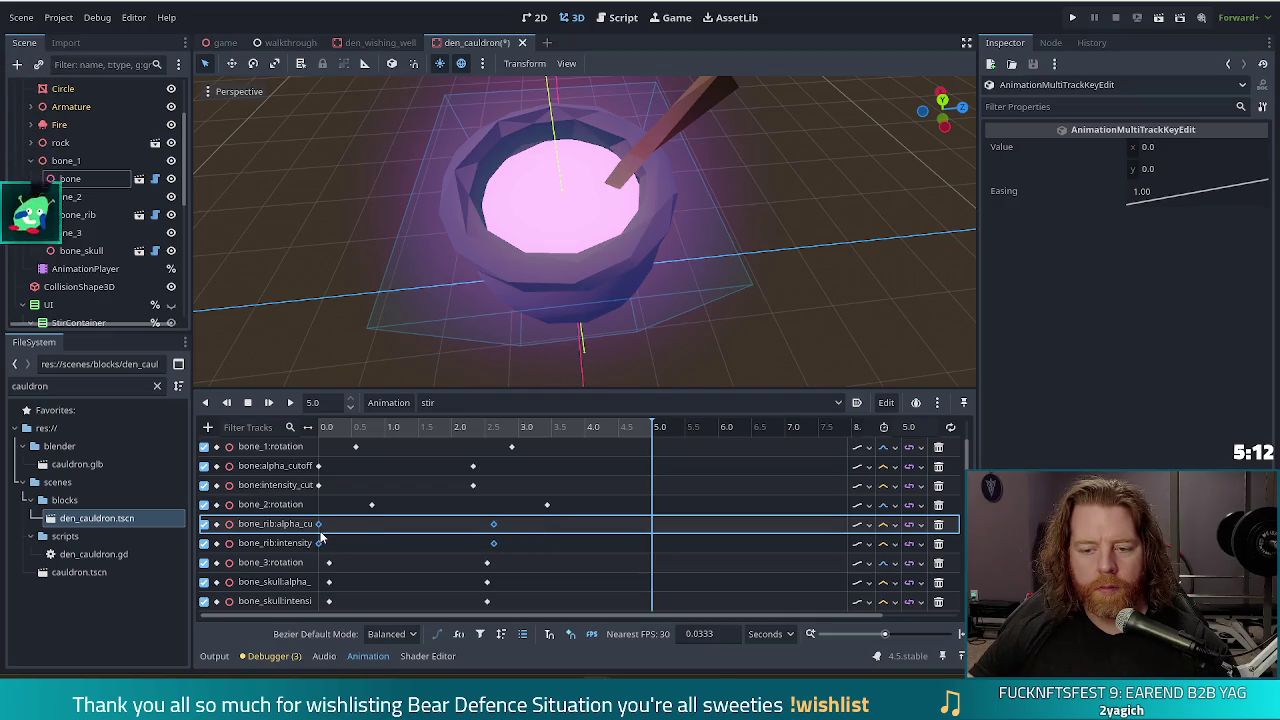
click(494, 525)
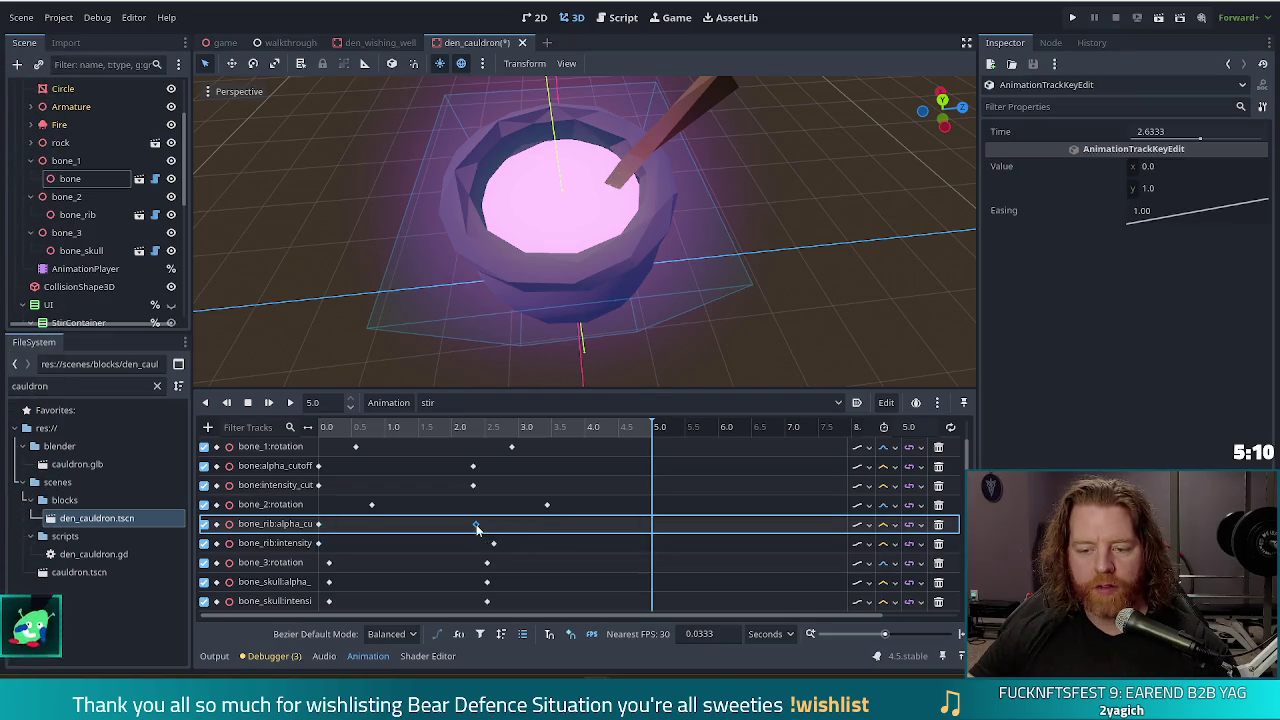
drag(494, 543, 473, 548)
Shift the bone_skull cutoff keys slightly earlier and preview the stir animation.
drag(322, 575, 505, 619)
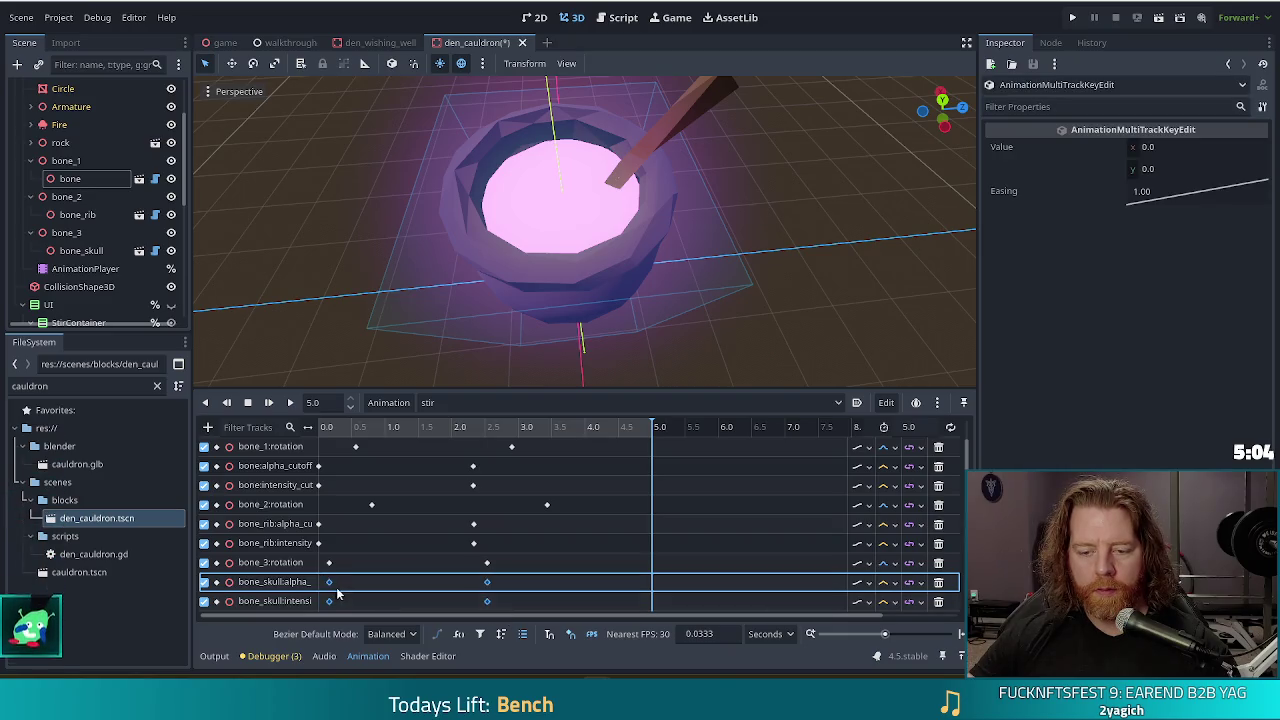
drag(329, 588, 320, 588)
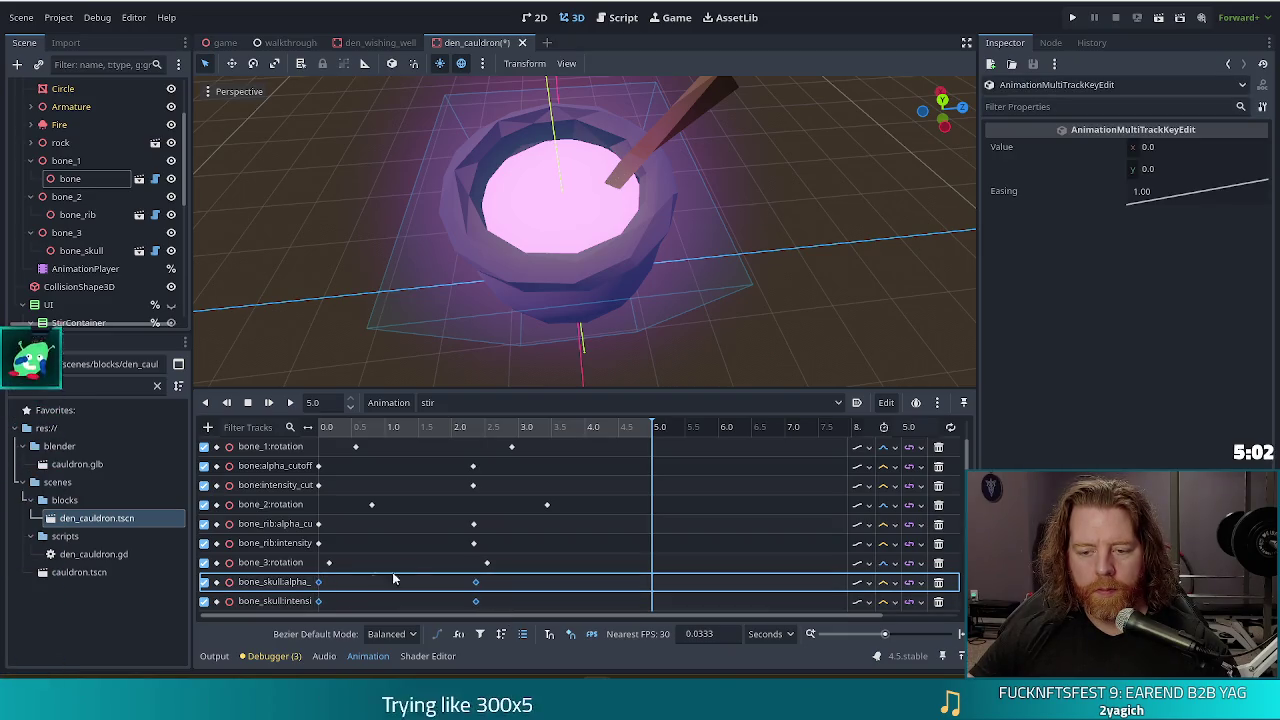
click(476, 586)
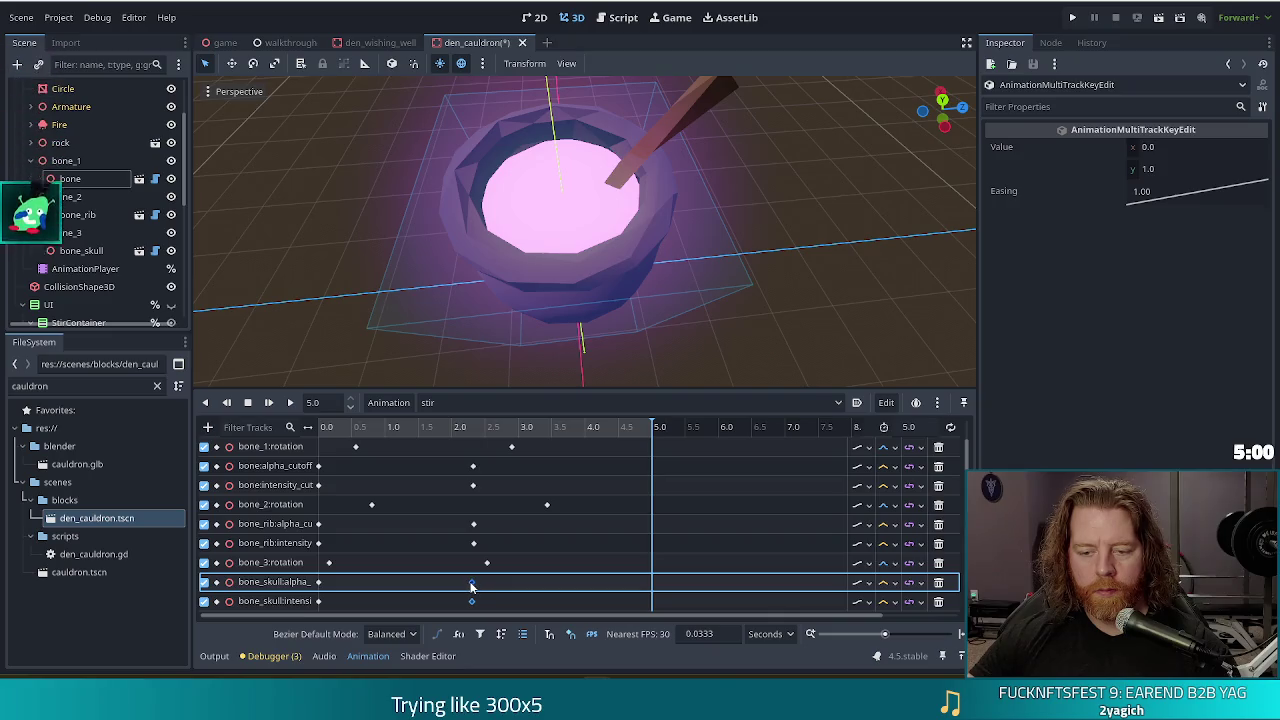
click(268, 402)
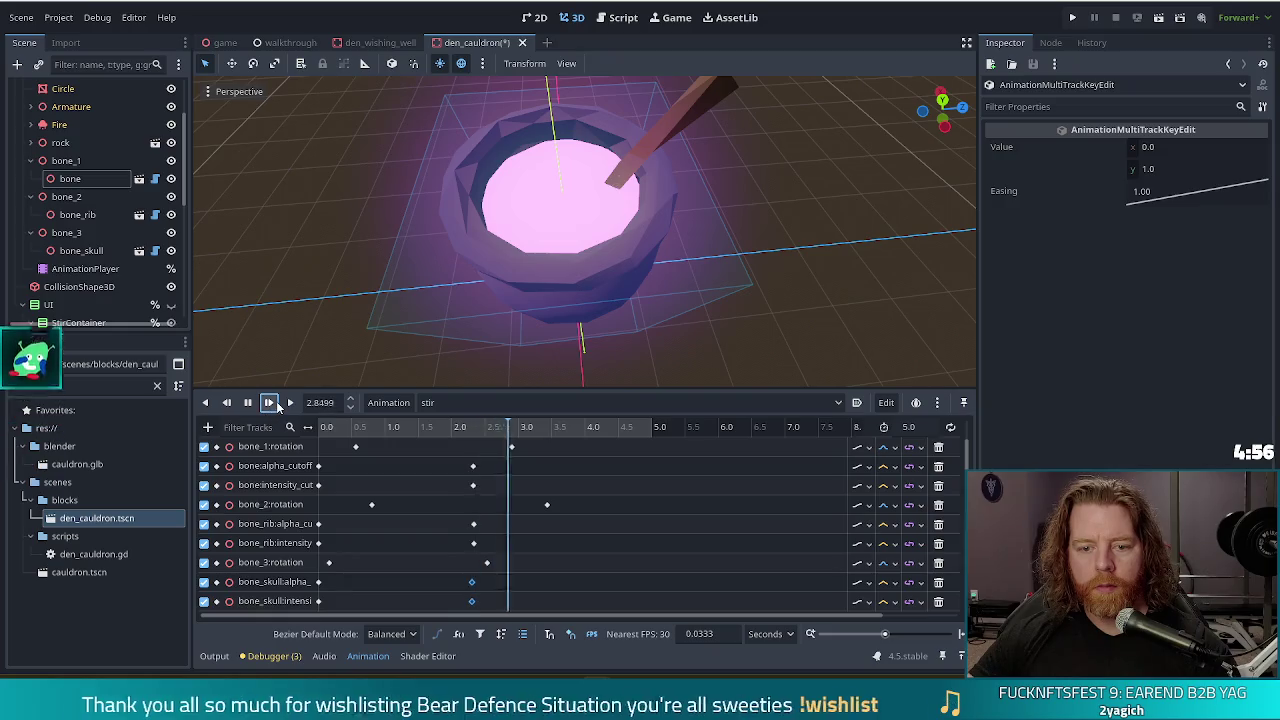
click(276, 401)
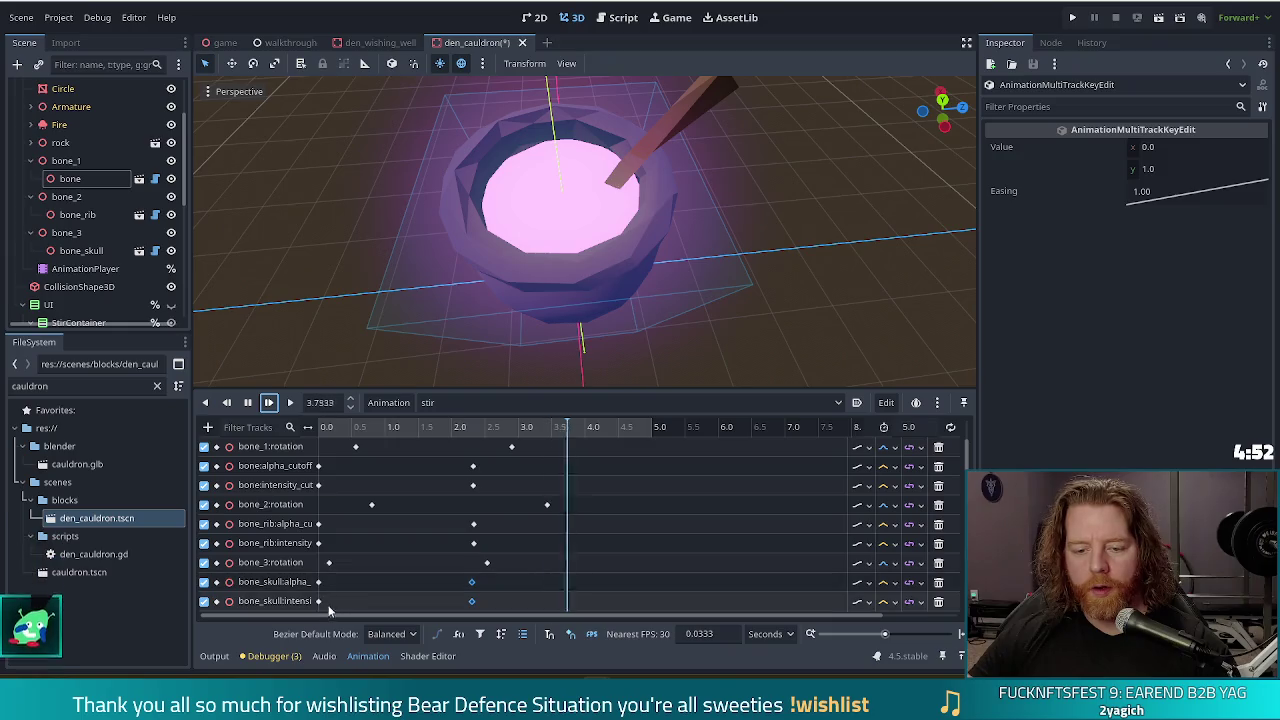
Select the cutoff keys of bone_rib, bone and bone_skull together.
drag(485, 548, 297, 521)
drag(495, 487, 308, 467)
click(318, 466)
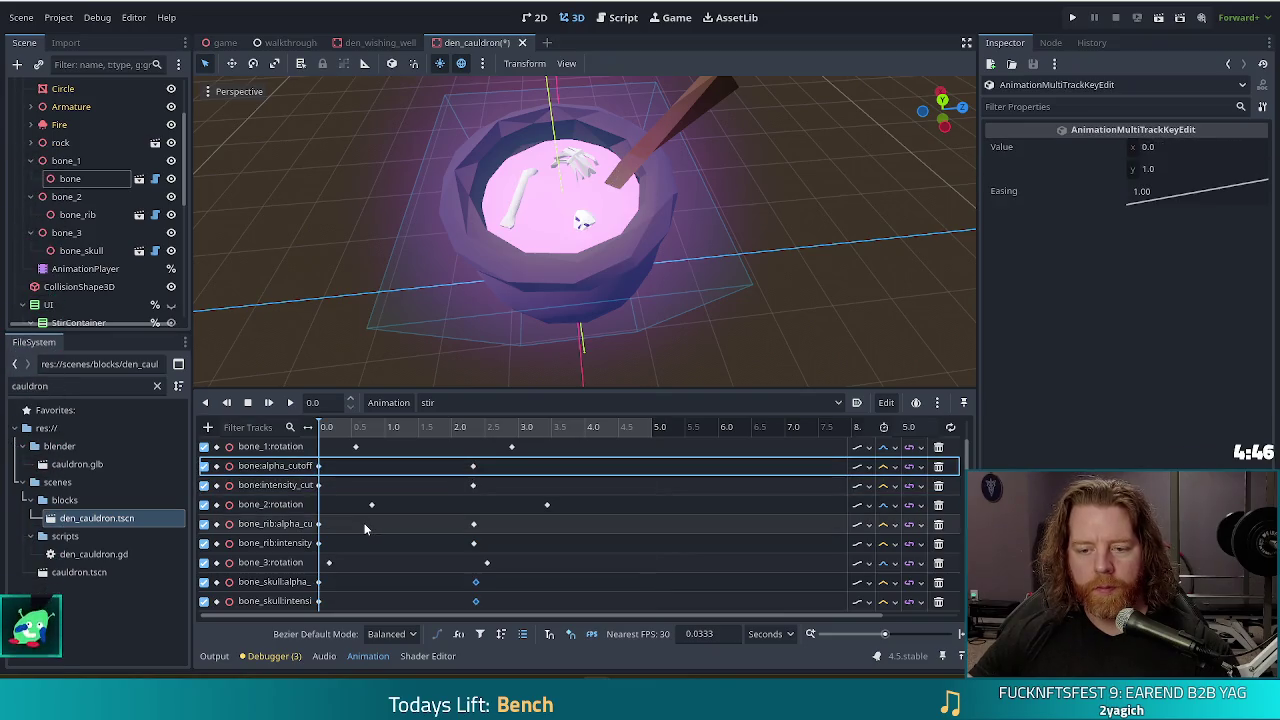
drag(490, 604, 320, 584)
drag(490, 545, 300, 530)
drag(490, 488, 292, 467)
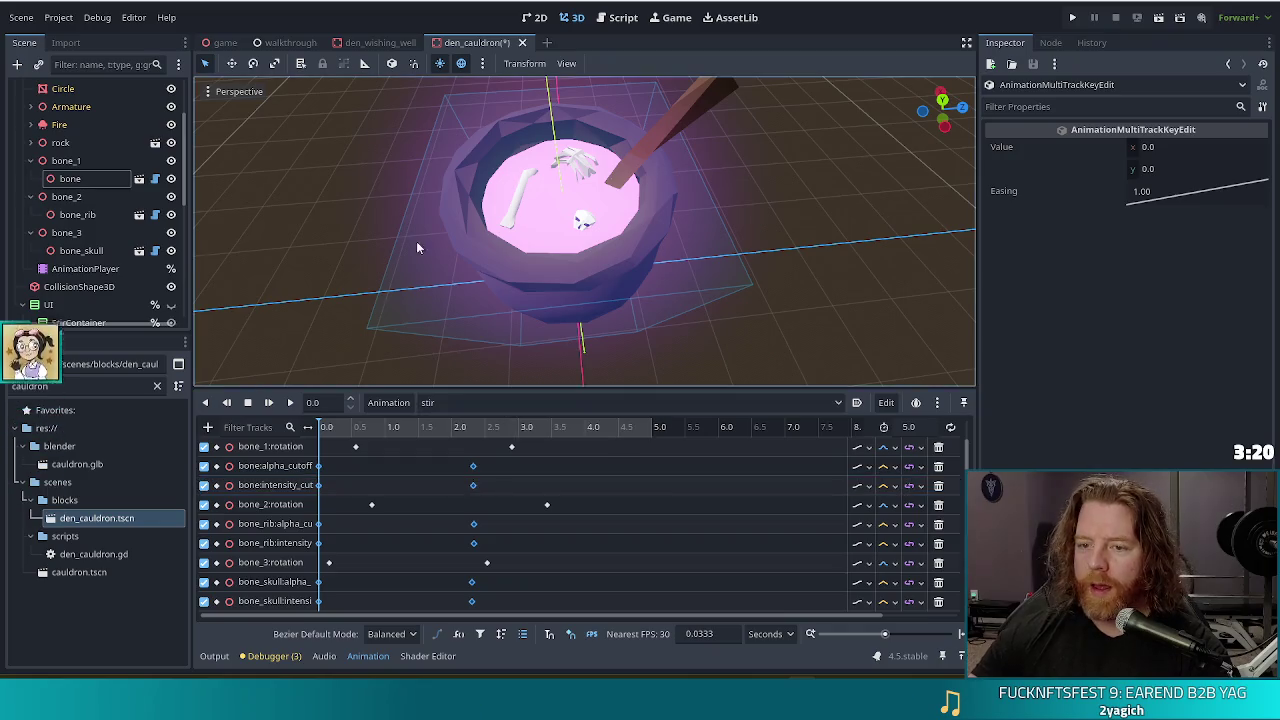
Preview the stir animation, save den_cauldron with Ctrl+S, and switch to the Blender window.
click(268, 403)
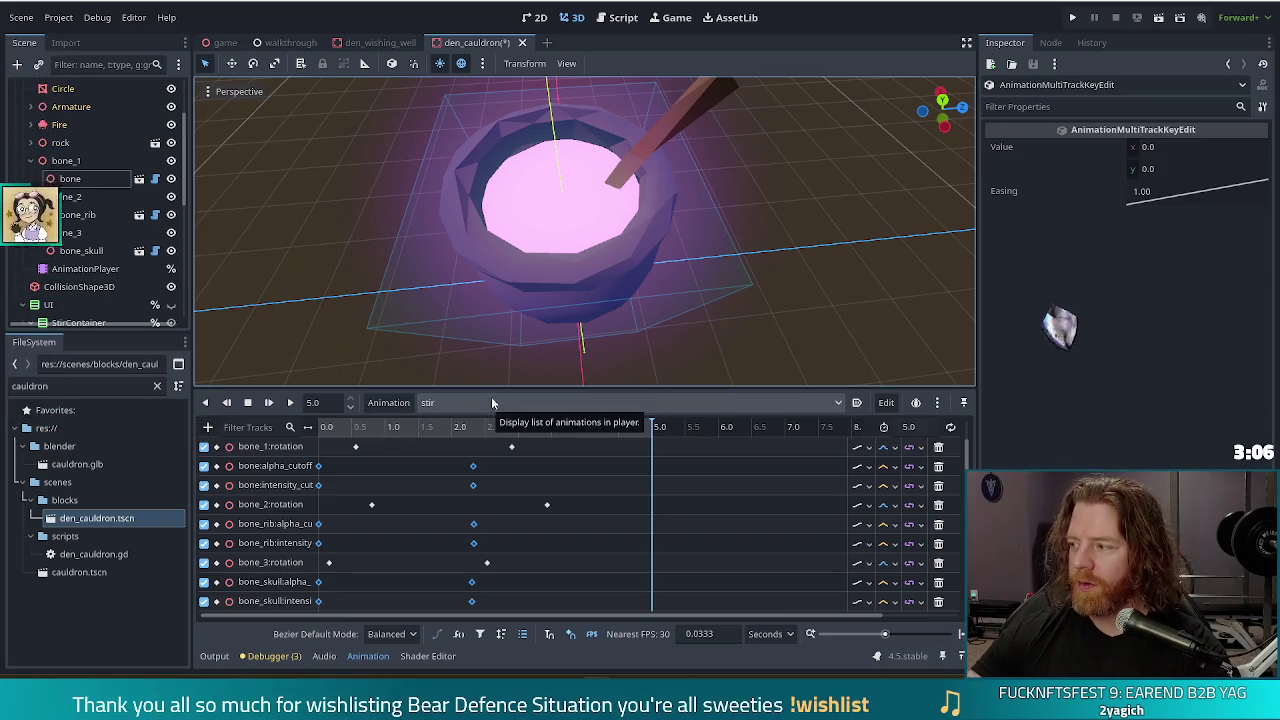
key(ctrl+s)
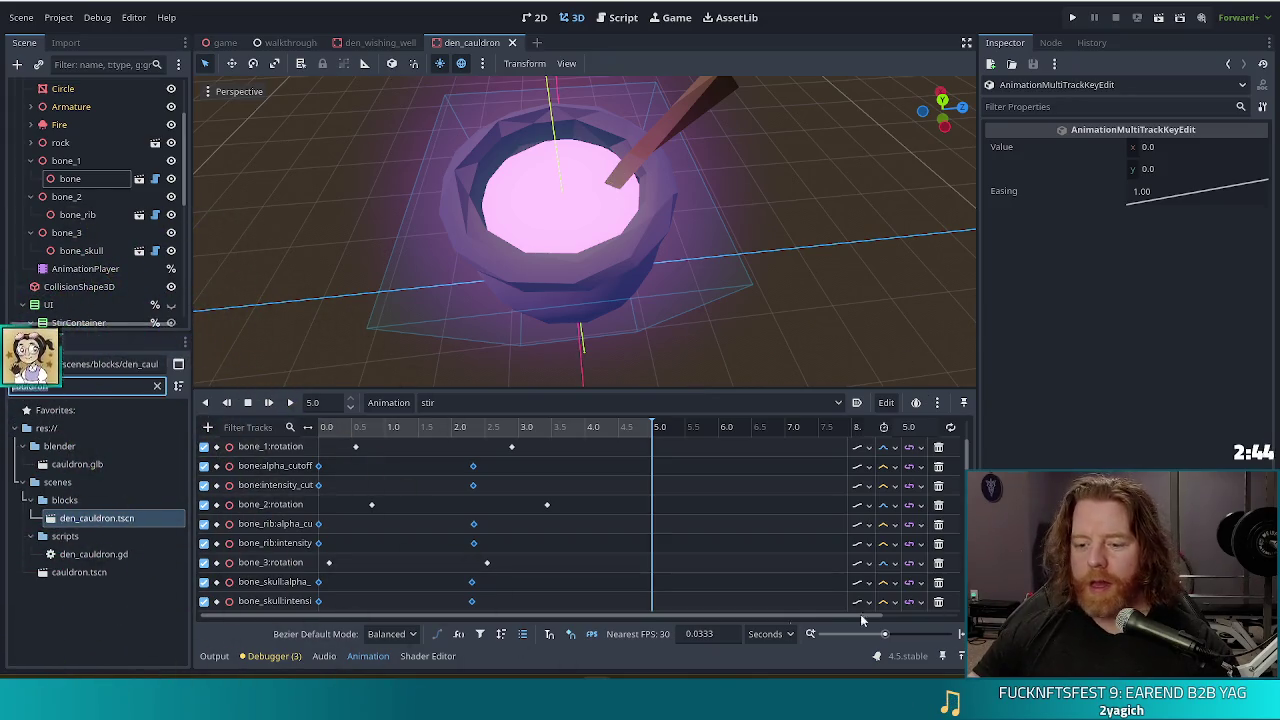
key(alt+Tab)
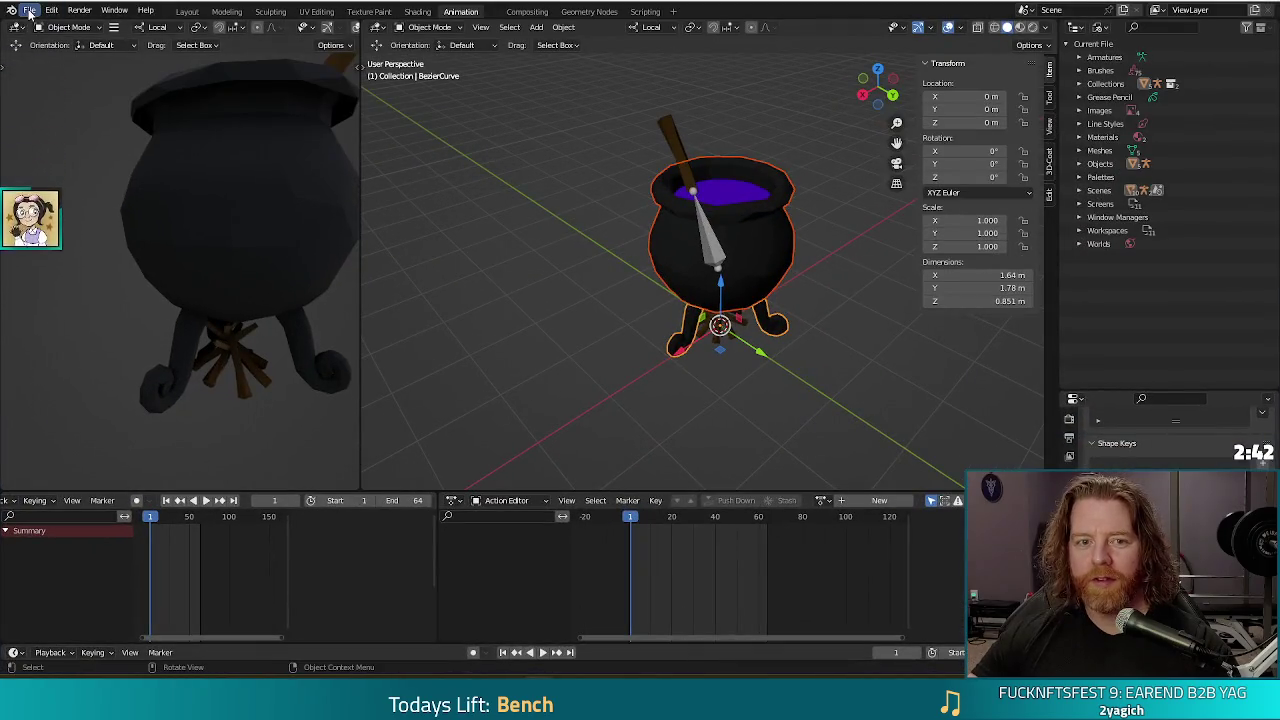
Open the goose rig .blend from File > Open Recent.
click(30, 11)
mouse_move(80, 51)
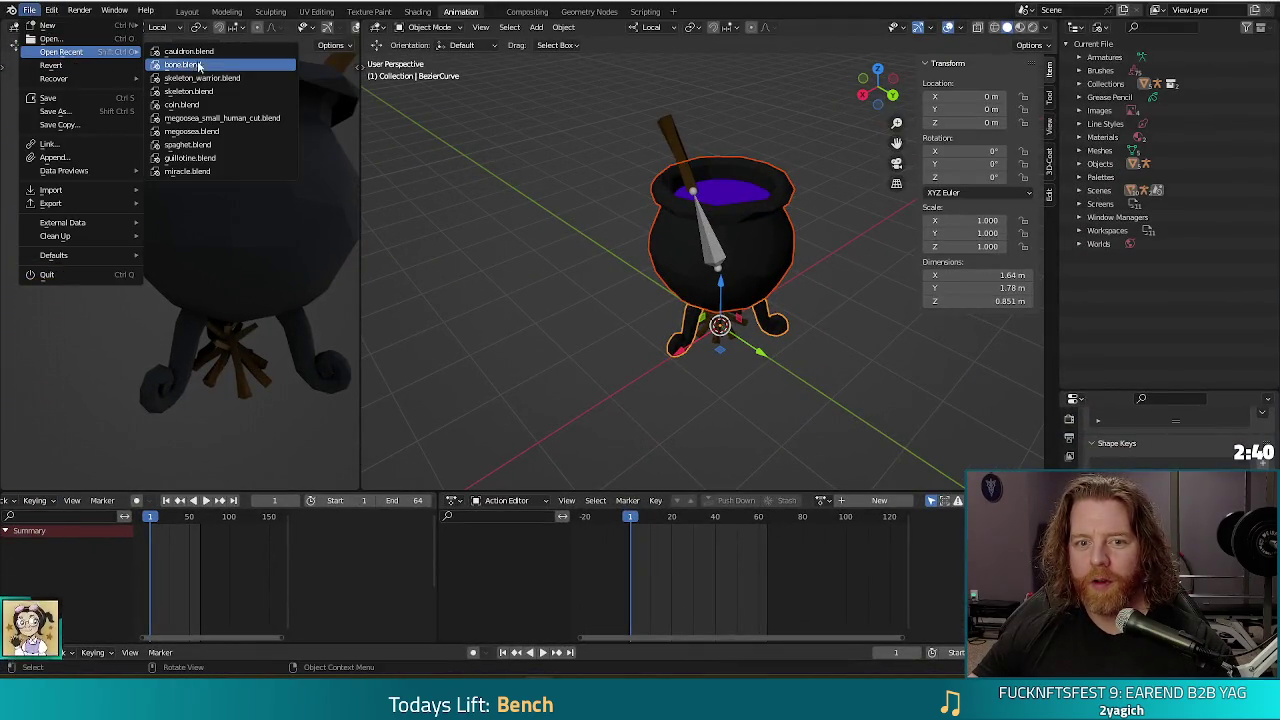
click(205, 131)
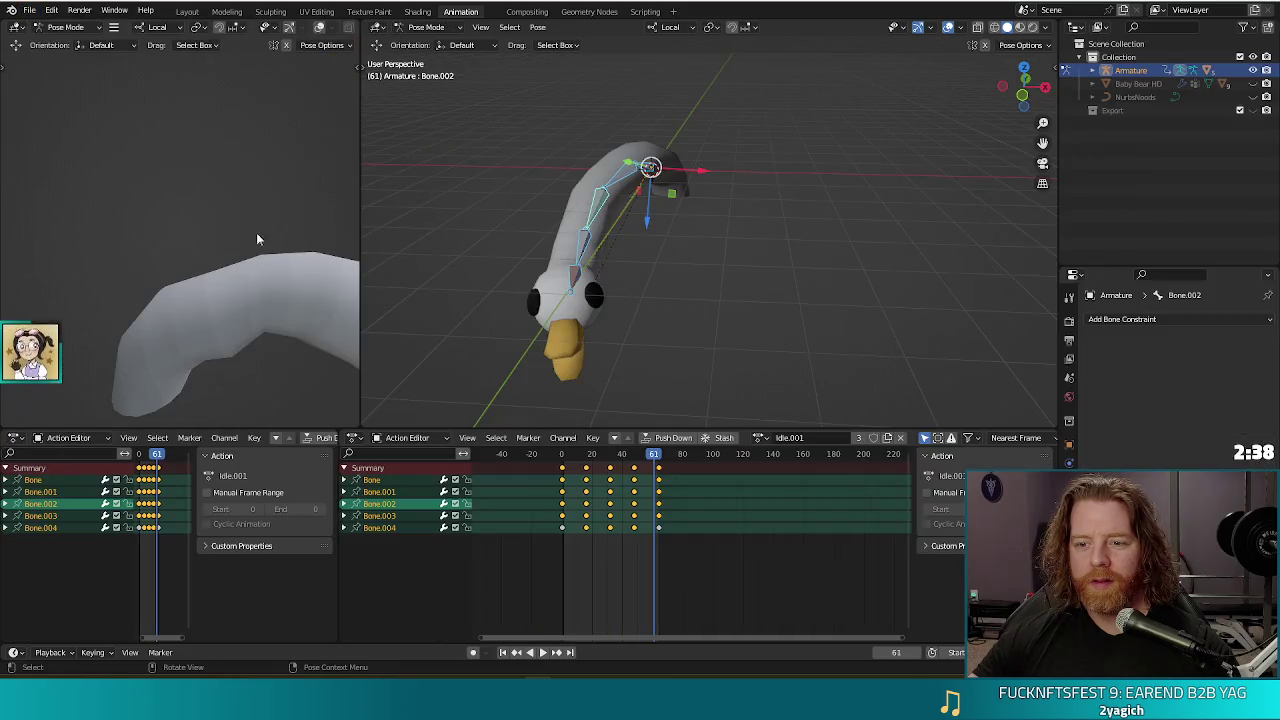
Dismiss the glTF export dialog, view the goose from the side, and save the file.
key(ctrl+o)
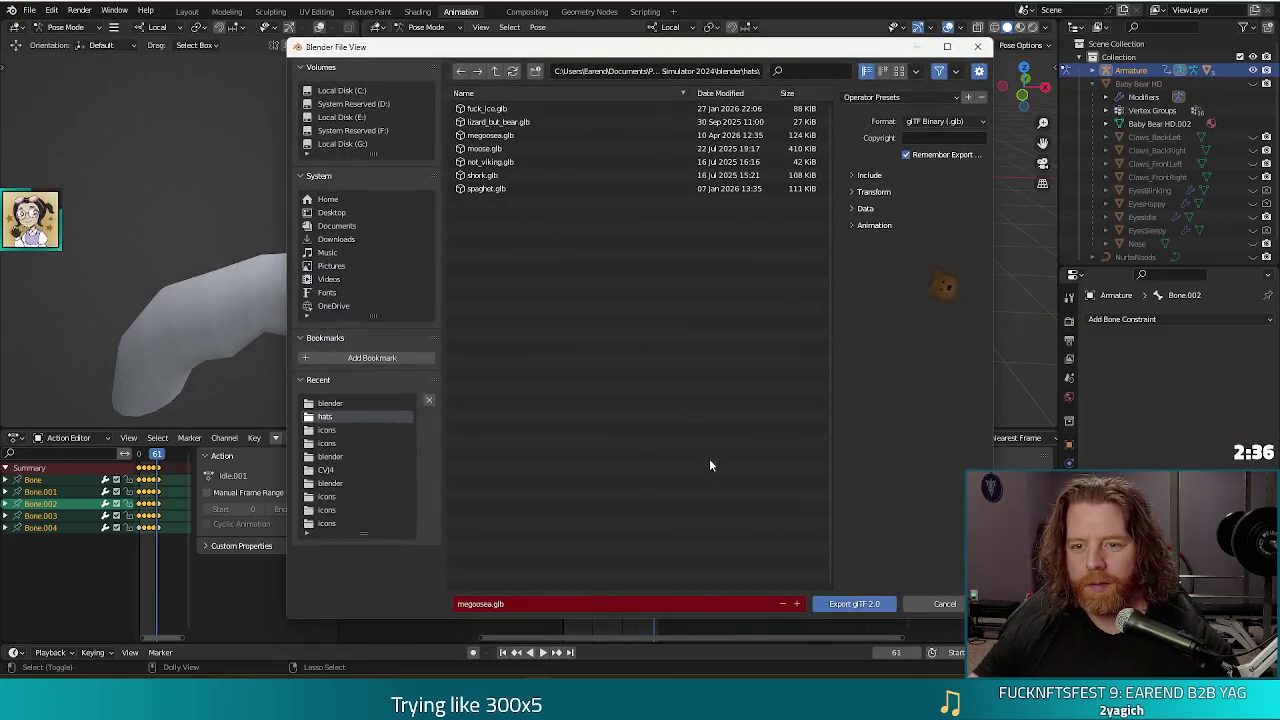
click(851, 522)
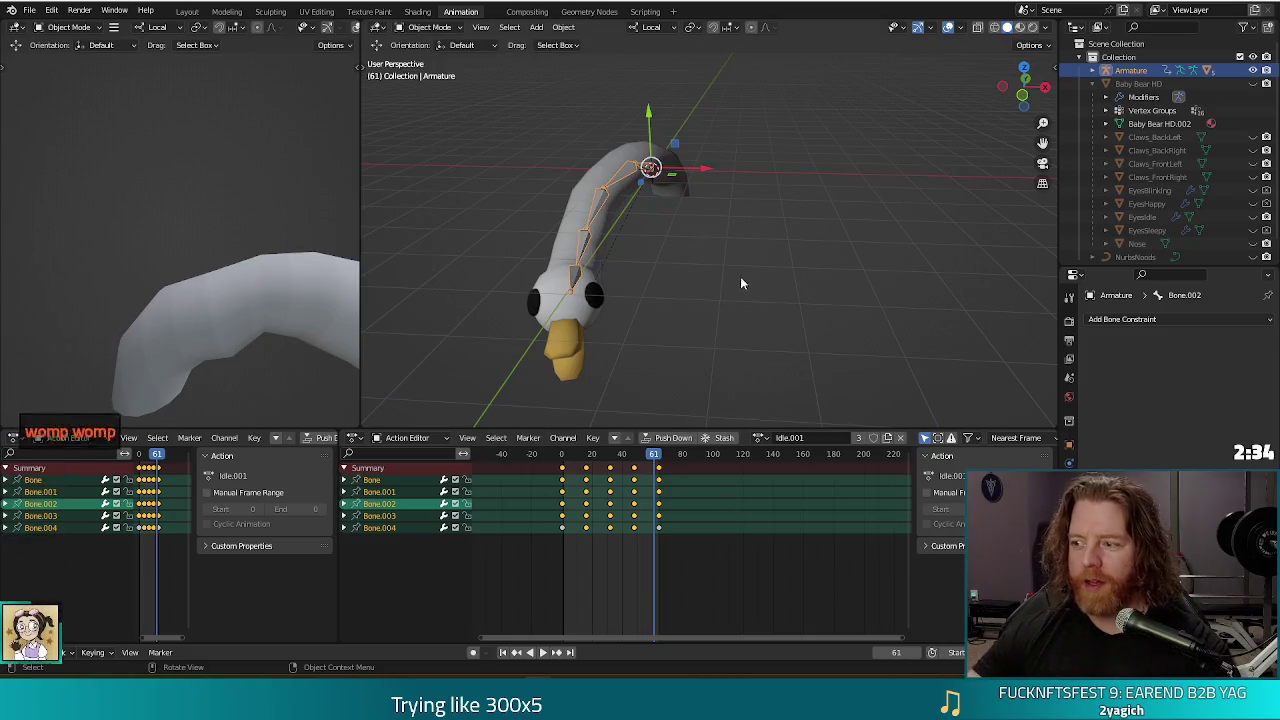
mouse_move(740, 280)
mouse_down()
mouse_move(655, 310)
mouse_move(681, 270)
mouse_move(789, 286)
mouse_move(706, 313)
mouse_move(652, 310)
mouse_up()
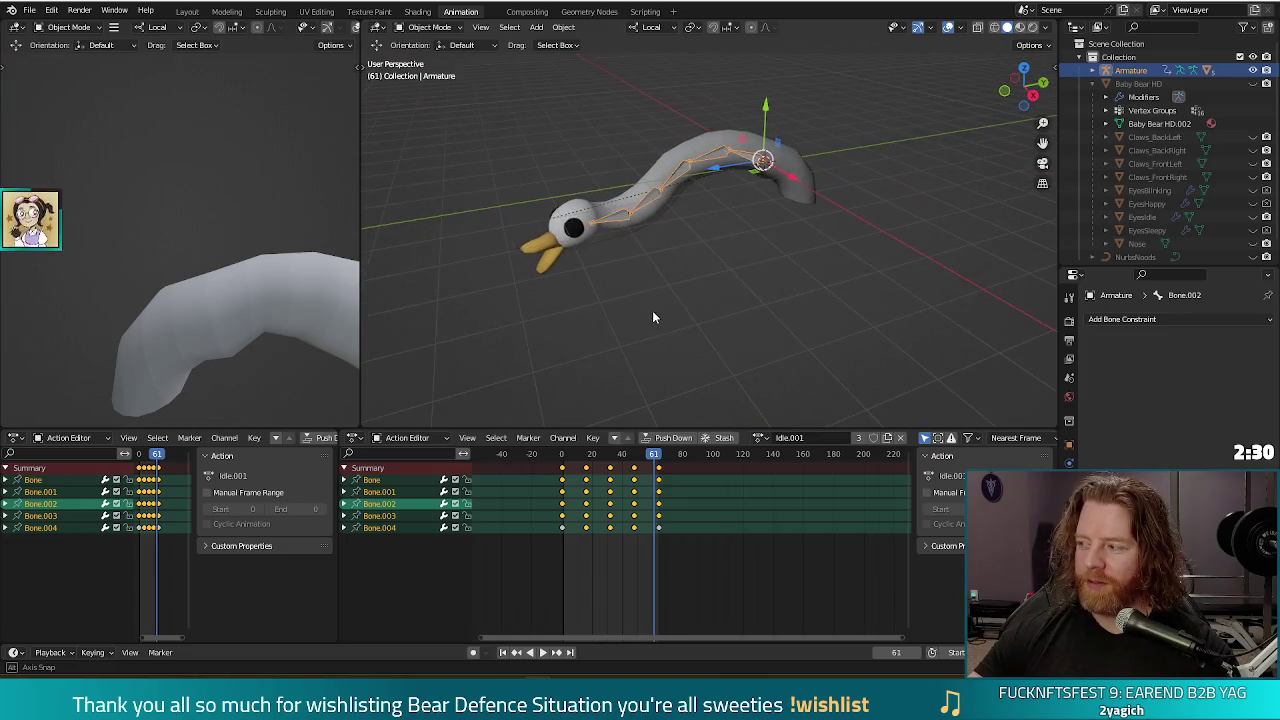
key(ctrl+s)
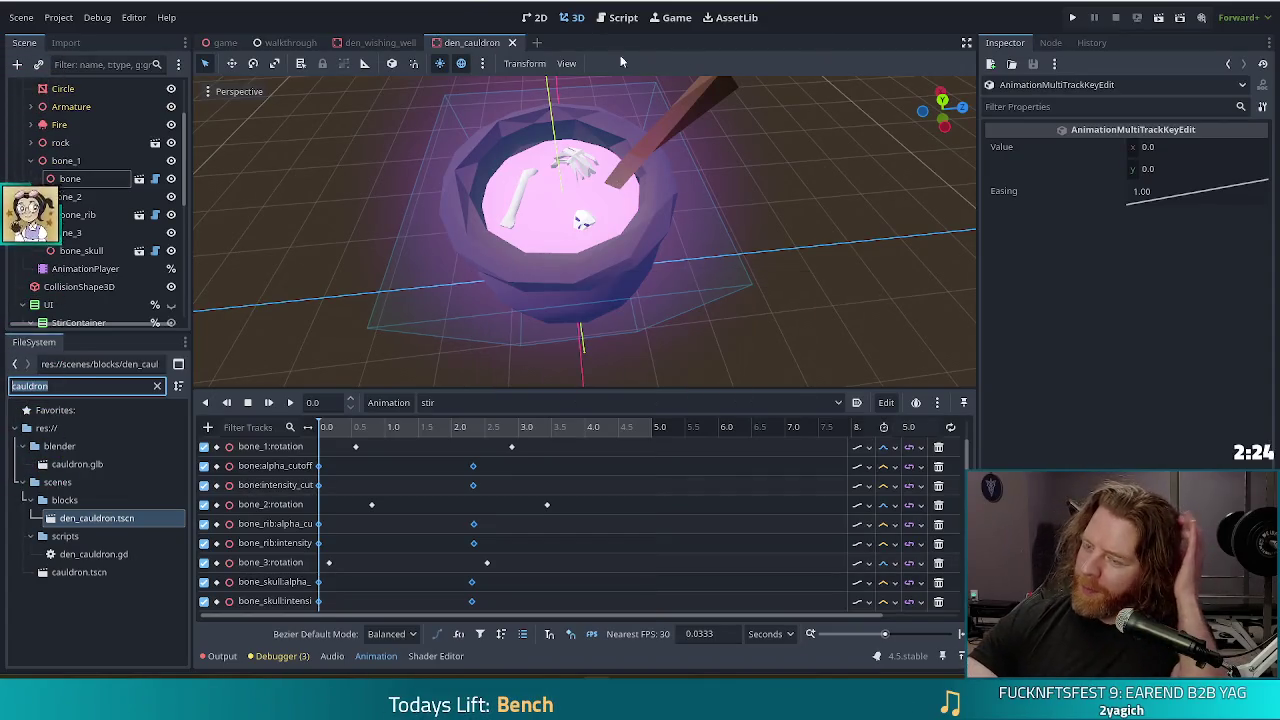
Run the project to open the Bear Defence Situation v0.12 title menu.
click(1073, 18)
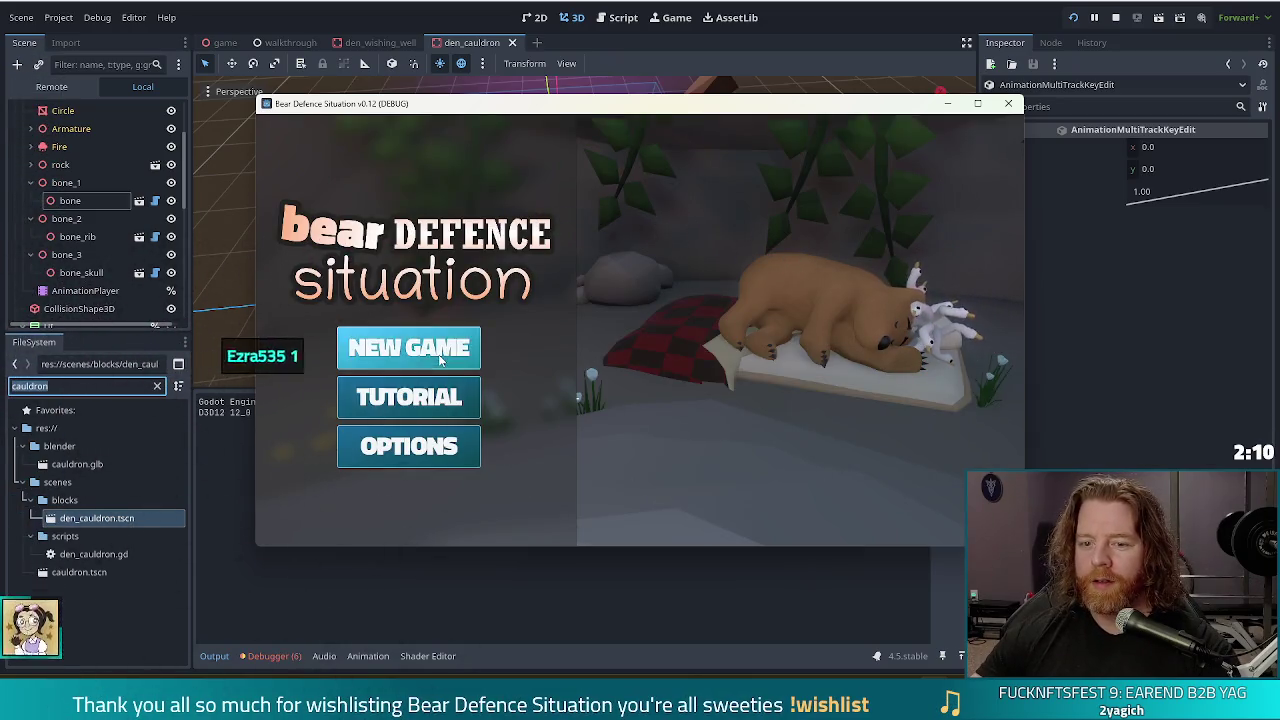
Start a new game, visit the shop stall and shopkeeper, close the shop, and open the cauldron.
click(408, 350)
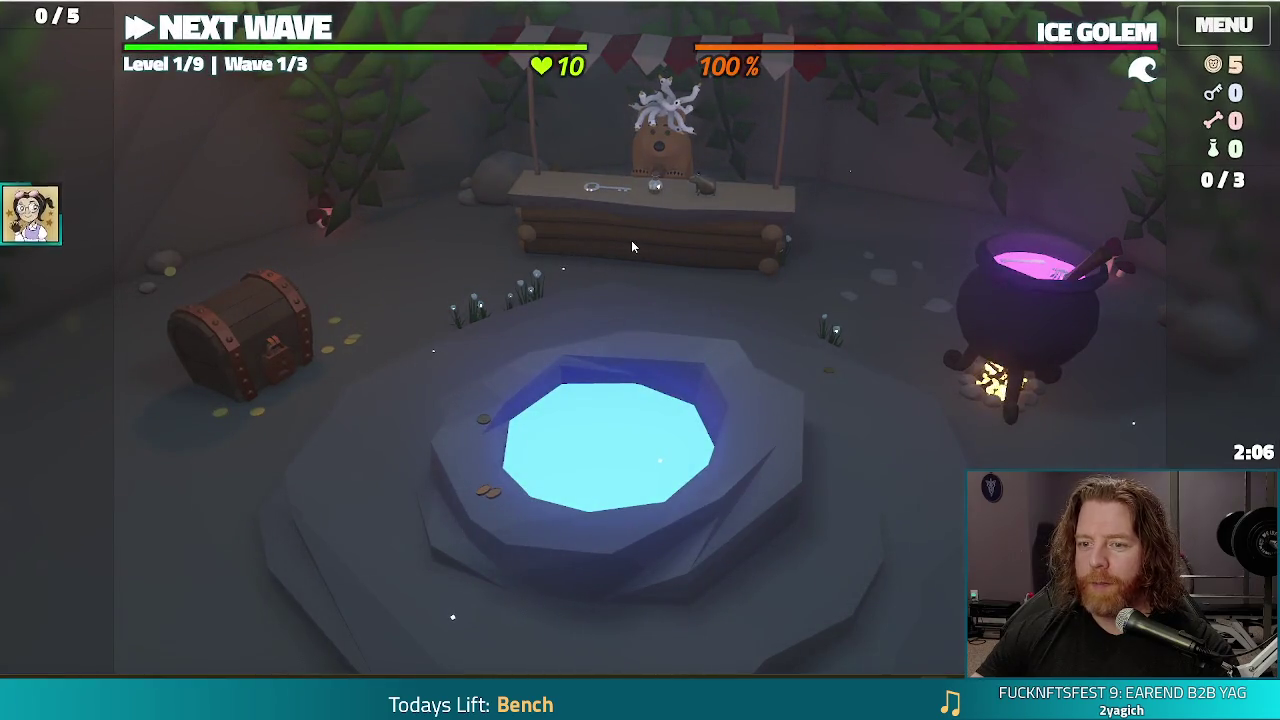
click(631, 240)
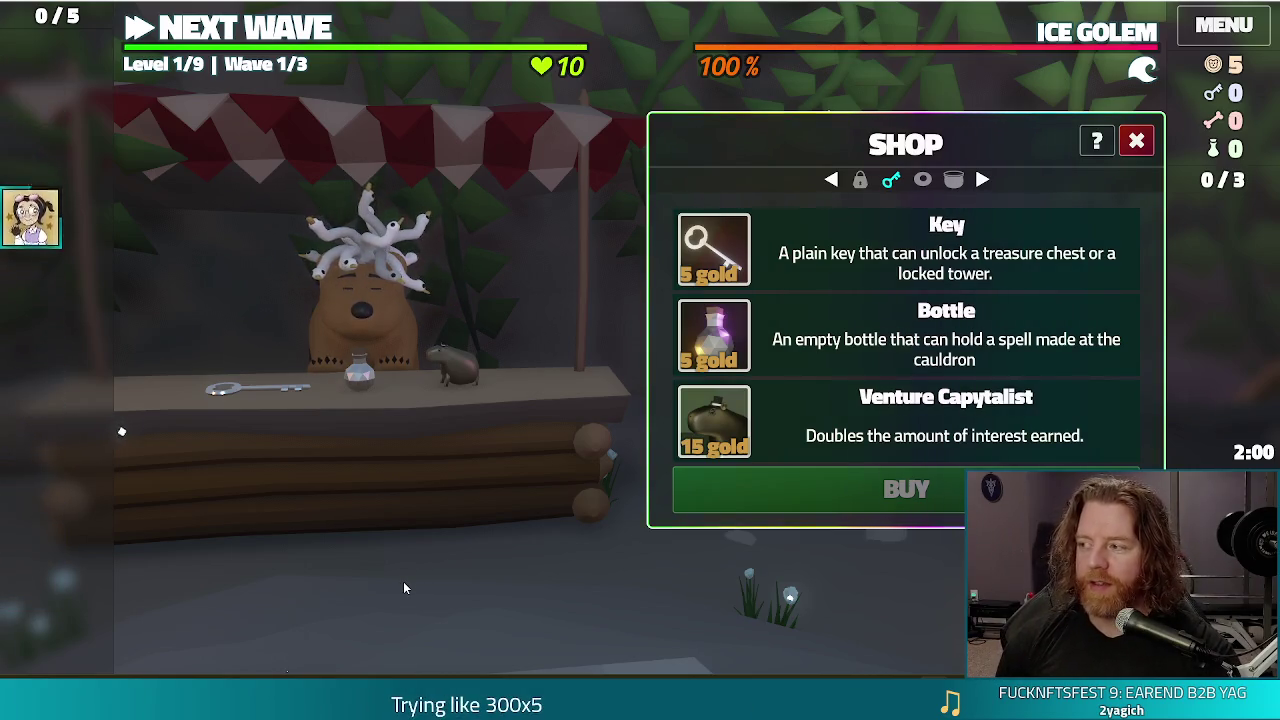
click(403, 316)
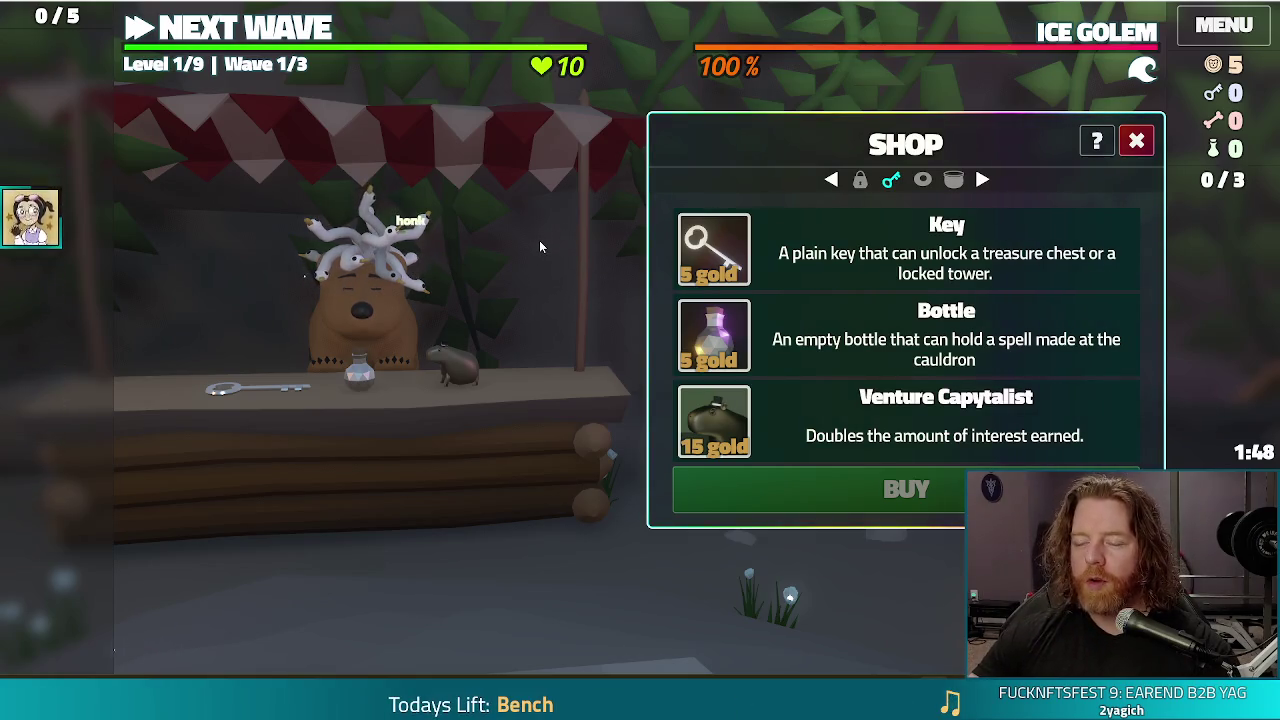
click(1137, 140)
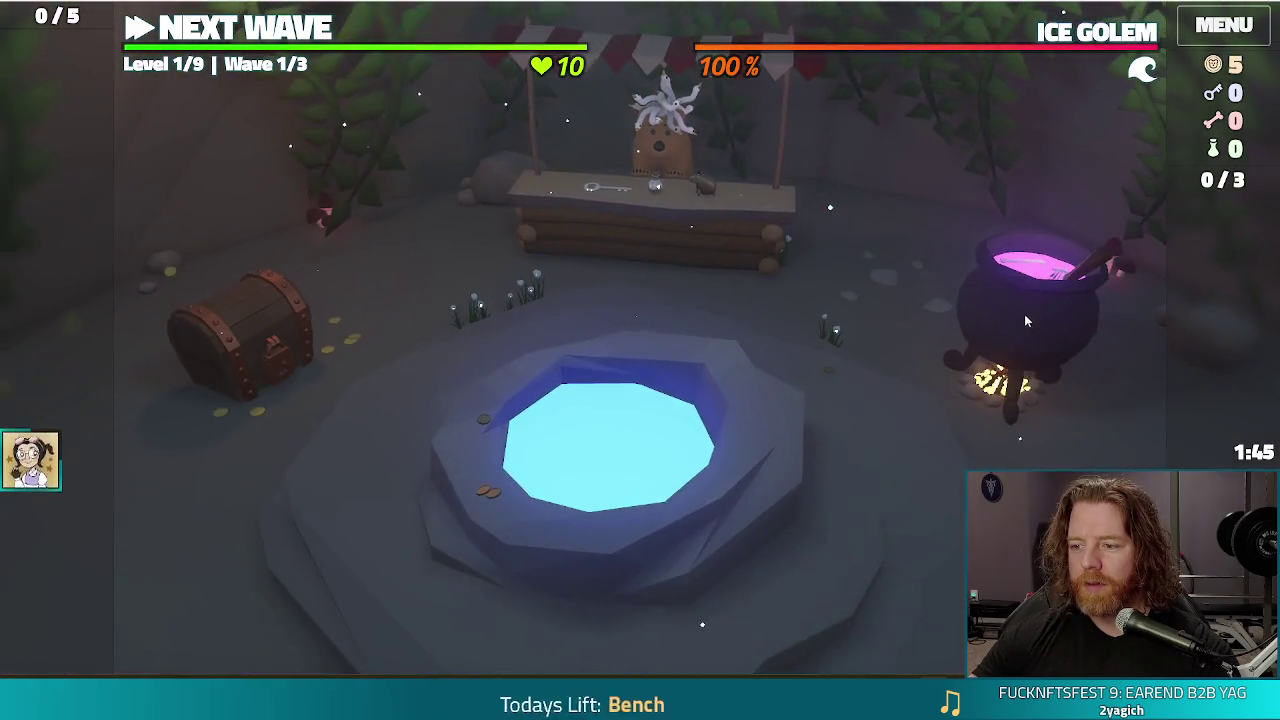
click(1024, 321)
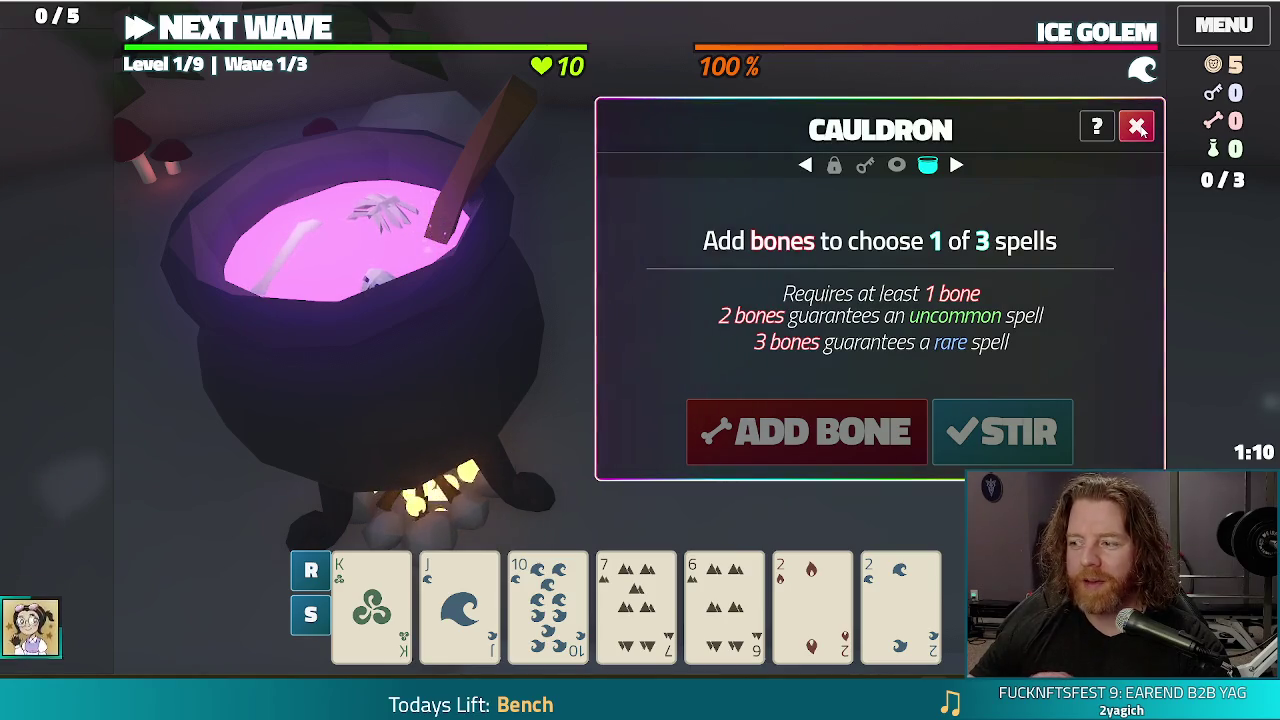
click(1126, 138)
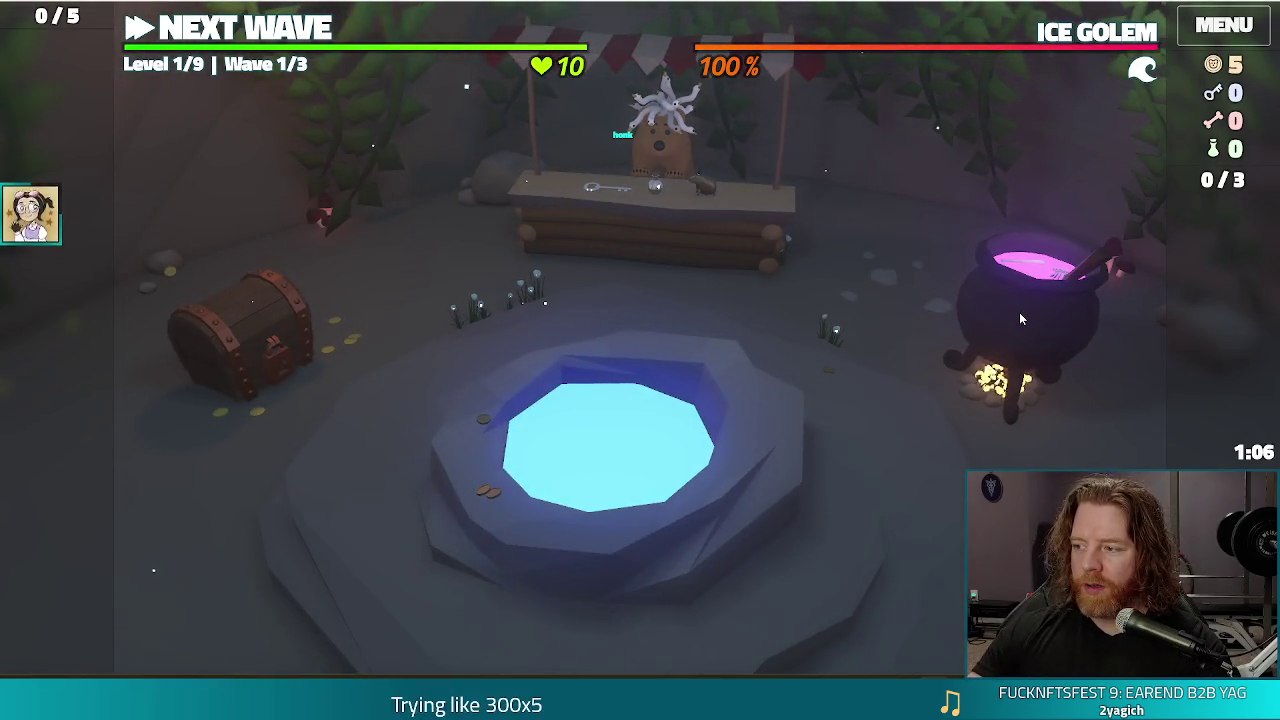
click(1019, 312)
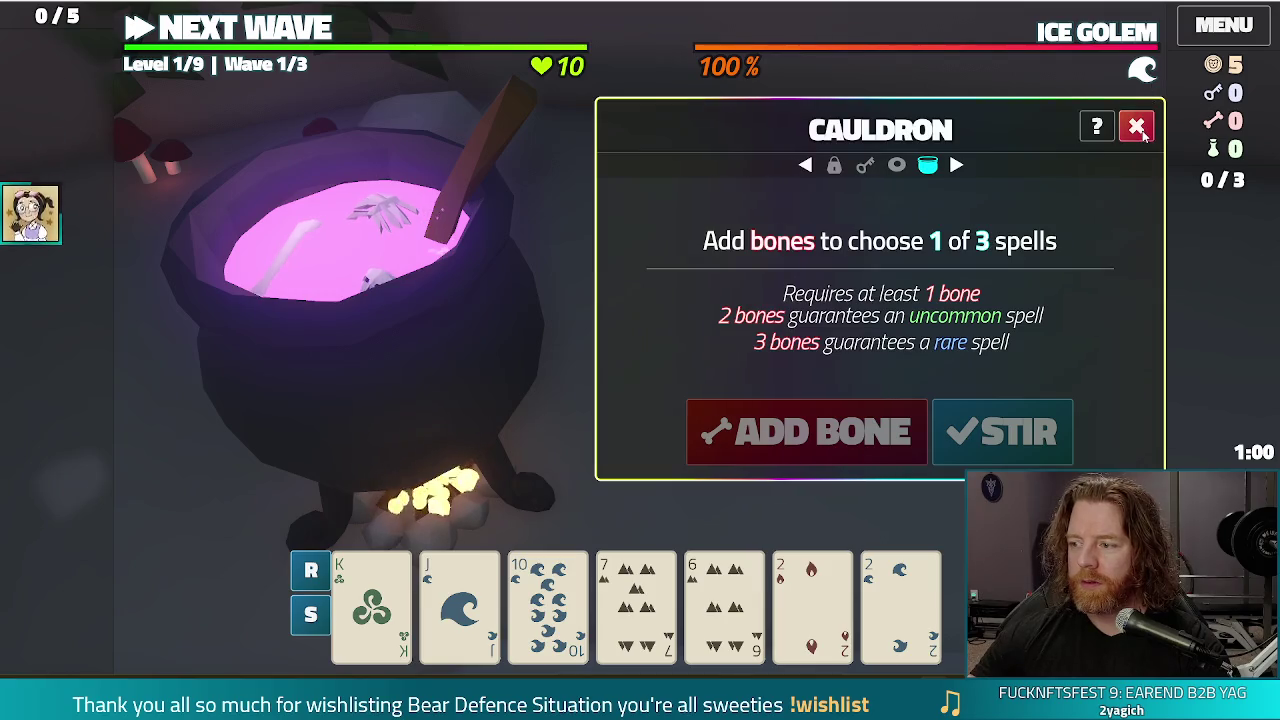
click(1136, 126)
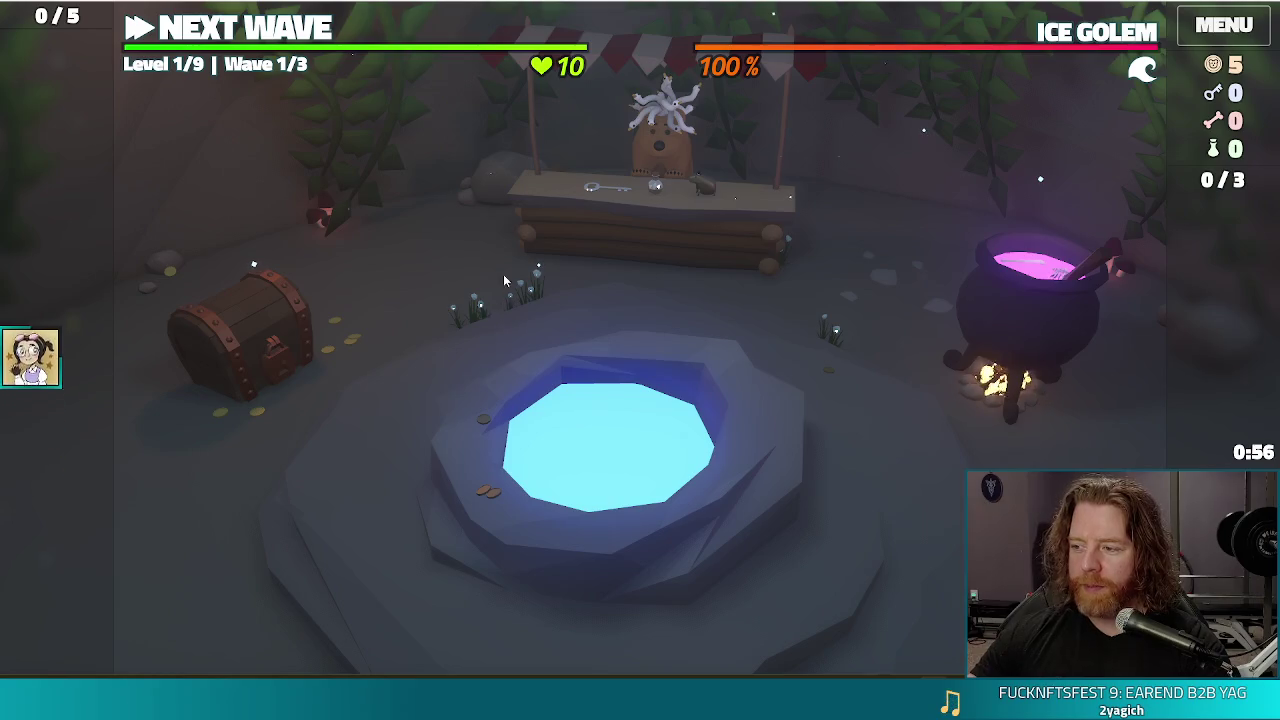
Throw 5 gold into the wishing well, take the Training Wheels wish, and return to the map.
click(744, 463)
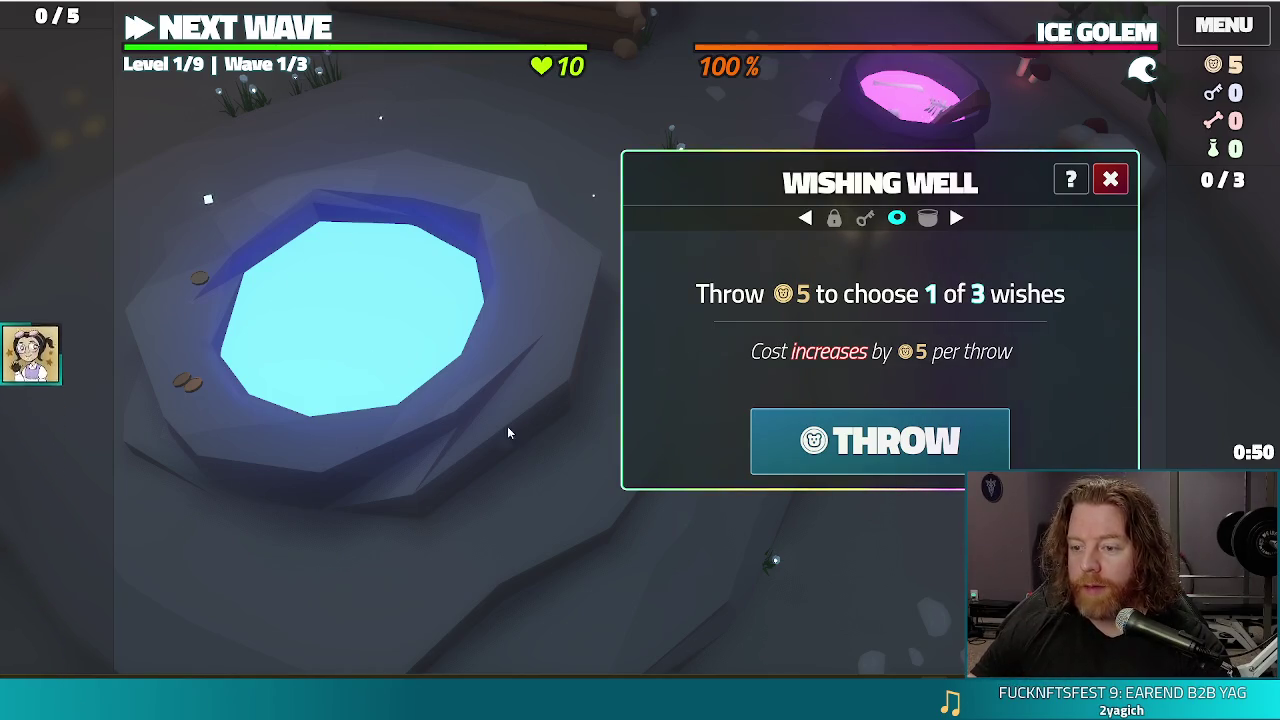
click(950, 445)
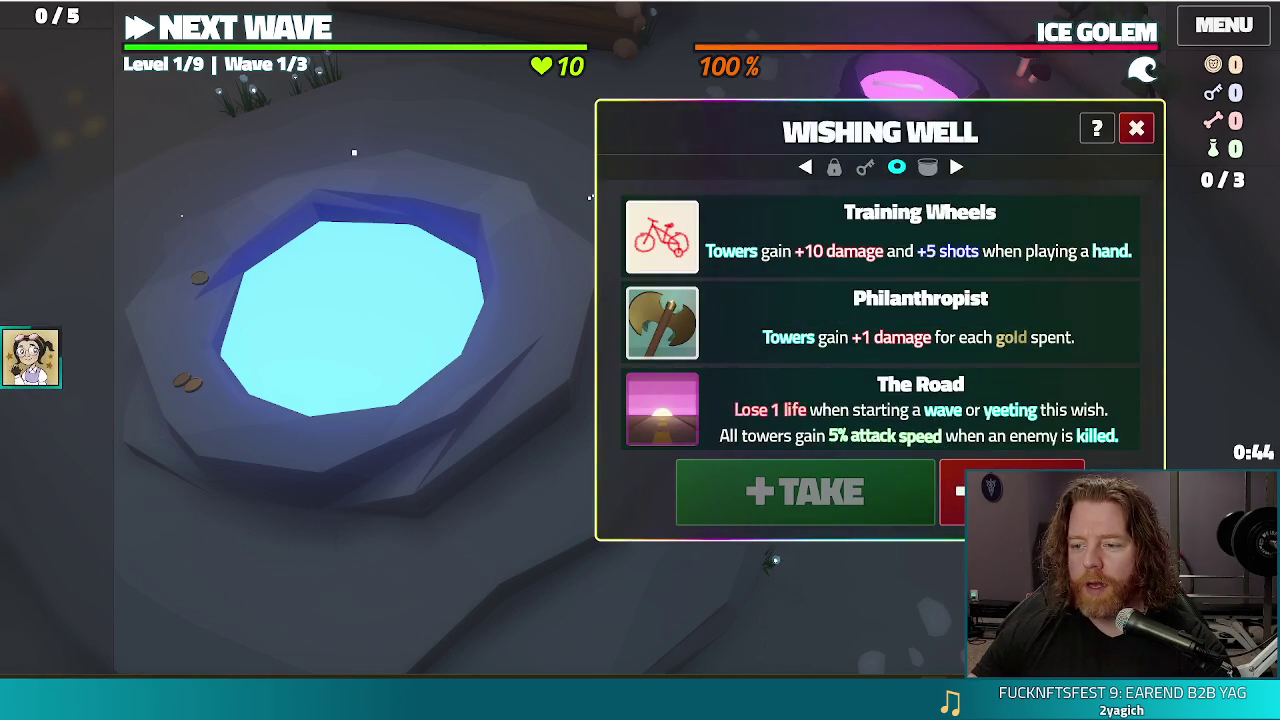
click(812, 412)
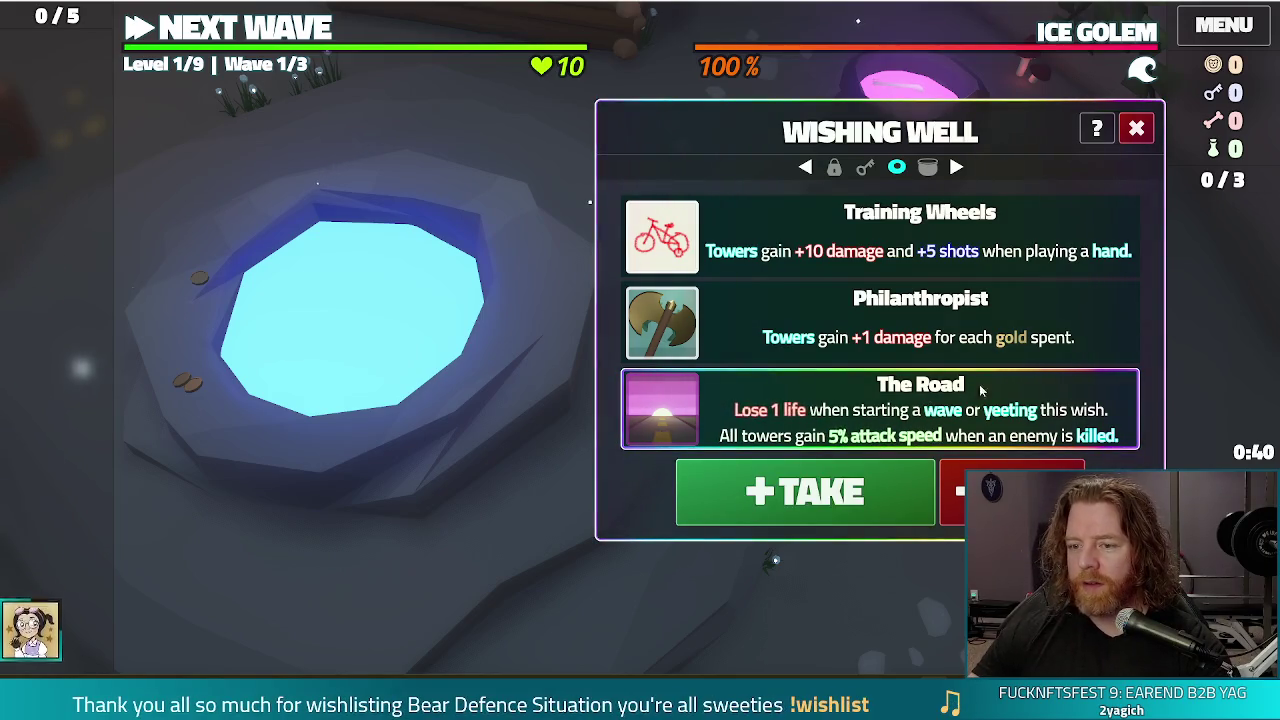
click(830, 240)
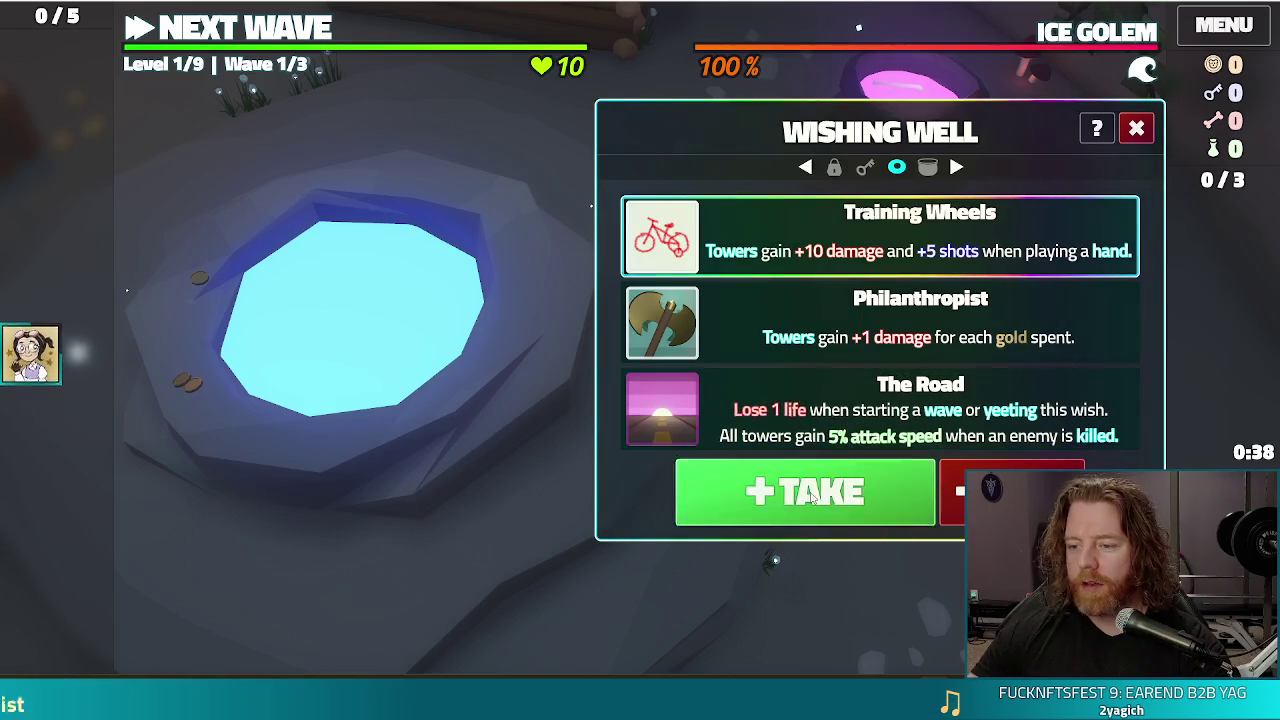
click(811, 496)
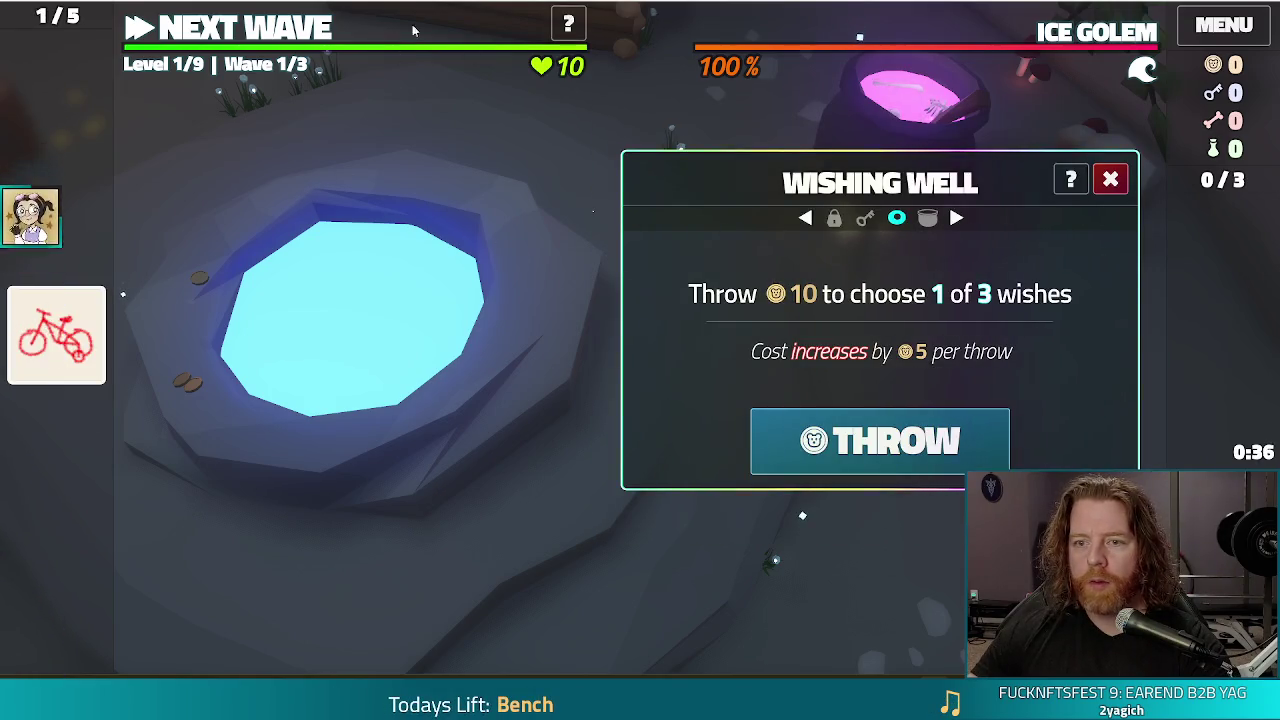
click(233, 38)
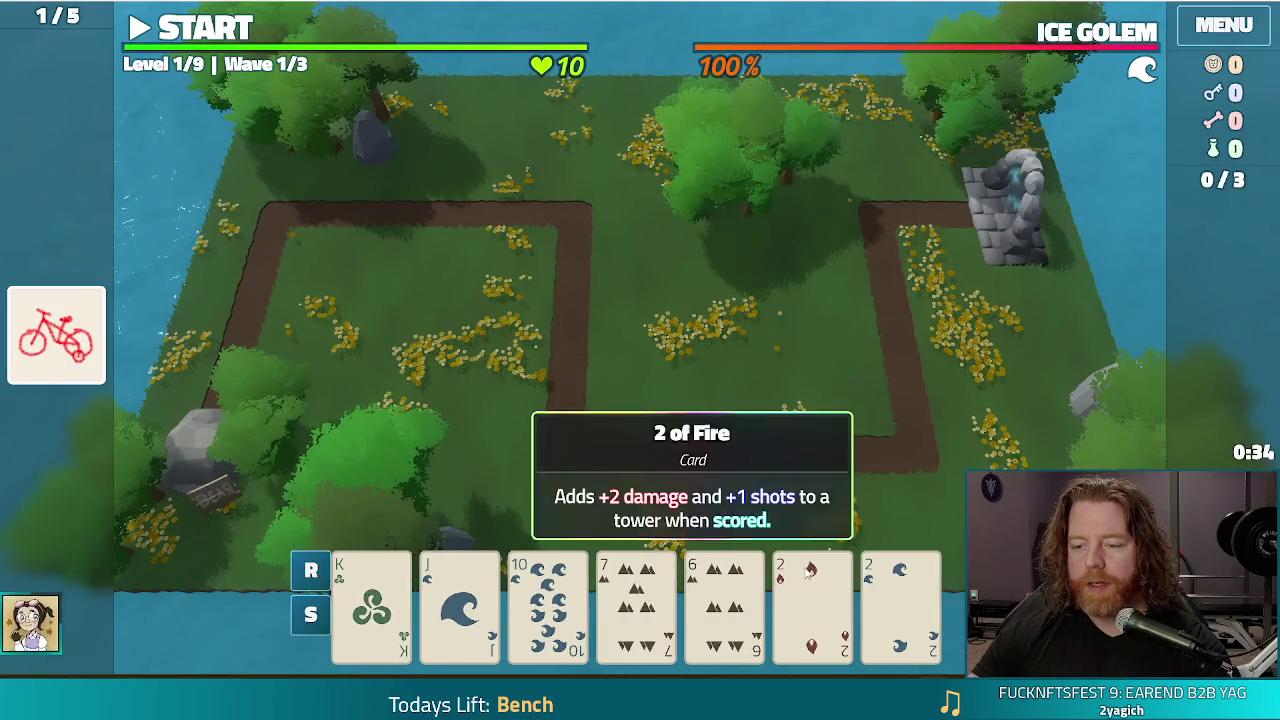
Discard the 6 and 7 of Earth, play a 10s-and-2s two pair, and place a Ballista inside the loop.
click(900, 605)
click(812, 600)
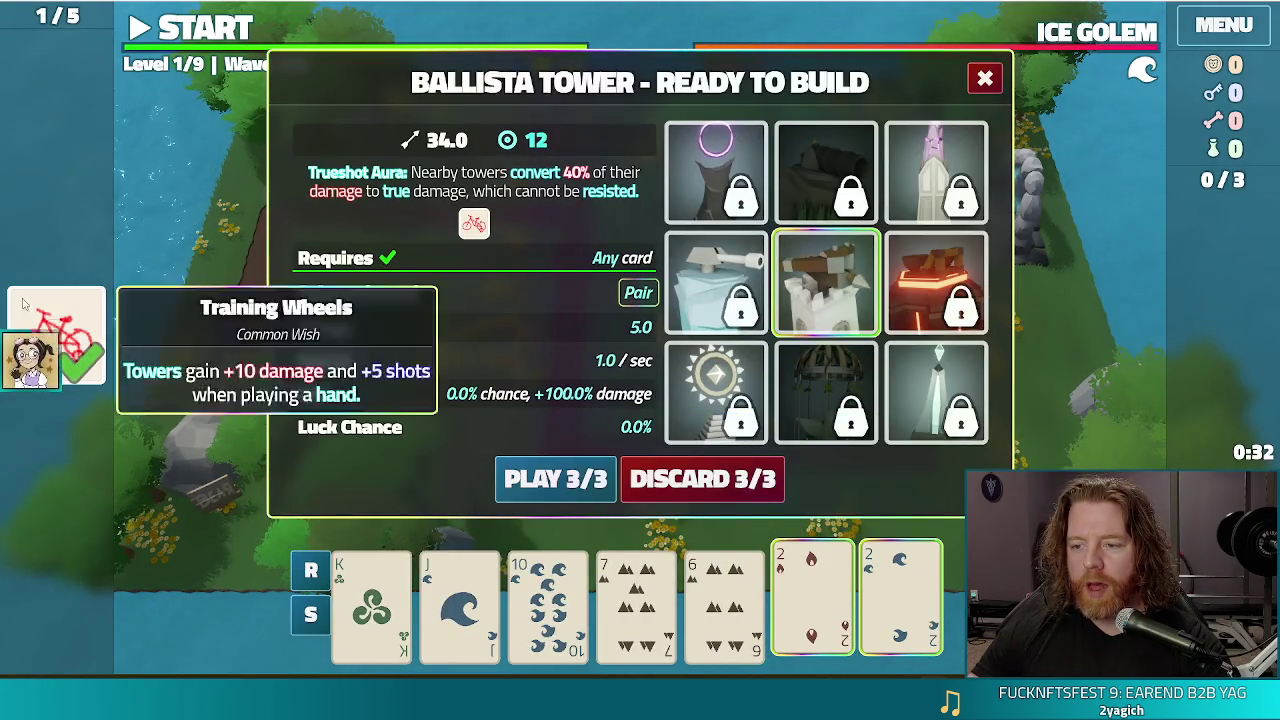
click(900, 600)
click(812, 600)
click(735, 597)
click(636, 600)
click(723, 480)
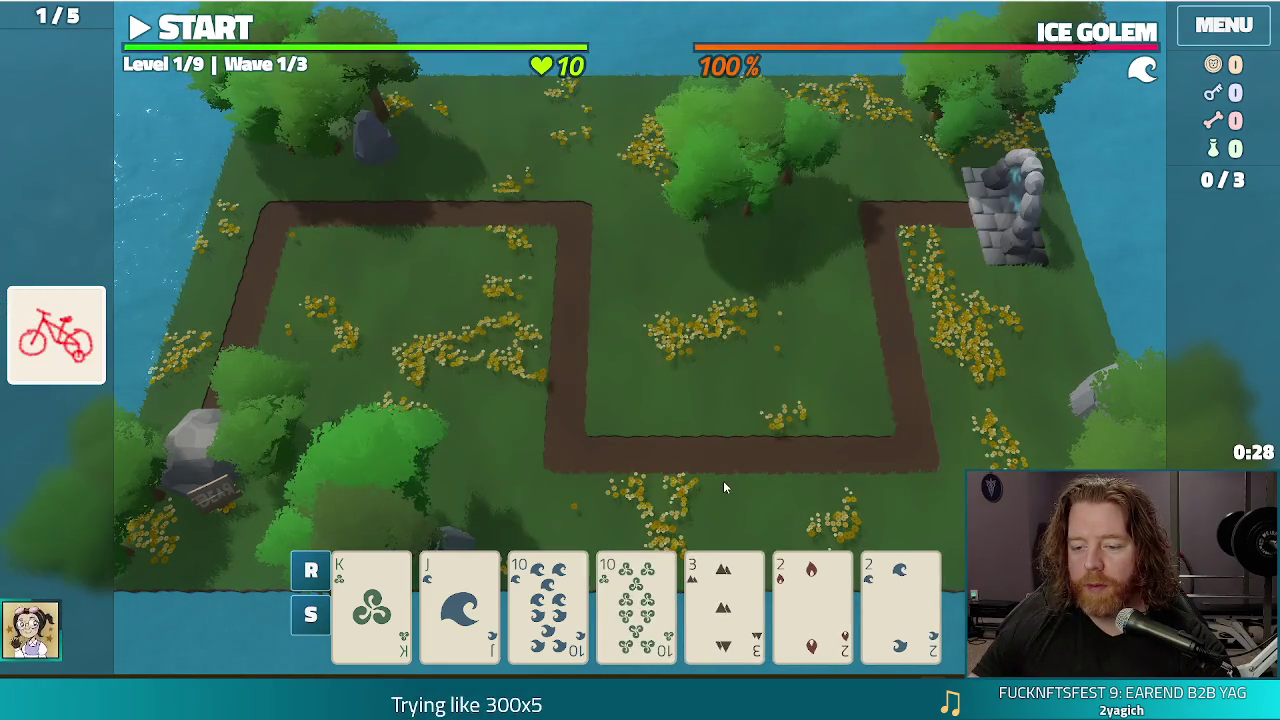
click(548, 600)
click(636, 600)
click(900, 600)
click(812, 600)
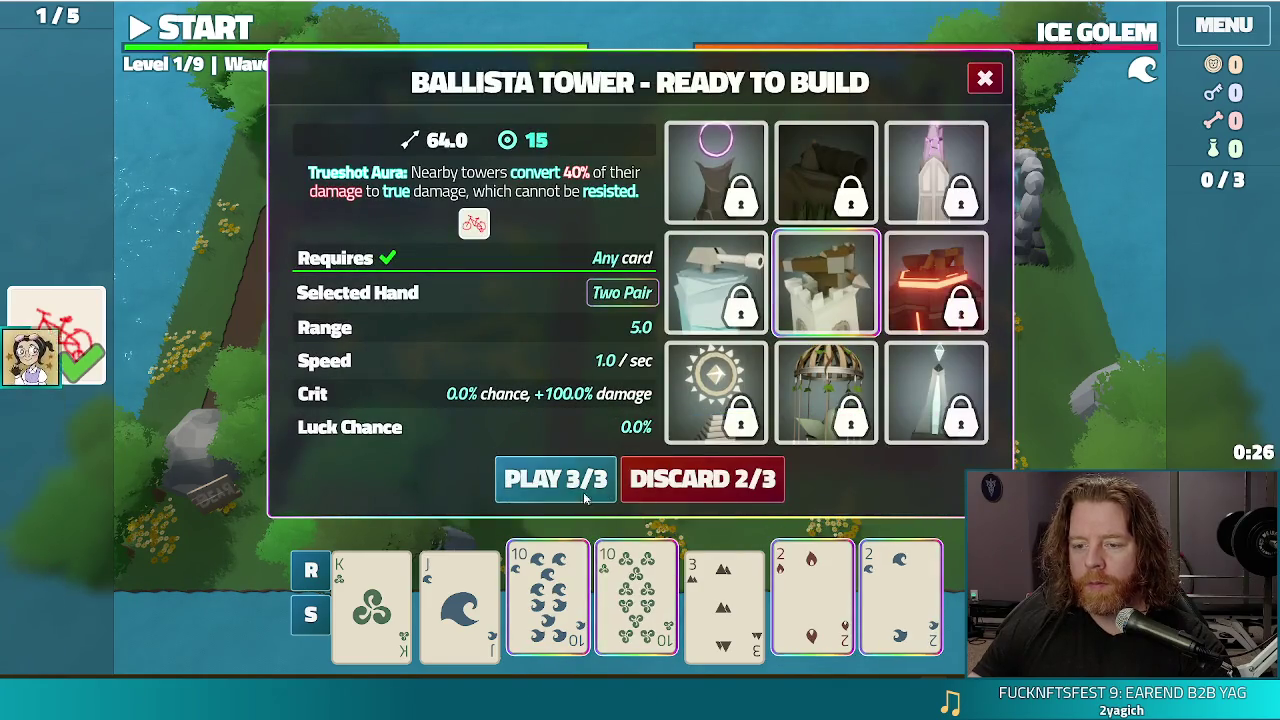
click(549, 477)
click(830, 340)
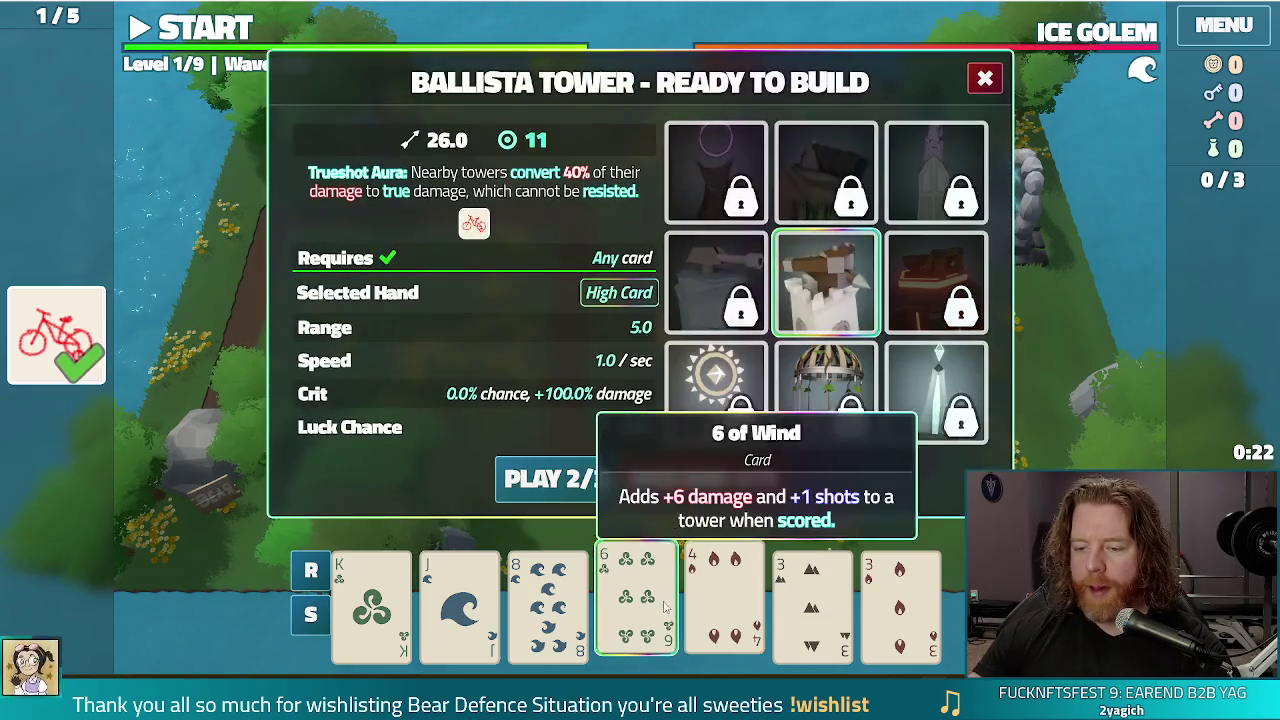
Discard four cards, play a Kings-and-Jacks two pair, and place a second Ballista mid-loop.
click(724, 600)
click(700, 477)
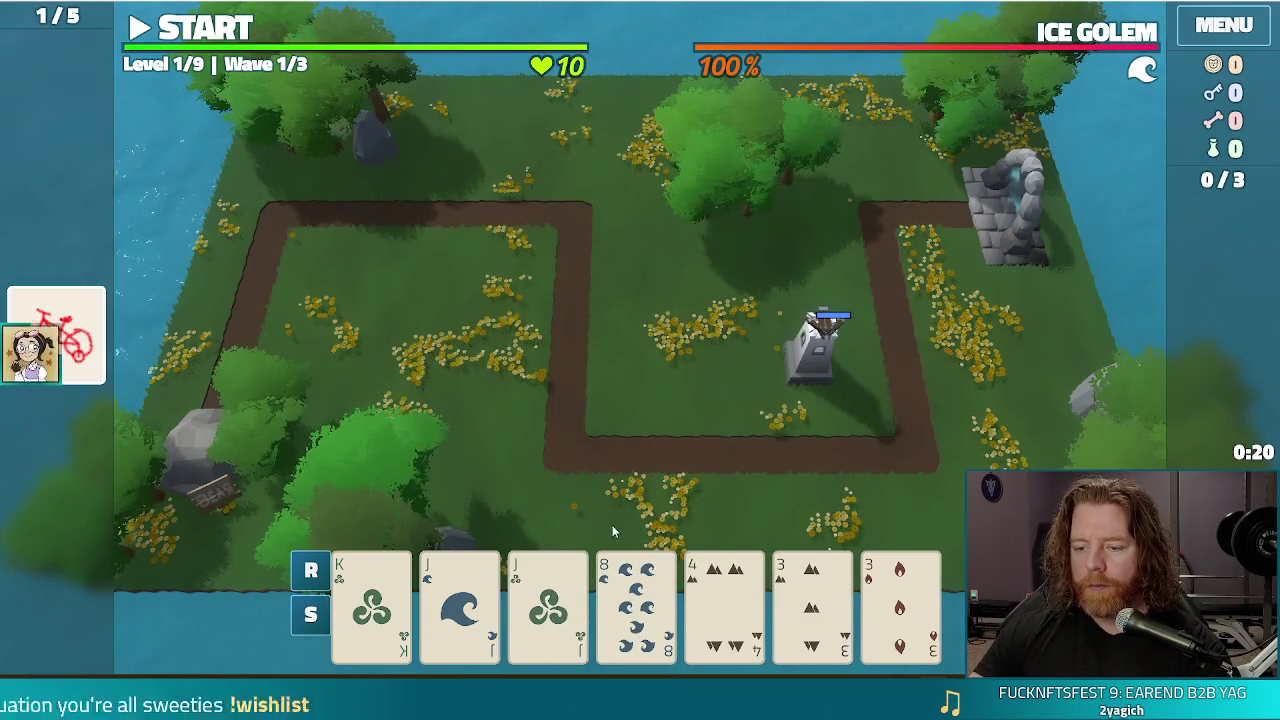
click(693, 598)
click(700, 477)
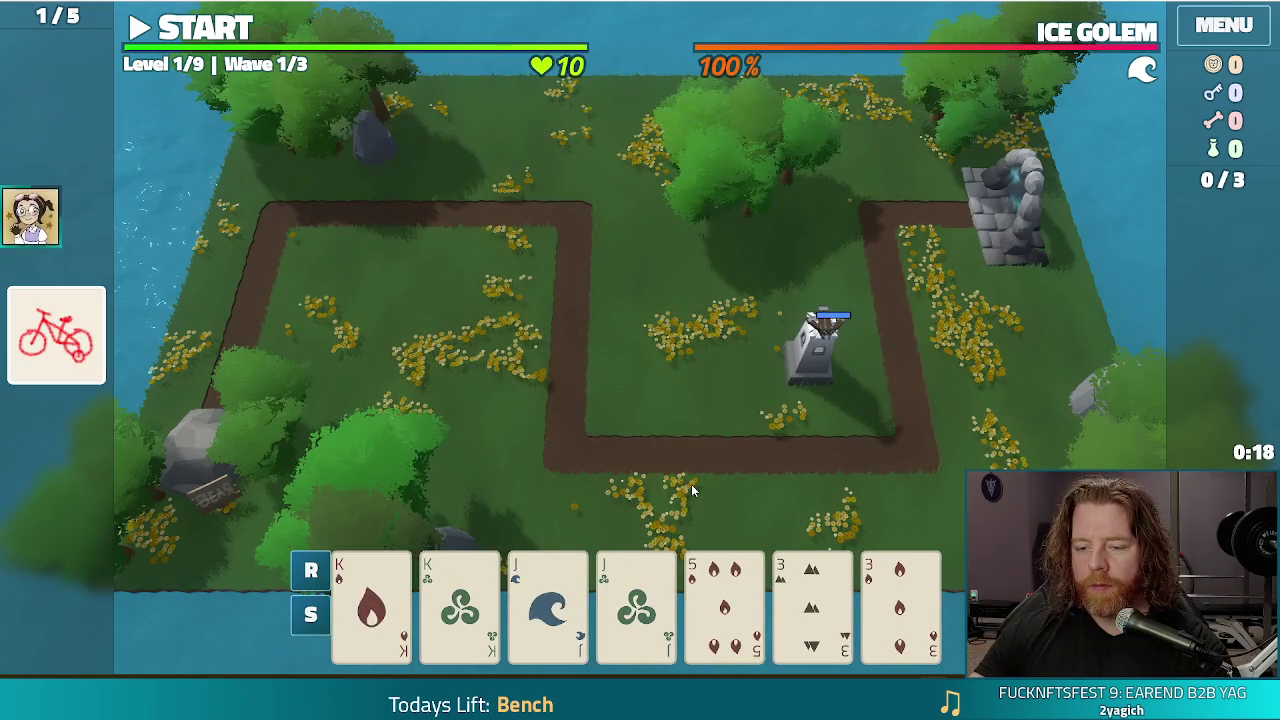
click(371, 605)
click(459, 605)
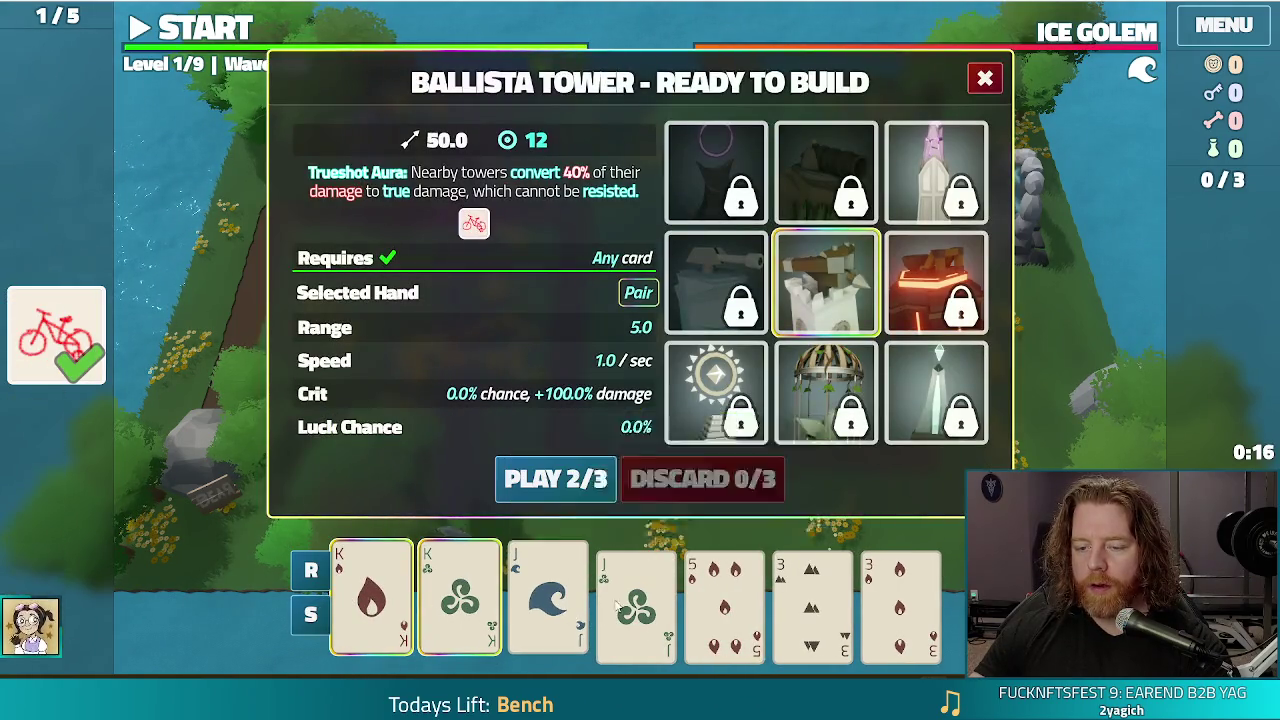
click(547, 605)
click(636, 605)
click(543, 495)
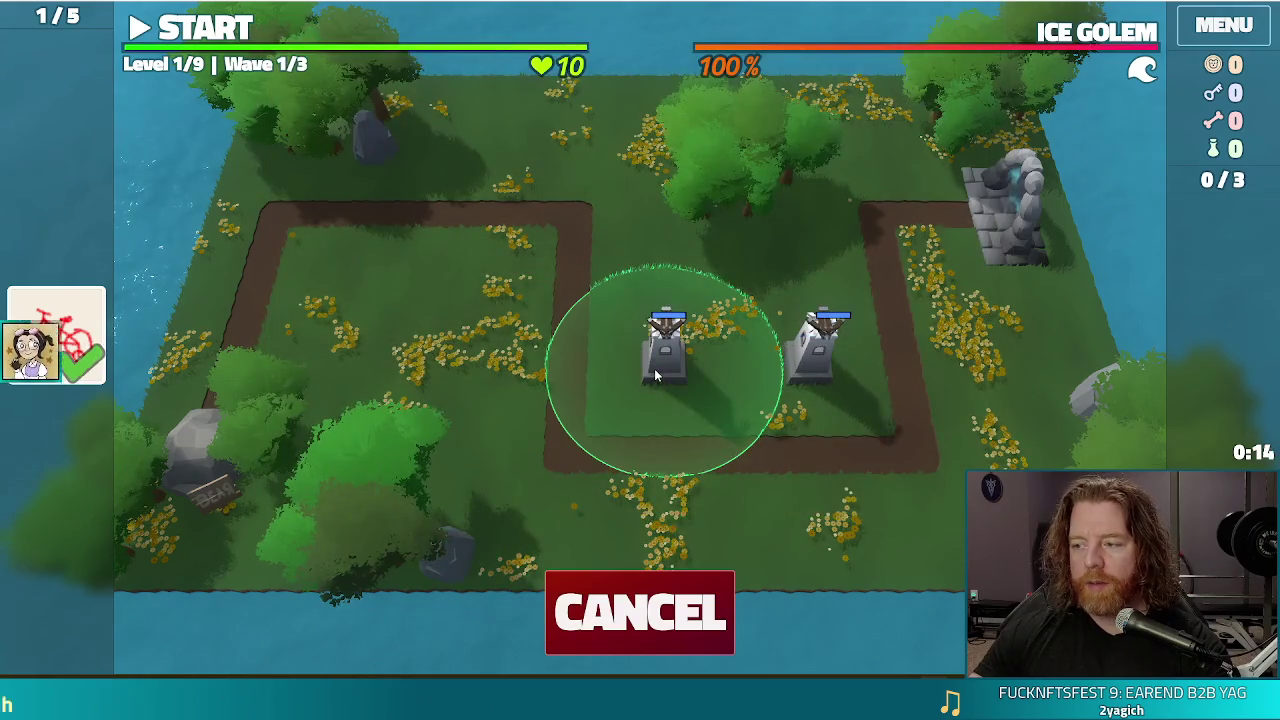
click(654, 368)
Play a 5s-and-3s two pair for a third Ballista on the left, then run wave 1 to its summary.
click(636, 605)
click(724, 605)
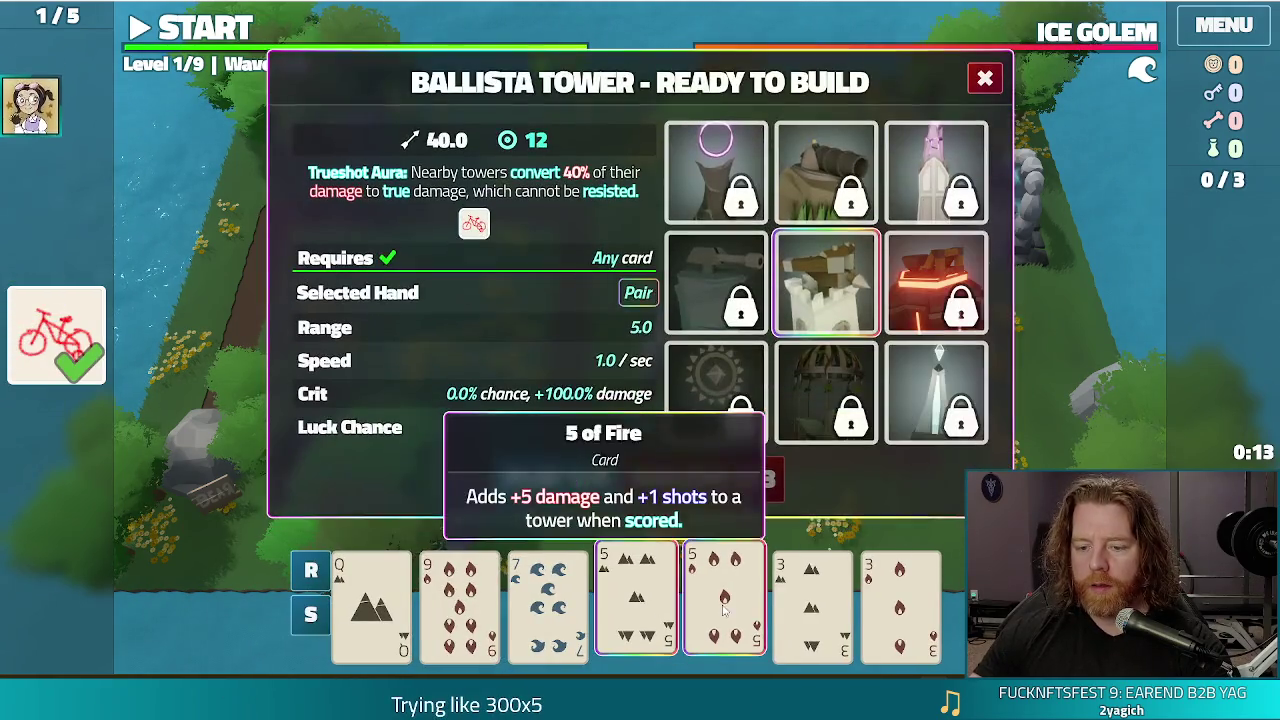
click(812, 605)
click(900, 605)
click(555, 479)
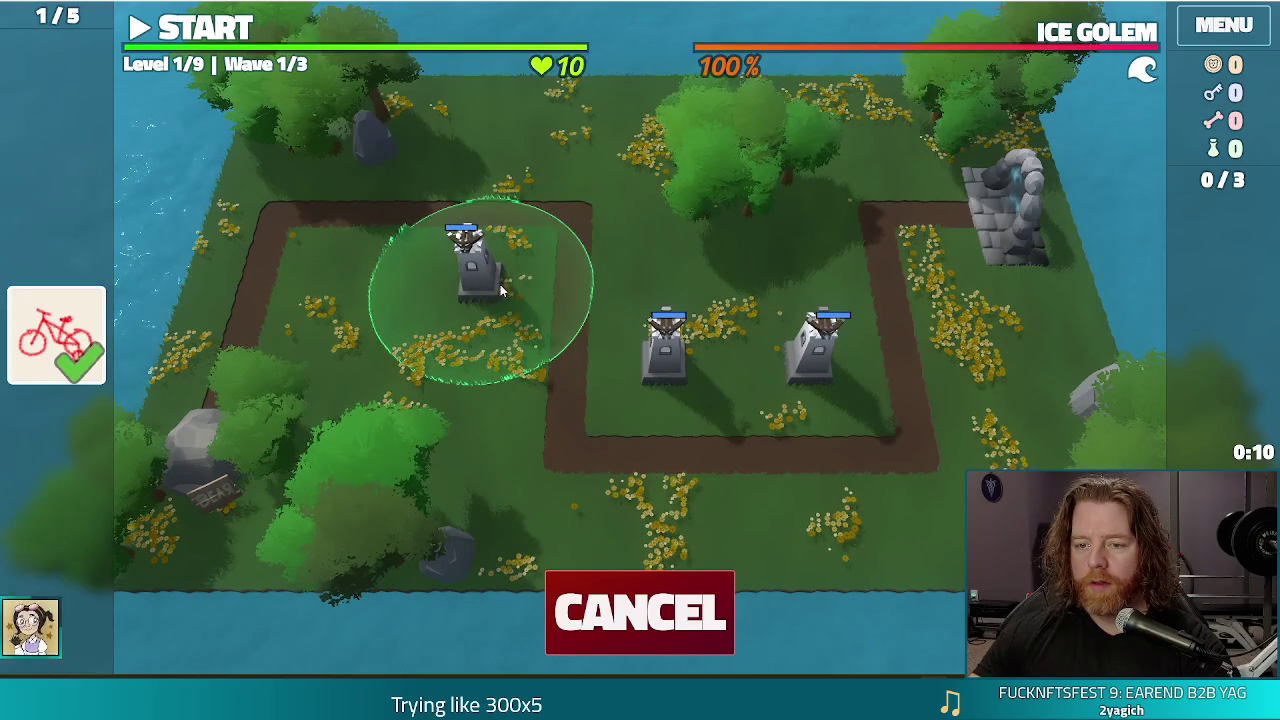
click(472, 265)
click(215, 36)
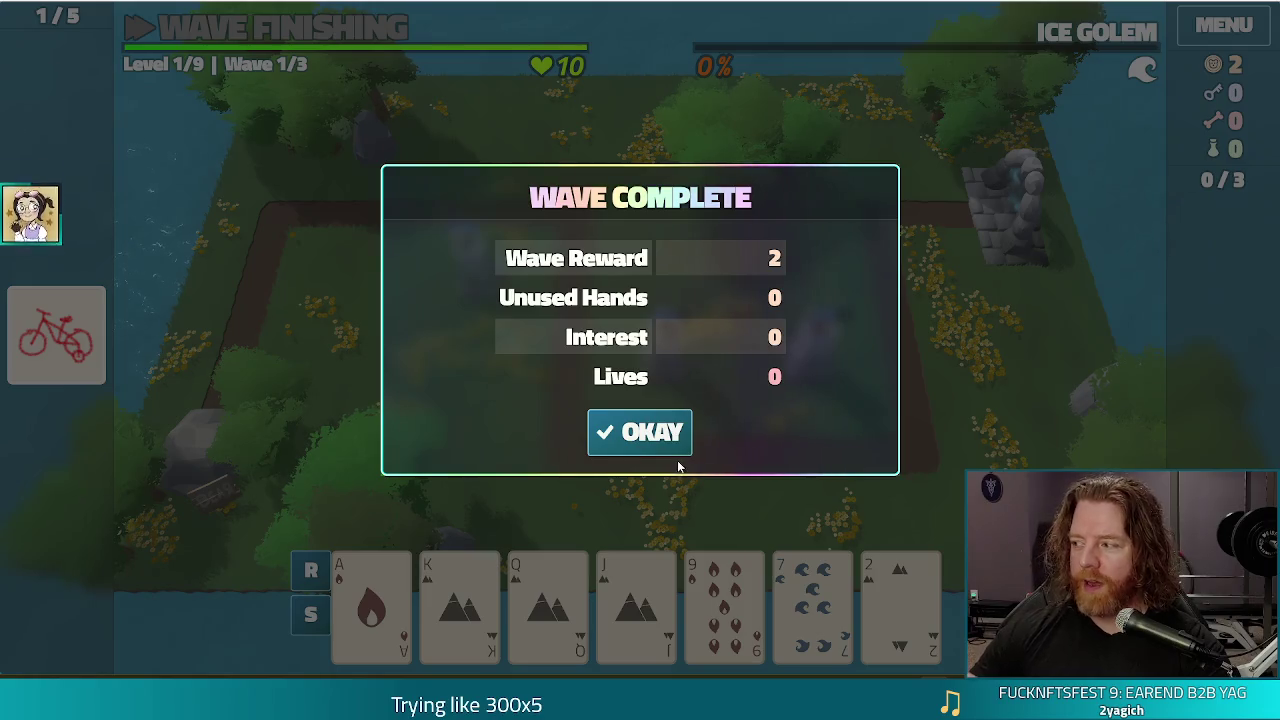
click(636, 441)
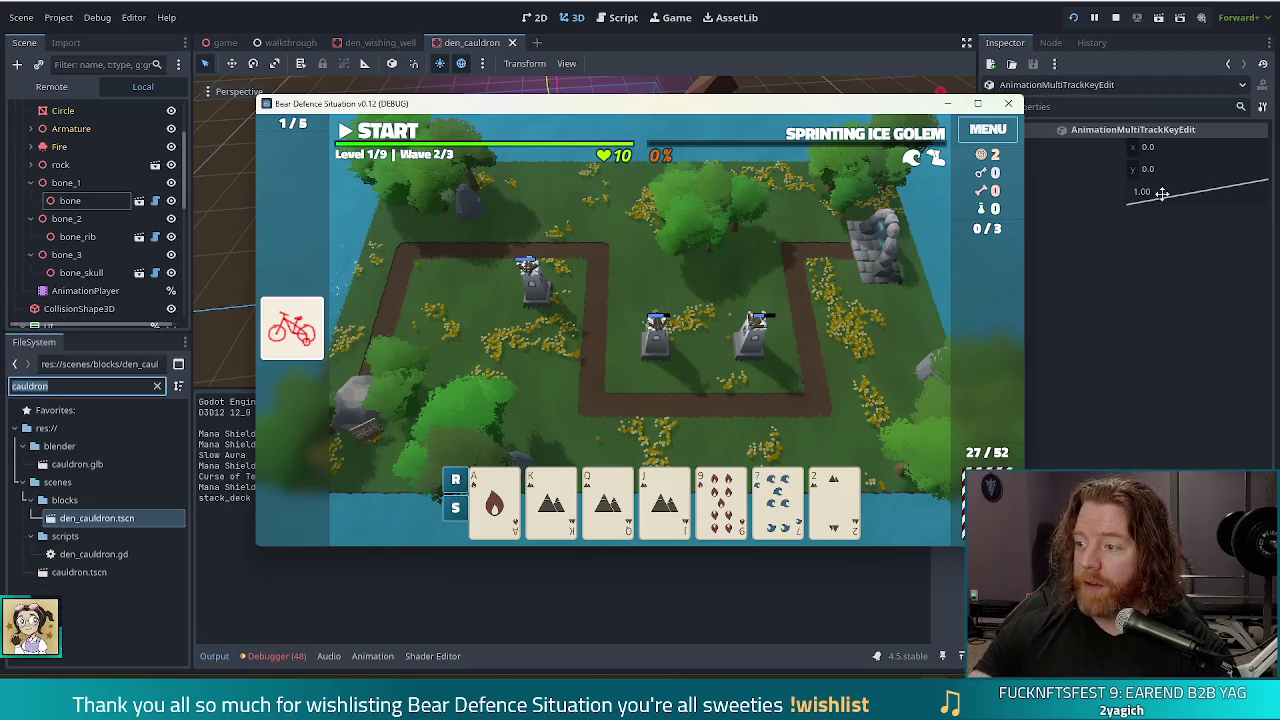
Close the Bear Defence Situation game window to end debugging.
click(1008, 107)
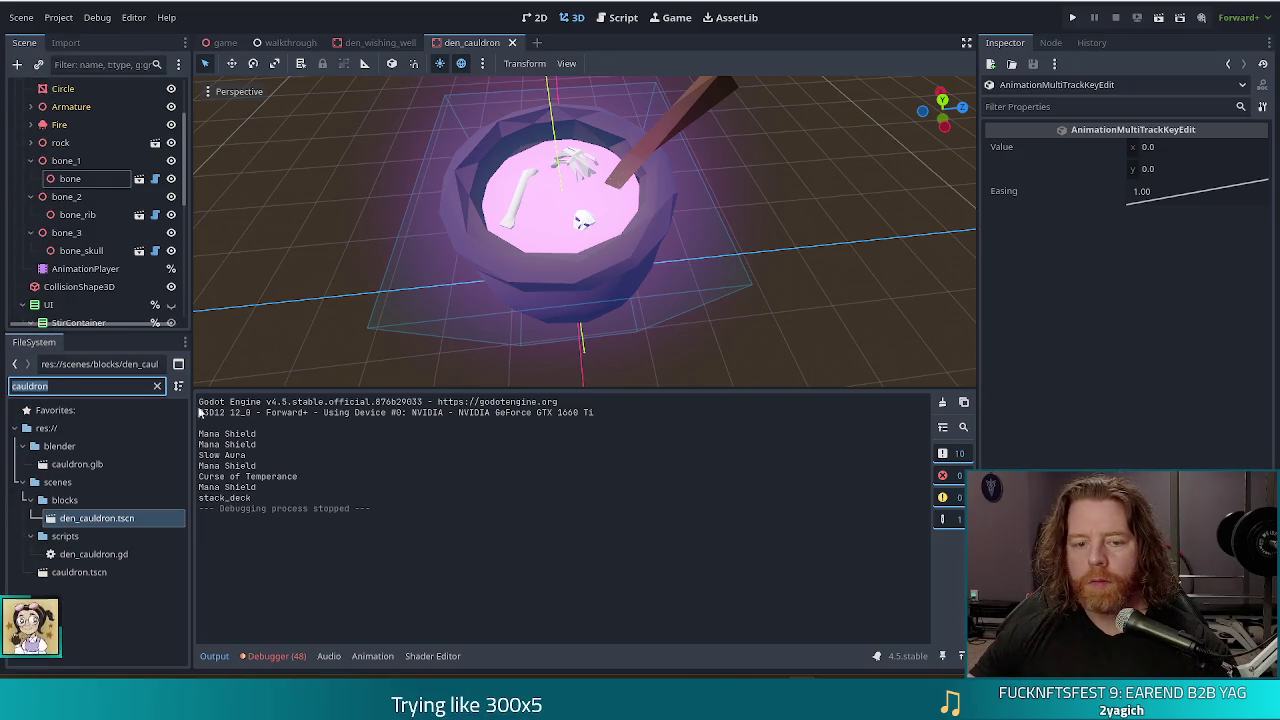
Open the Debugger Errors list and jump to the small_goose error in megoosea_strand.gd.
click(90, 269)
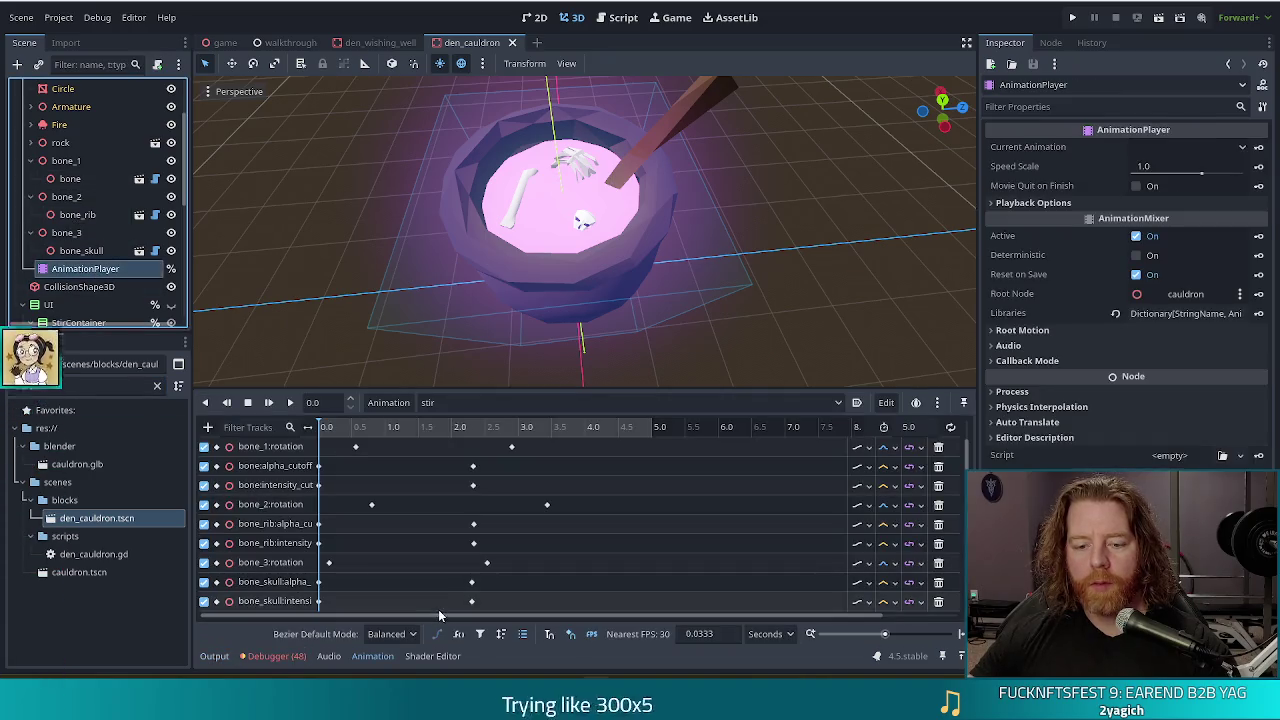
click(276, 656)
click(288, 398)
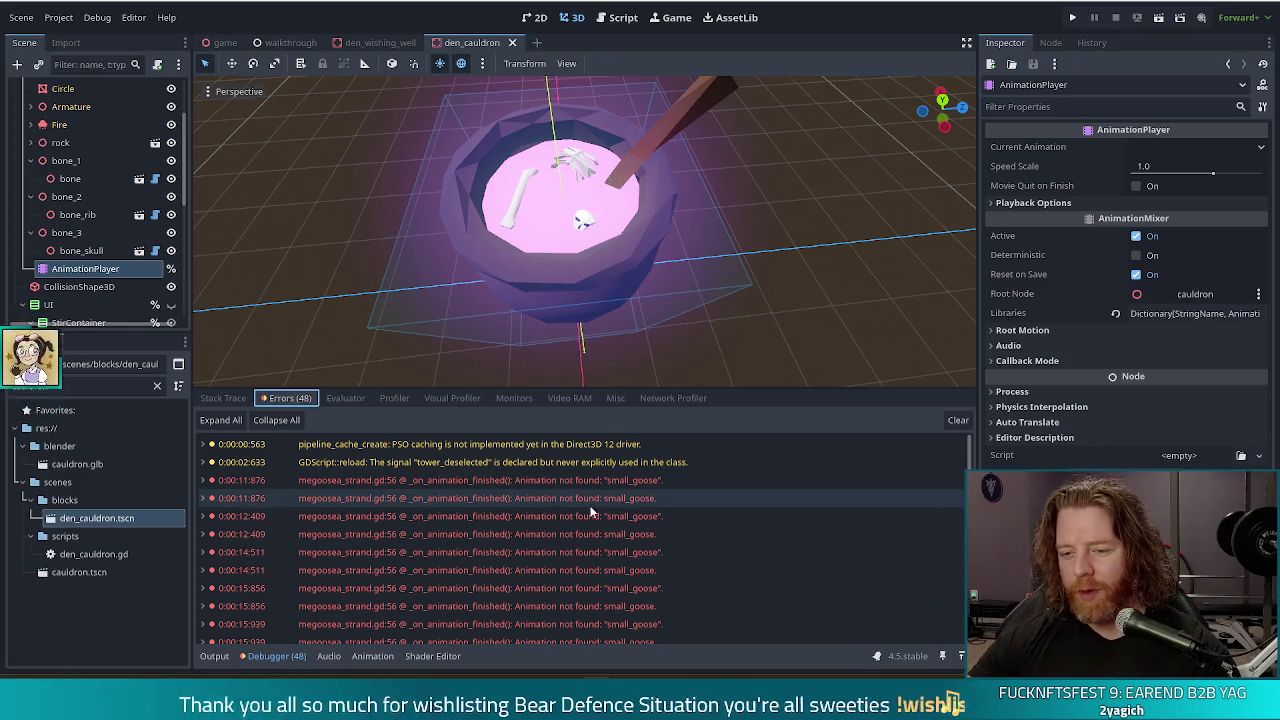
double_click(529, 498)
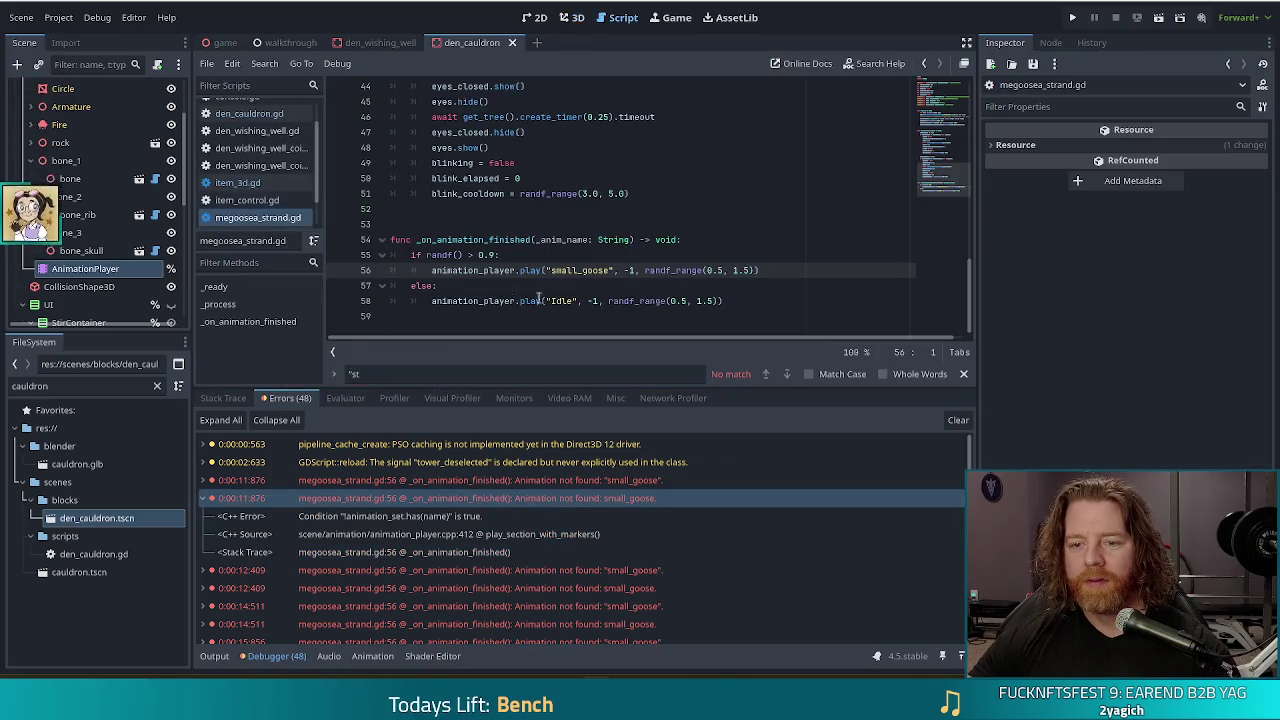
Change the animation name to 'Idle.001', save the script, and clear the error list.
text(Id)
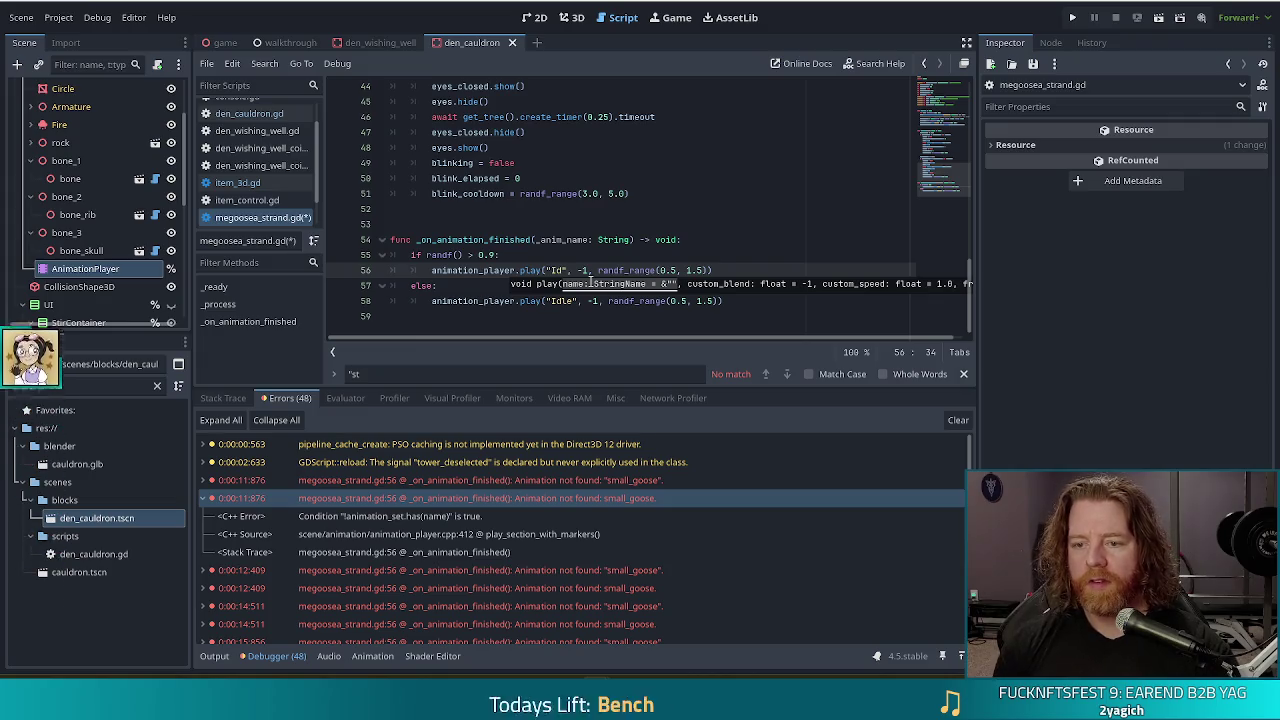
text(le.001)
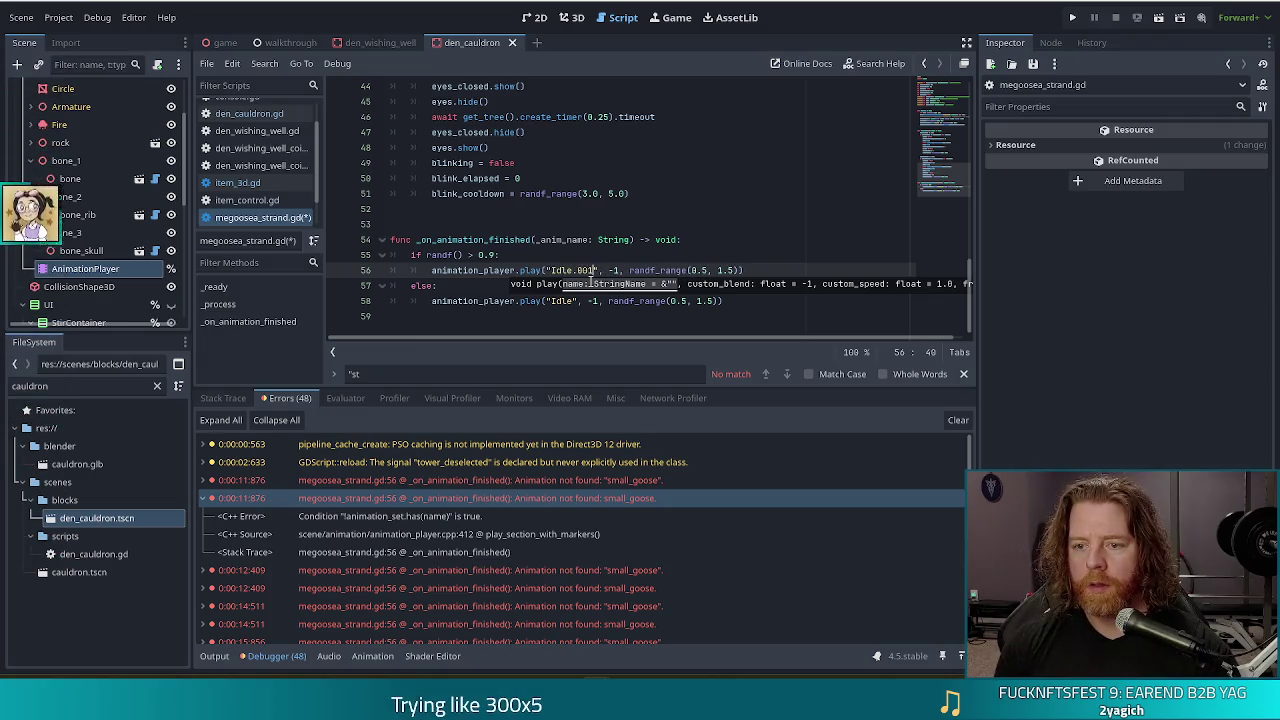
key(ctrl+s)
click(565, 270)
key(ctrl+s)
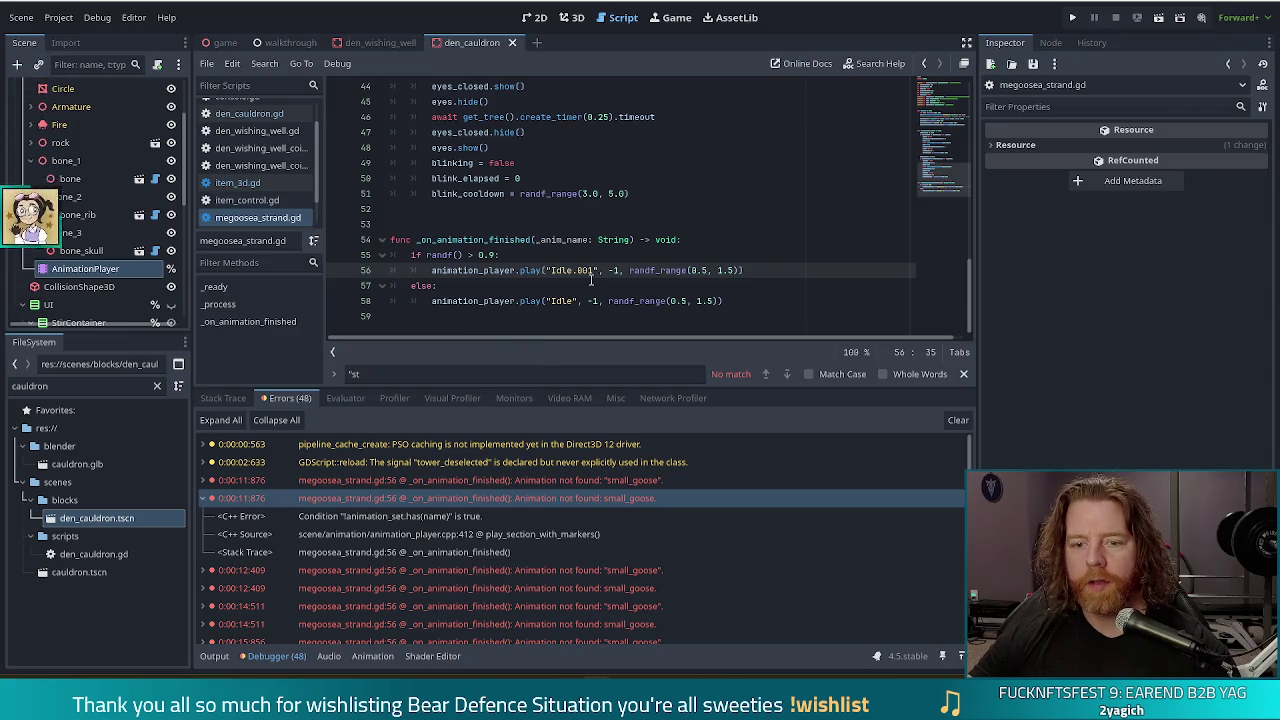
click(963, 419)
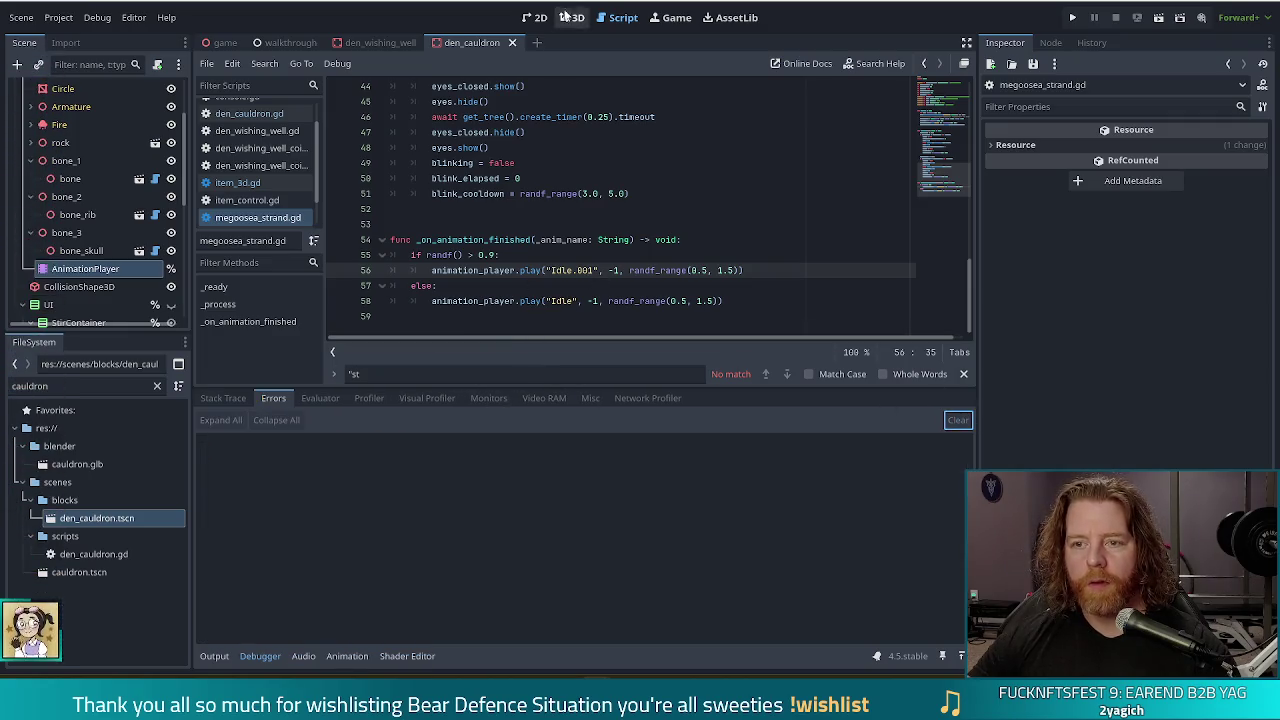
click(571, 17)
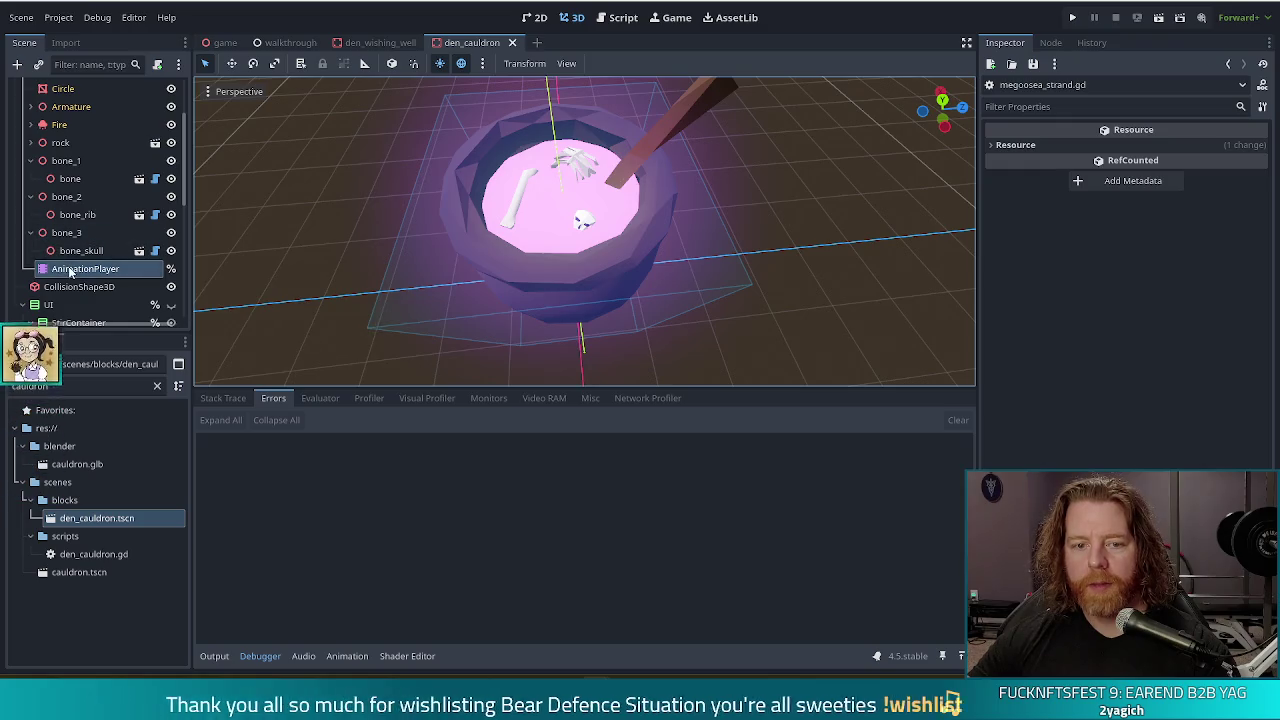
Preview the 'stir' animation from the start, then run the game again.
click(268, 402)
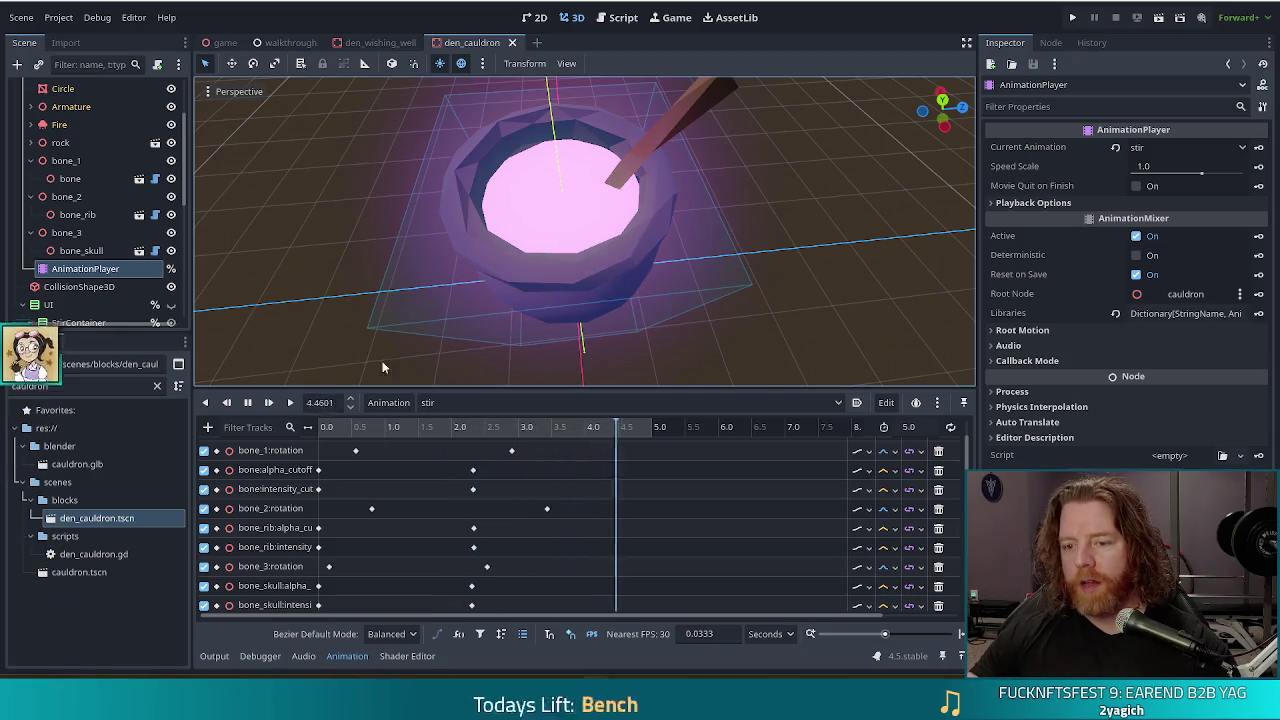
click(1075, 20)
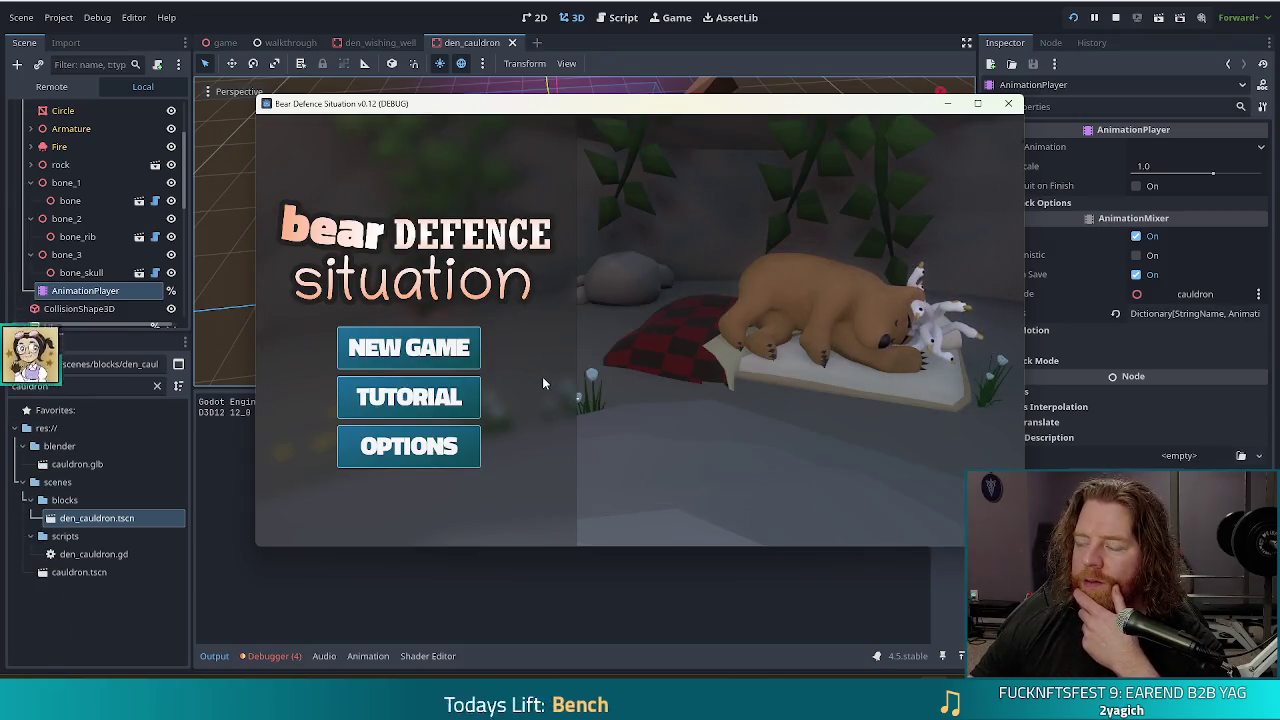
Start a new game and run the 'test kit' cheat in the debug console.
click(409, 347)
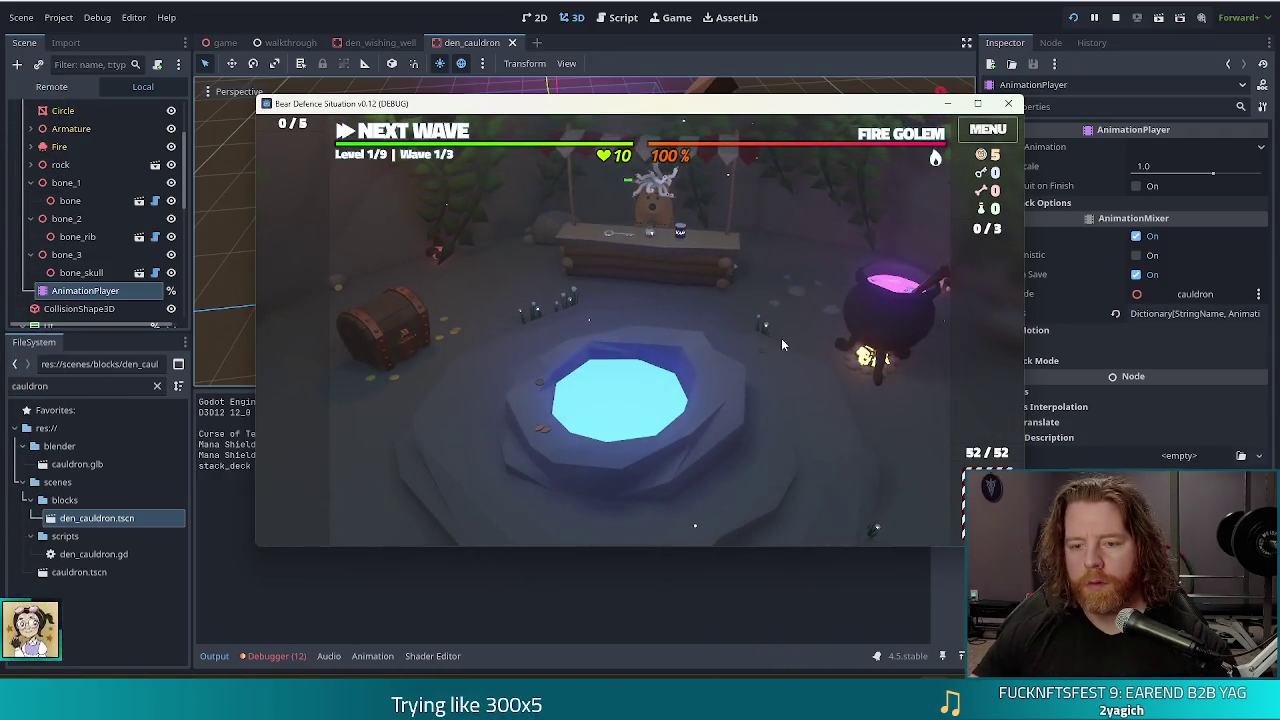
key(grave)
text(test kit)
key(Return)
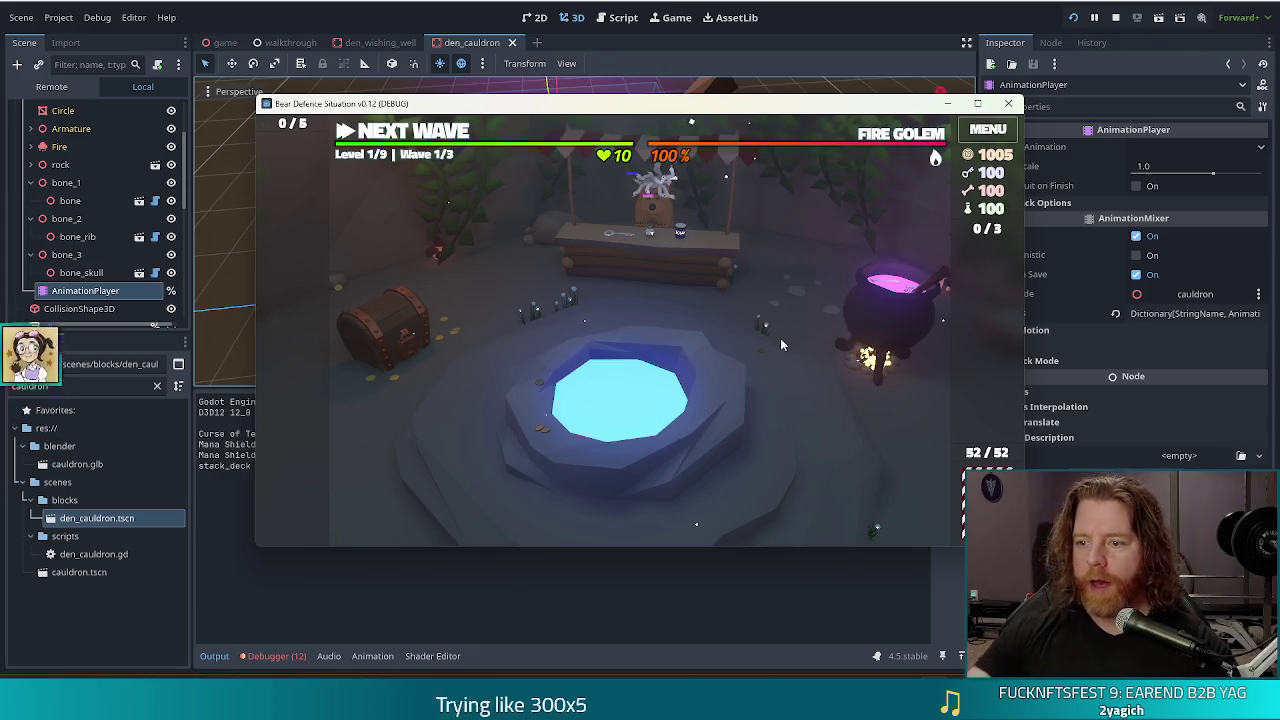
In the Cauldron, add a bone, stir and skip the spells three times, then add another bone.
click(885, 305)
click(720, 390)
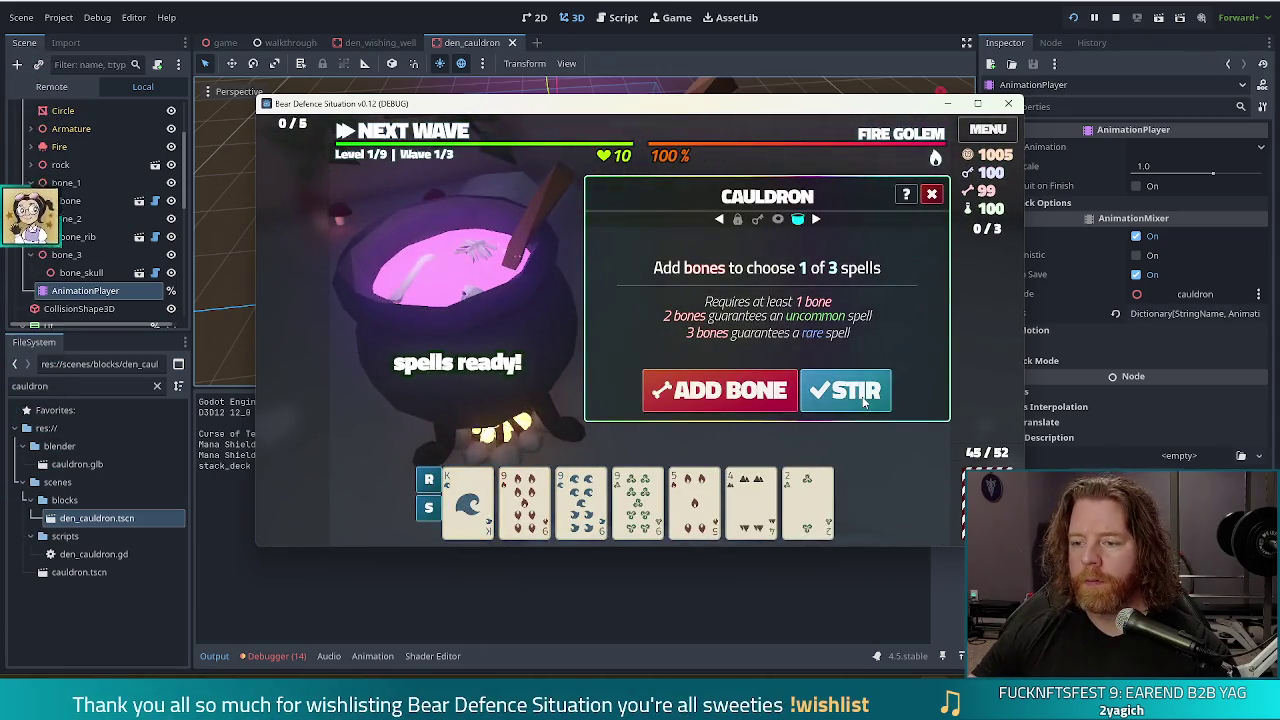
click(857, 390)
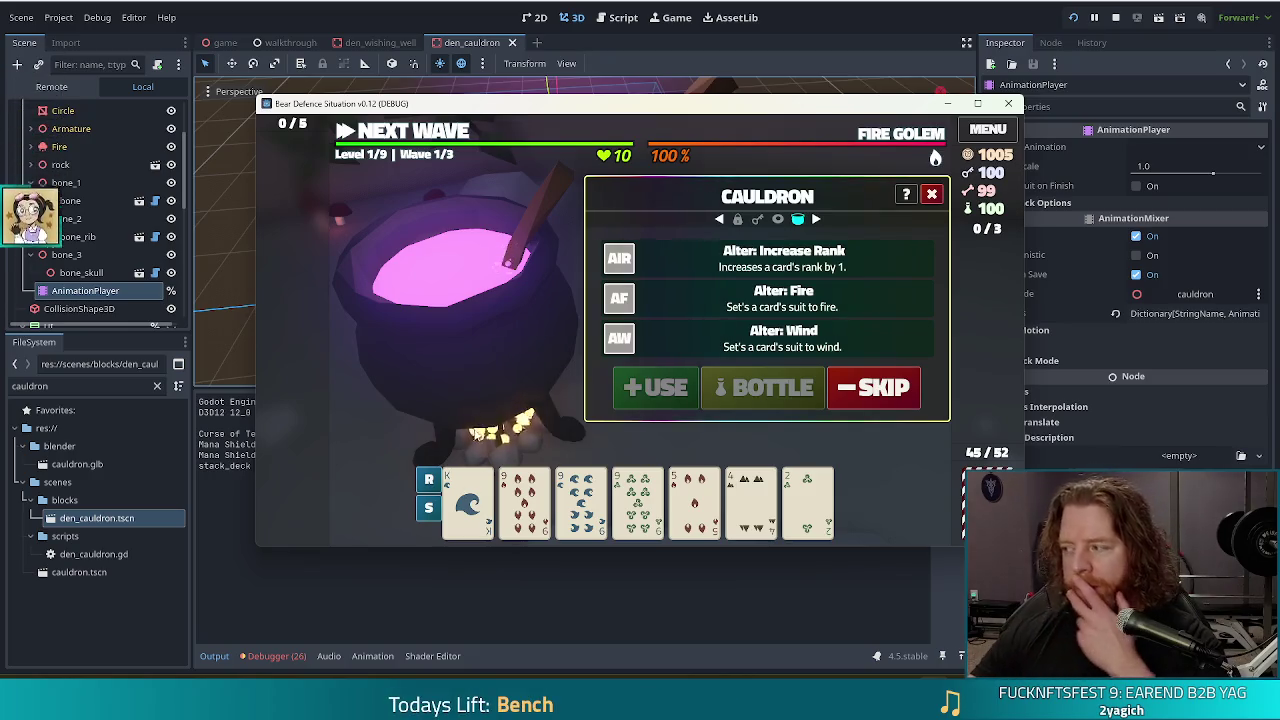
click(850, 390)
click(660, 390)
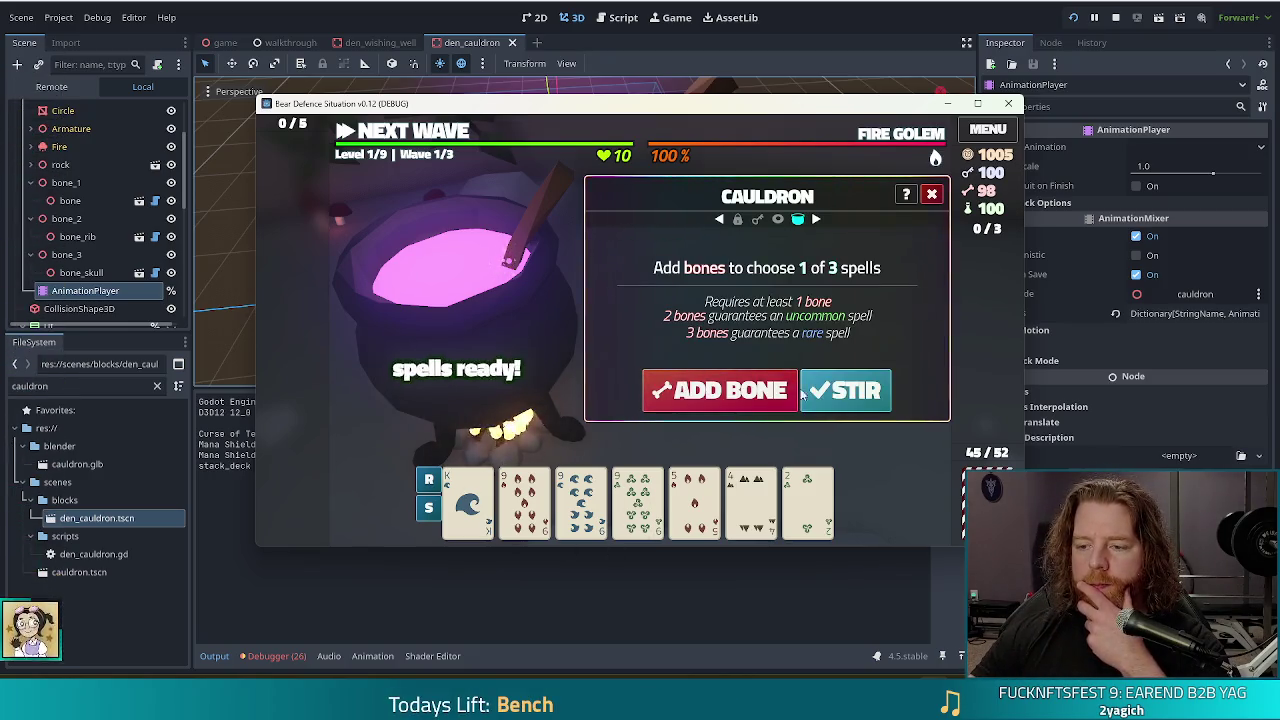
click(845, 389)
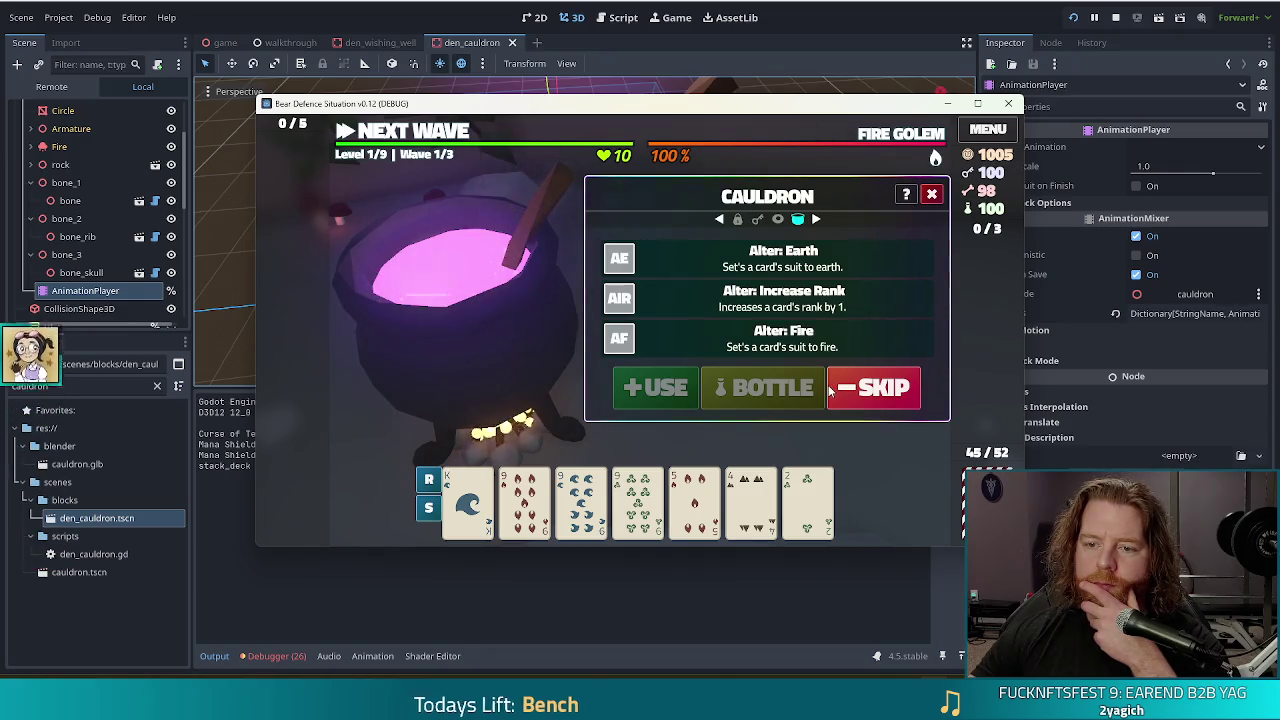
click(845, 390)
click(705, 388)
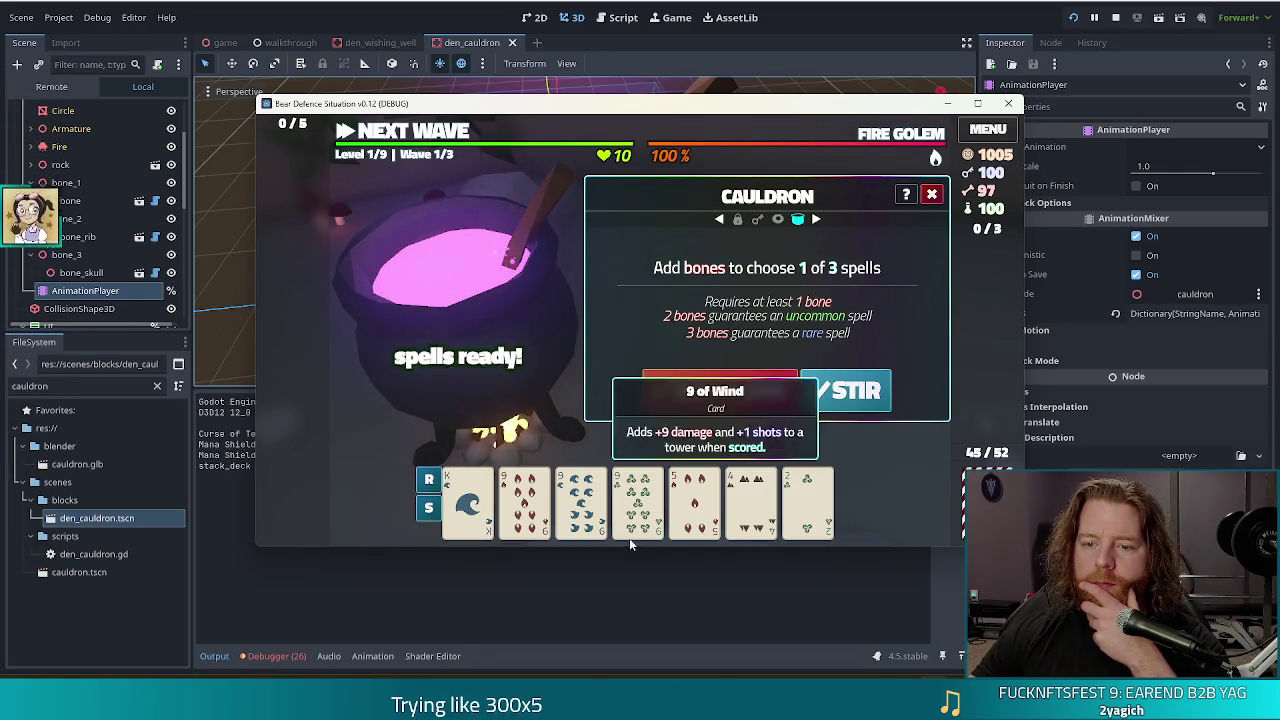
click(848, 395)
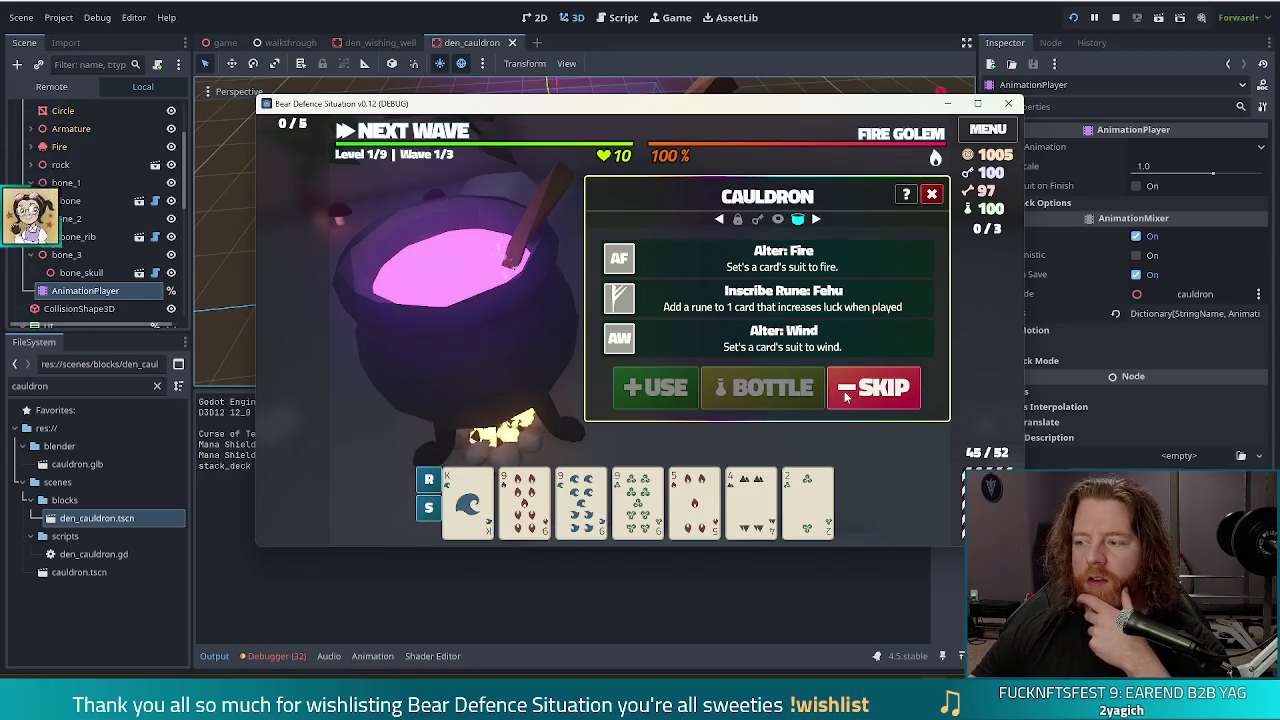
click(845, 386)
click(720, 389)
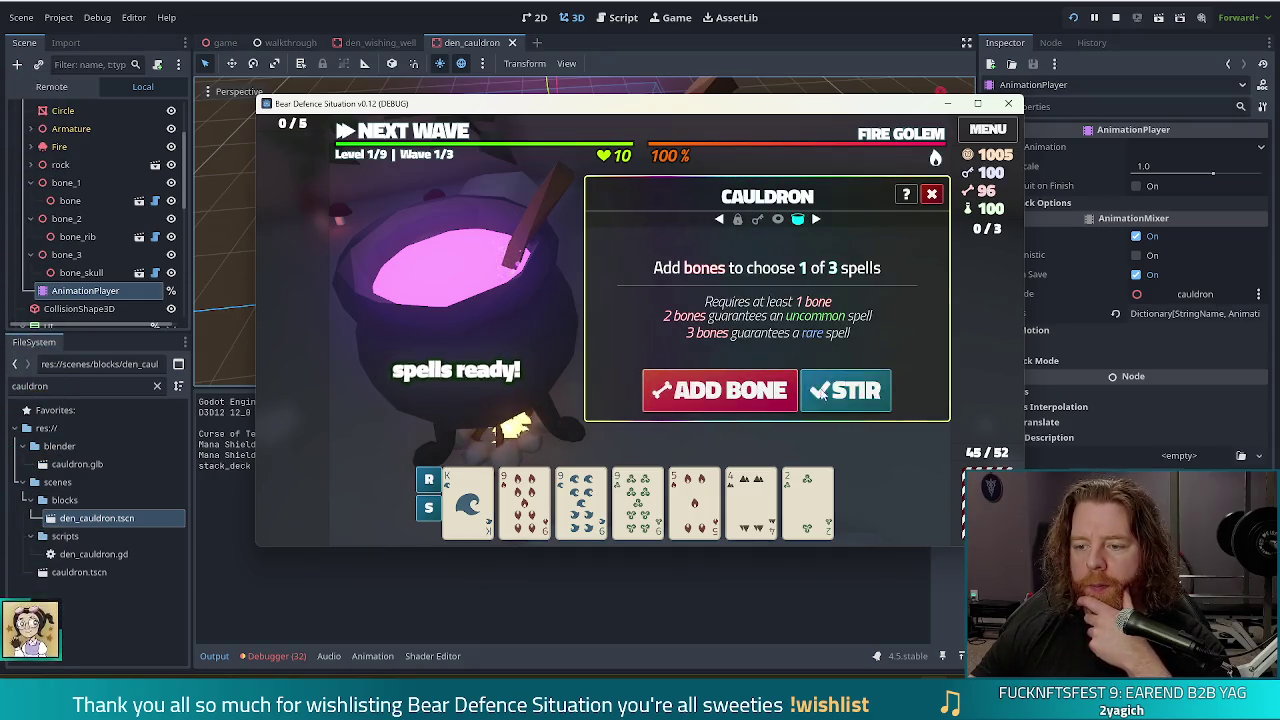
Stir to reroll spells, reopen the cauldron to add a bone and stir again, then stop the game.
click(851, 400)
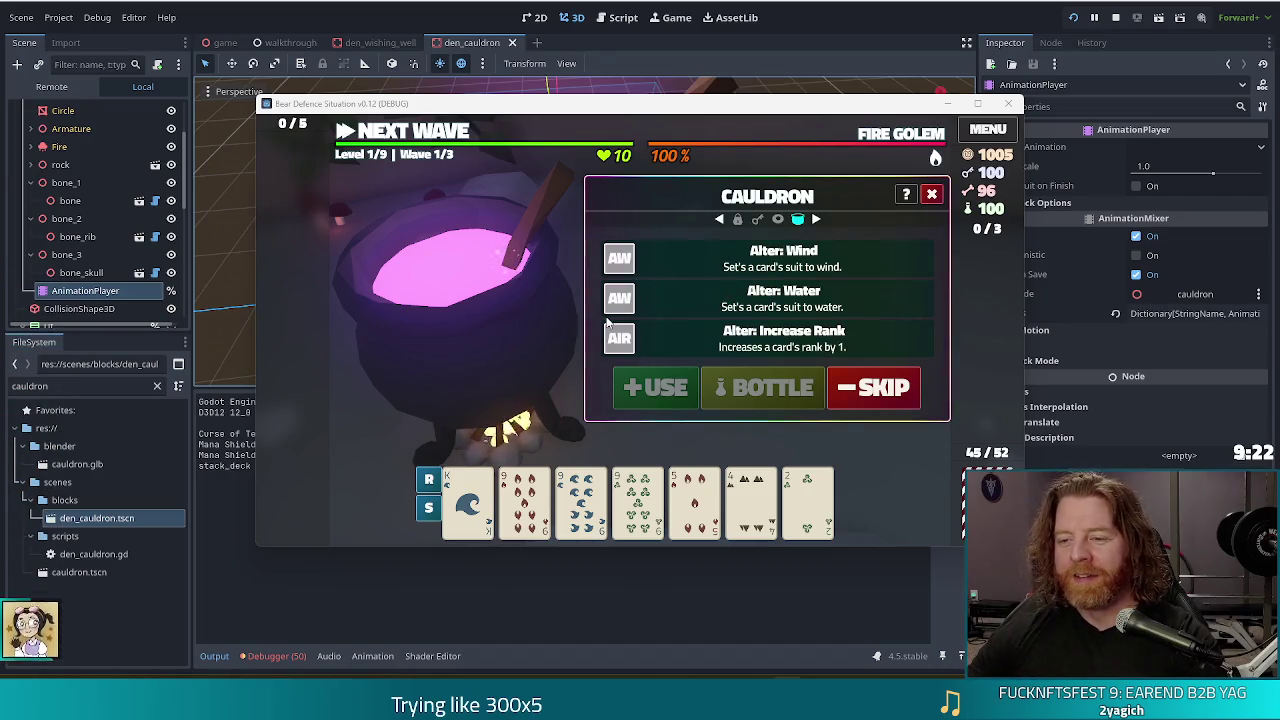
click(931, 194)
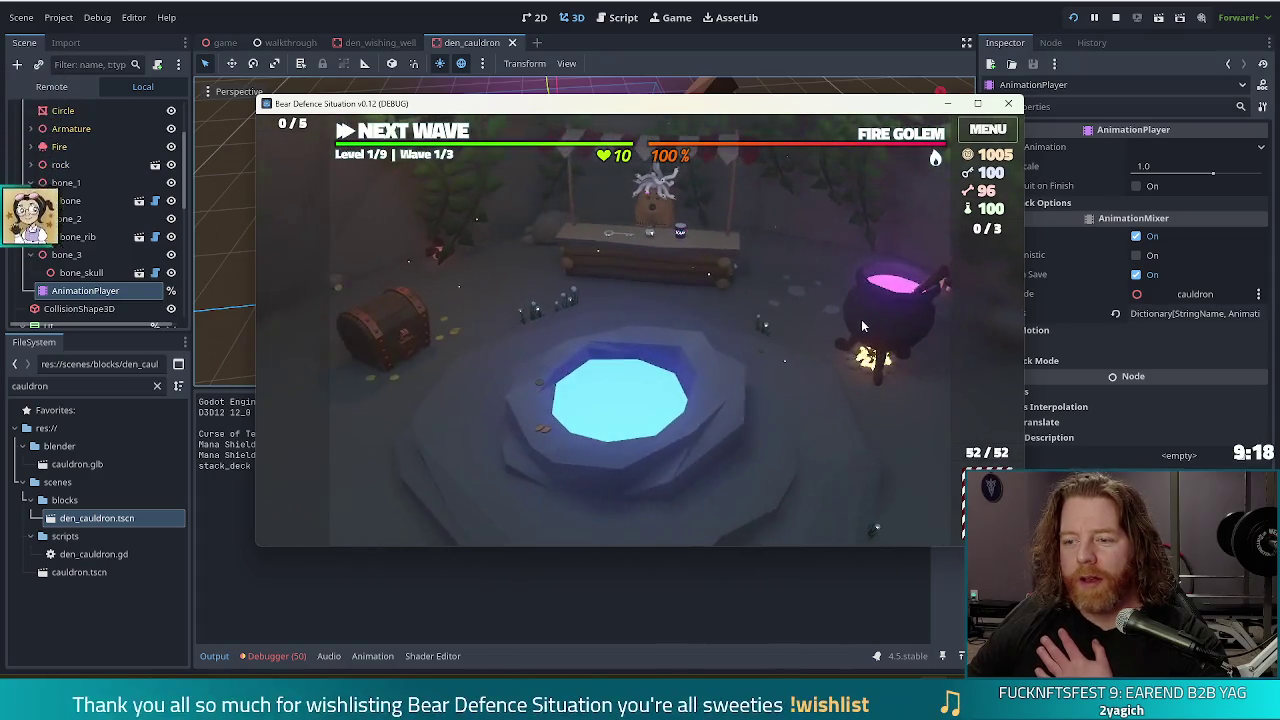
click(861, 317)
click(840, 390)
click(822, 386)
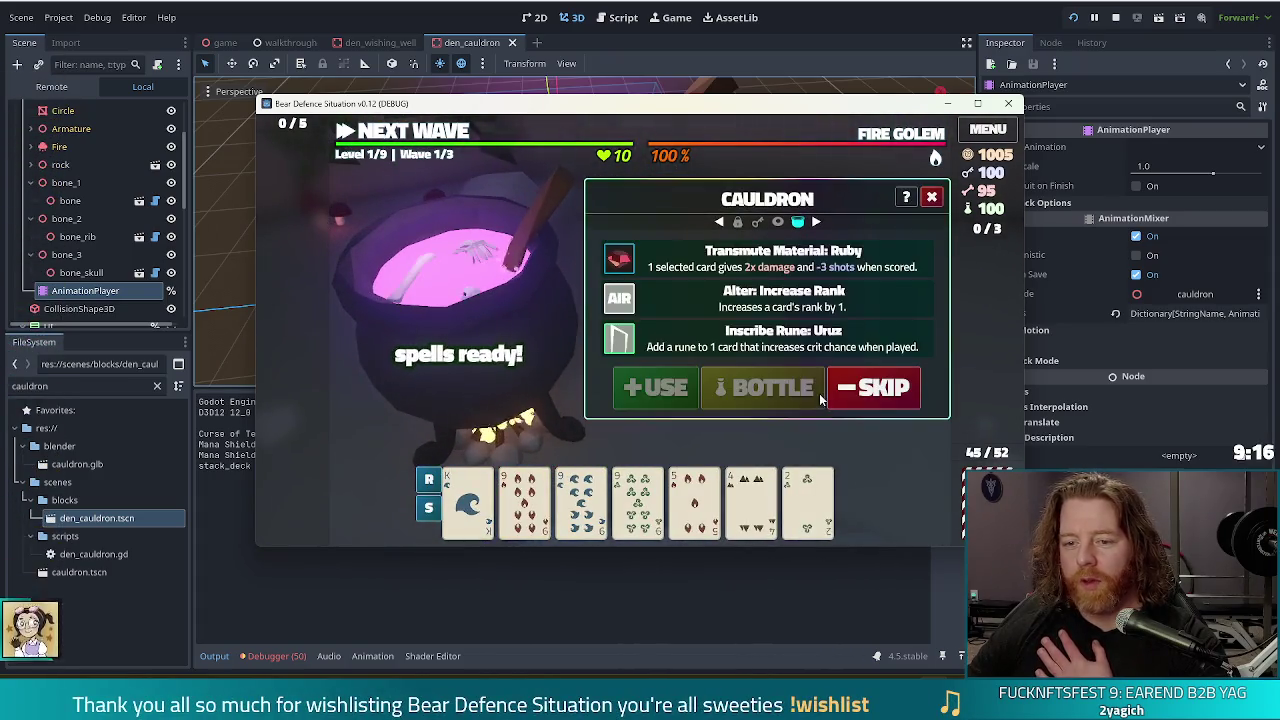
click(1118, 18)
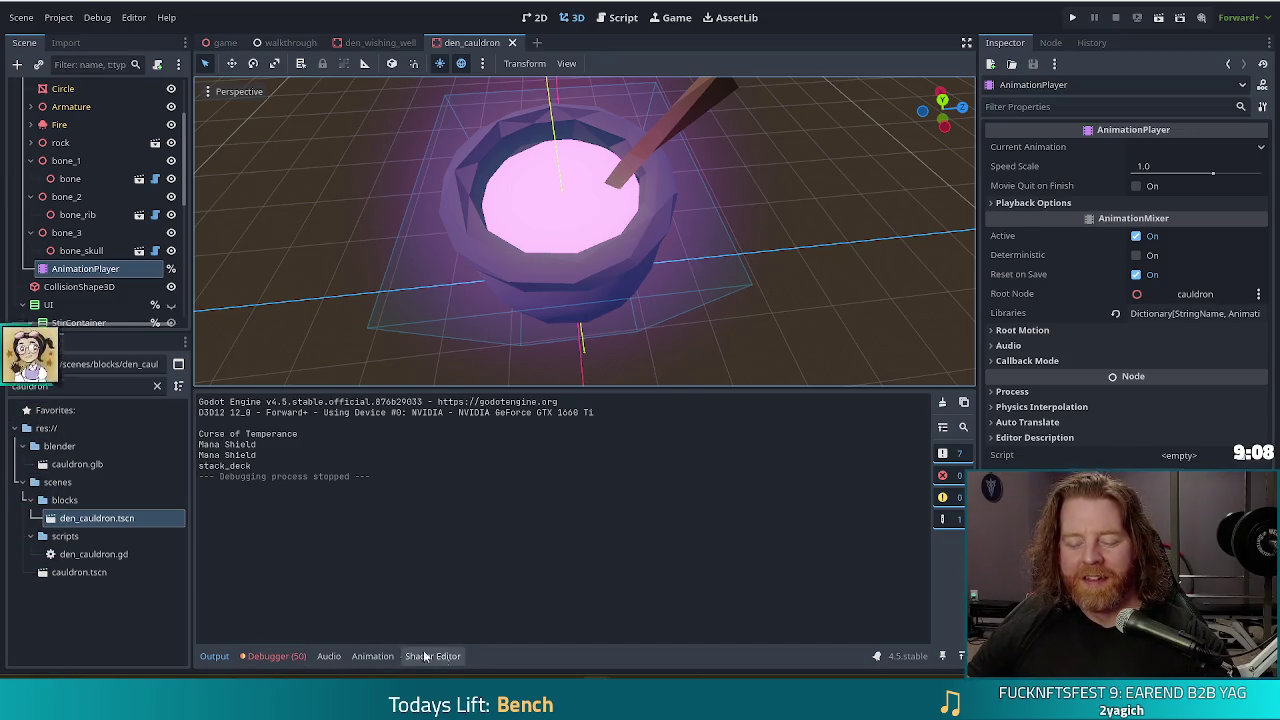
Review the Debugger Errors reporting Idle.001 not found, then switch over to Blender.
click(290, 659)
scroll(936, 433, down, 3)
scroll(811, 530, down, 5)
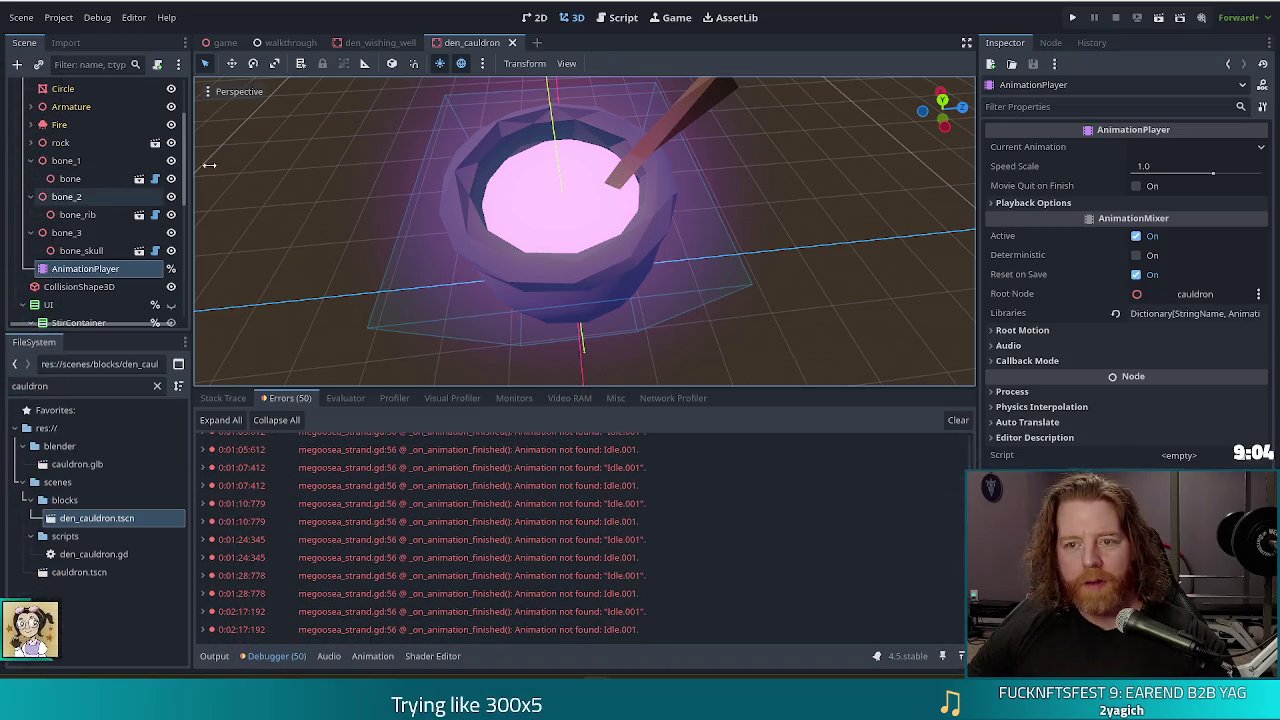
key(alt+Tab)
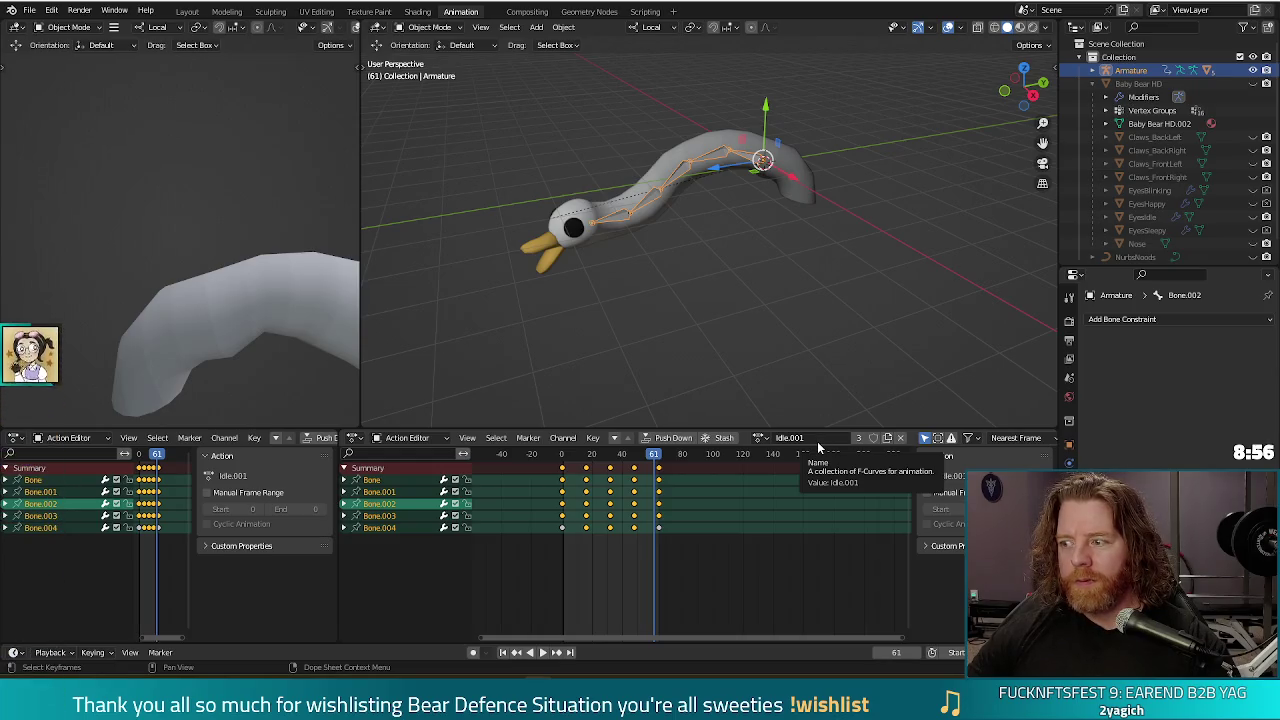
Confirm the goose armature's Blender actions are Idle and Idle.001, then return to Godot's Script tab.
click(760, 437)
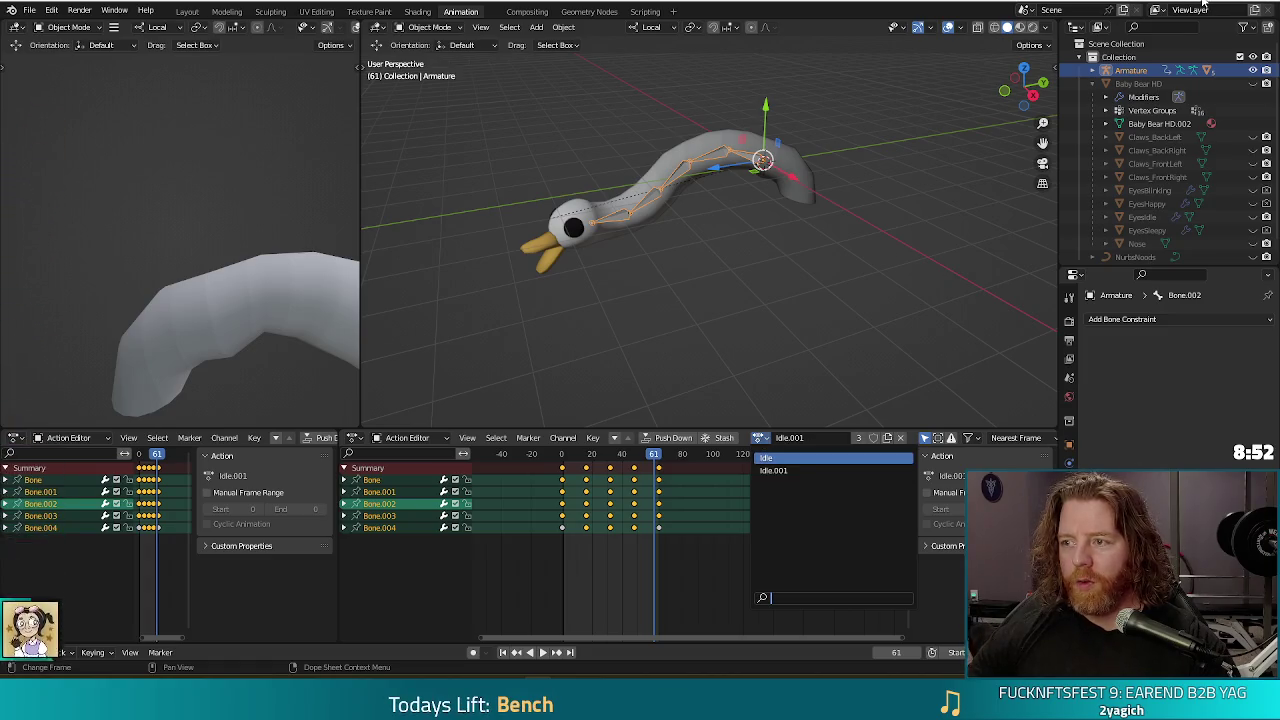
key(alt+Tab)
click(622, 17)
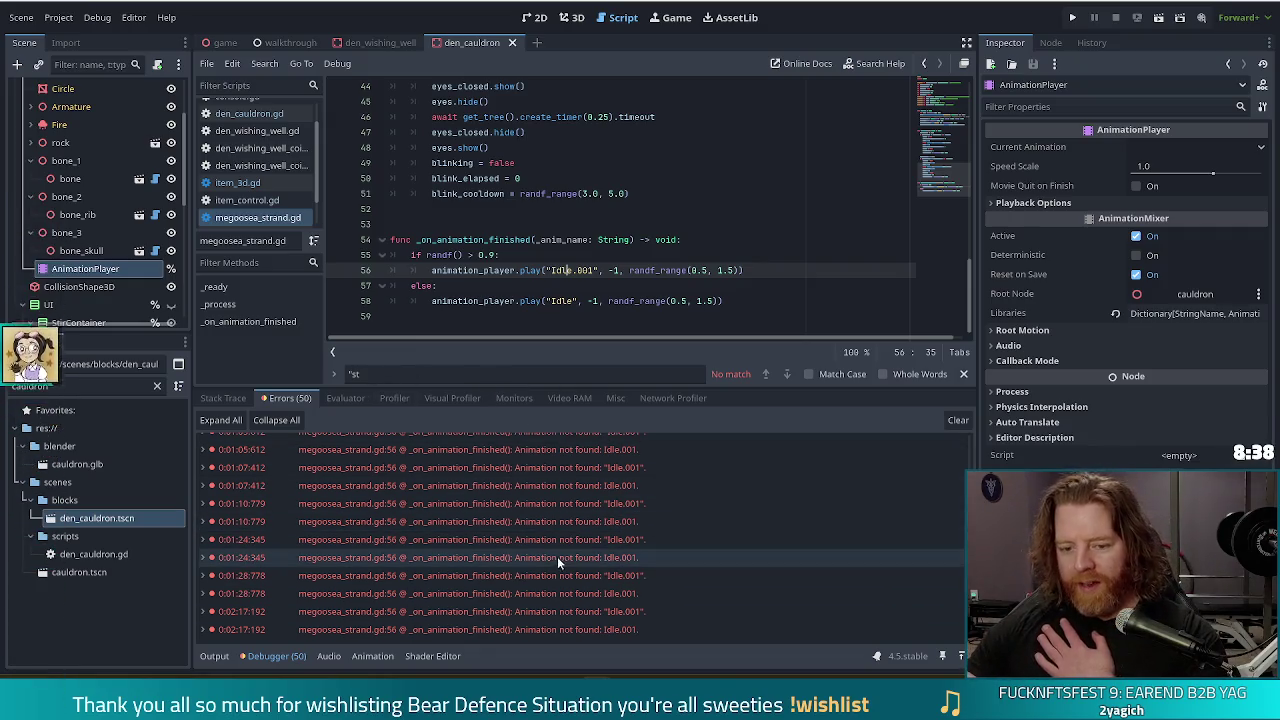
Run the project and start a New Game to trigger the errors, then open megoosea_strand.tscn.
click(1073, 18)
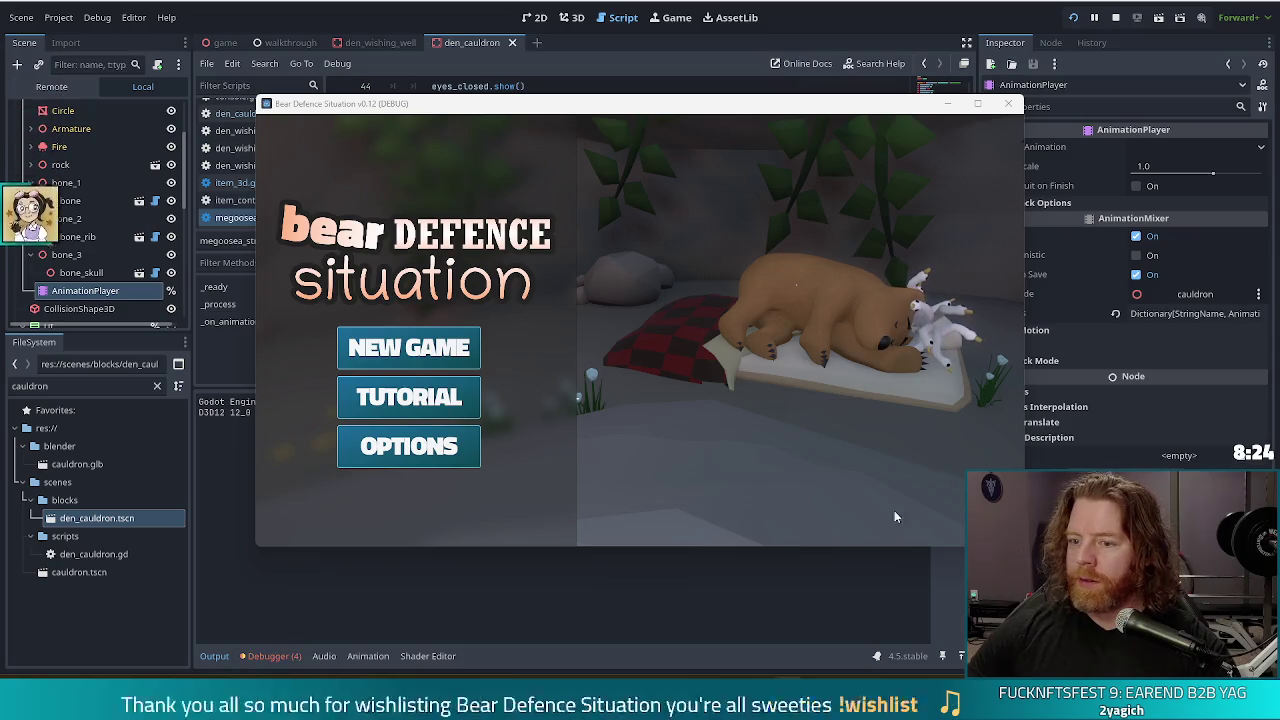
click(428, 352)
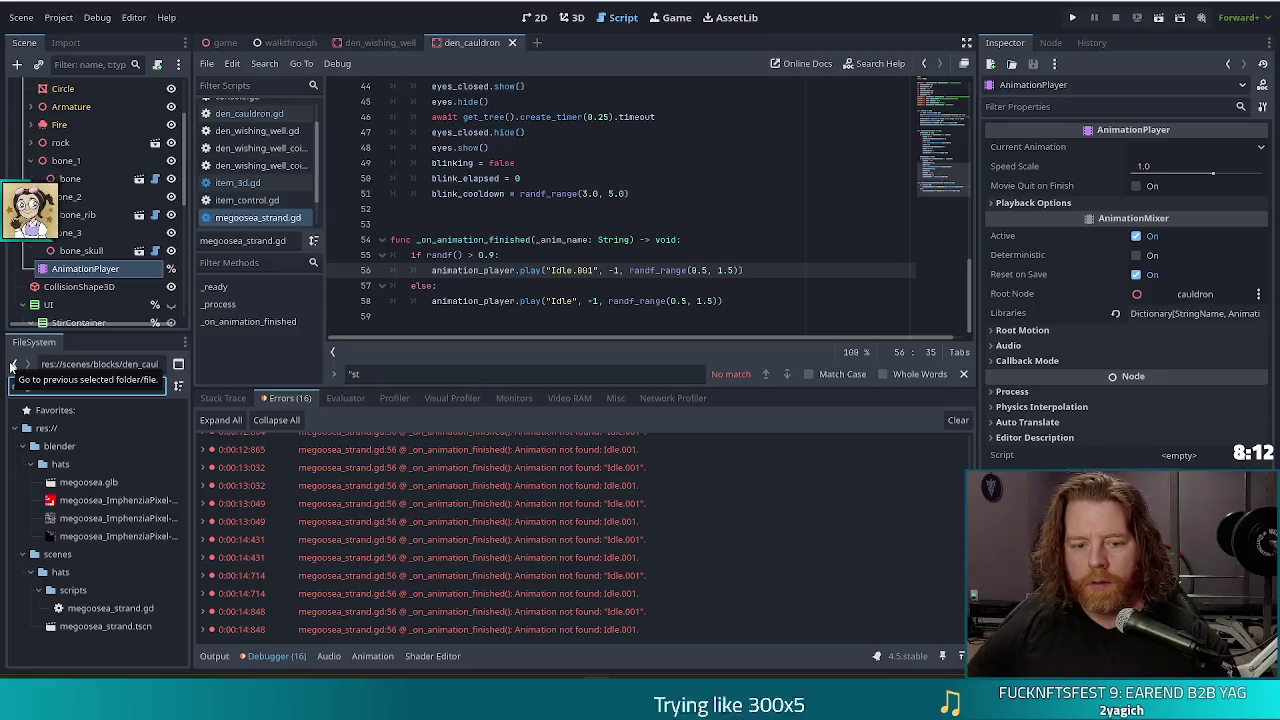
double_click(112, 626)
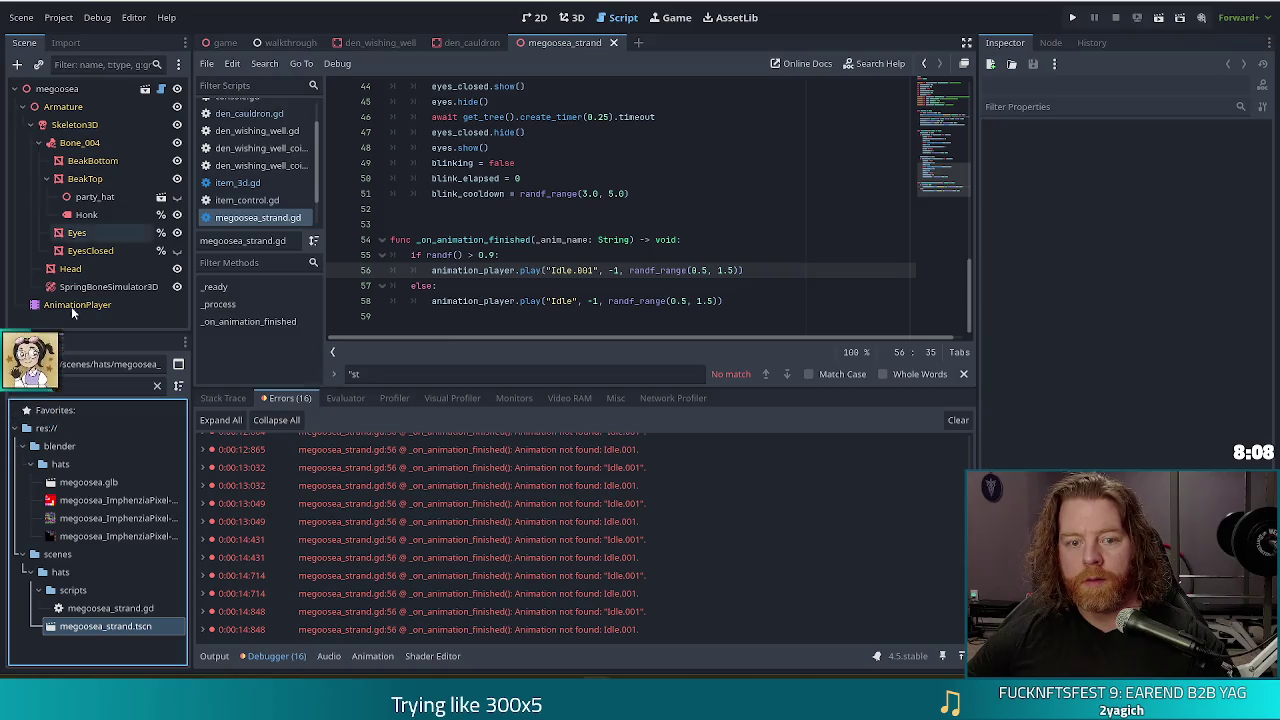
Check the goose AnimationPlayer's available animation names in the Animation dropdown.
click(73, 306)
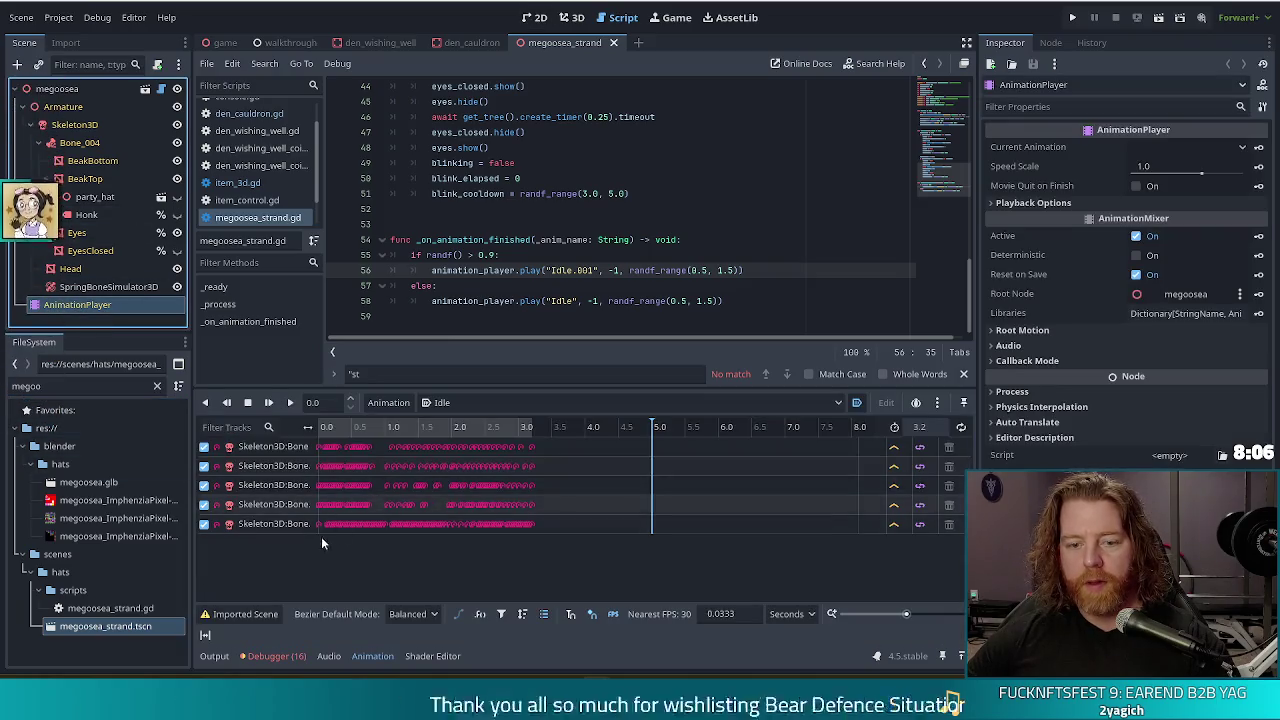
click(455, 402)
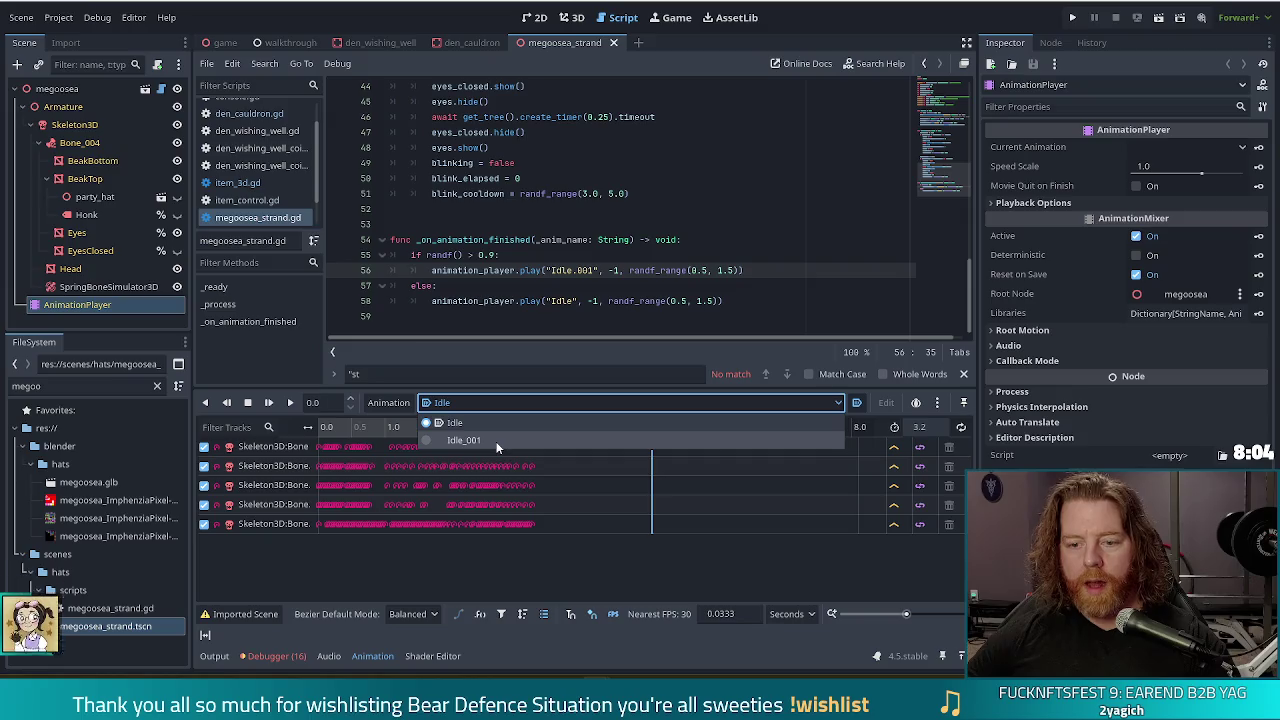
drag(570, 272, 597, 240)
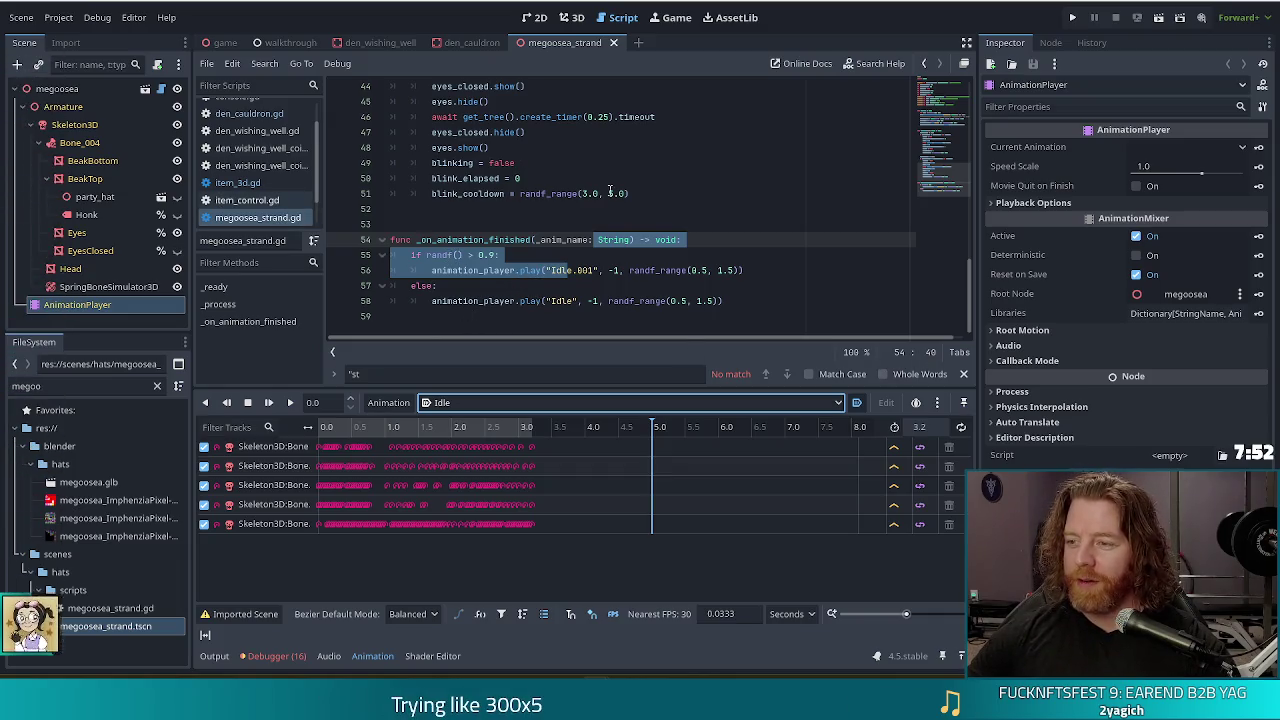
Change 'Idle.001' to 'Idle_001' on line 56 and close the megoosea_strand tab.
click(575, 270)
key(BackSpace)
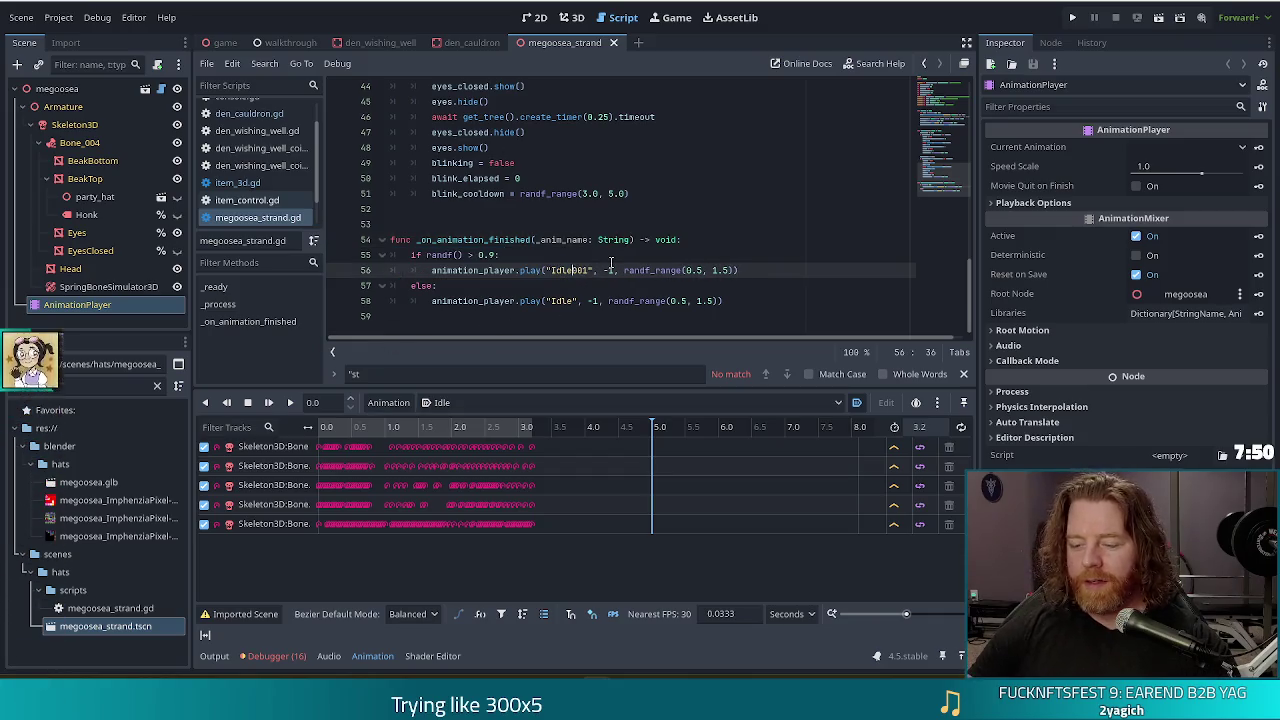
text(_)
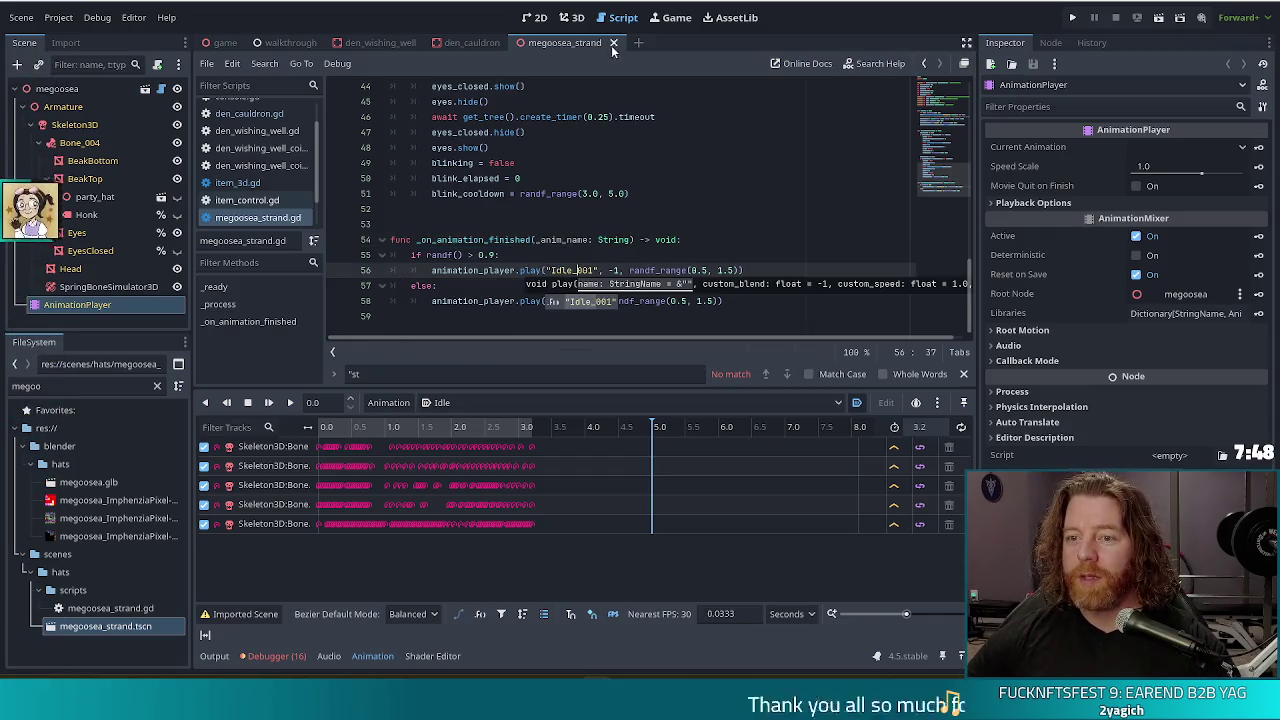
click(613, 44)
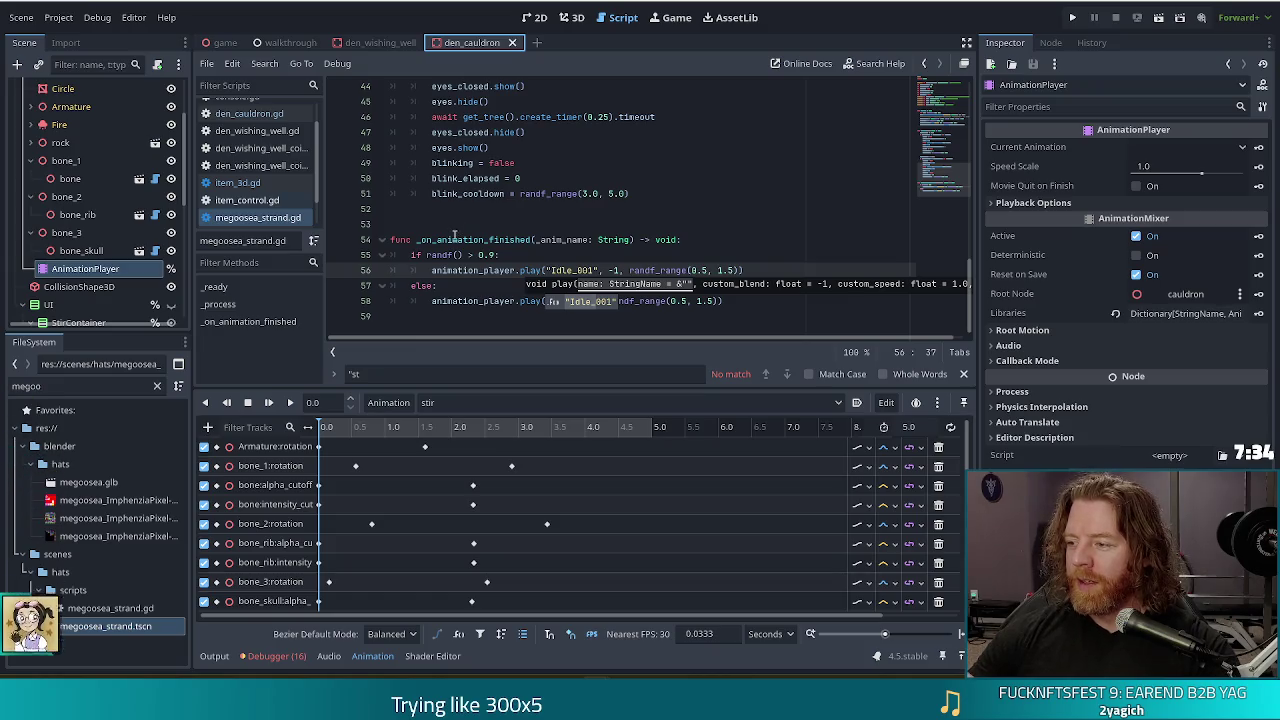
mouse_move(447, 250)
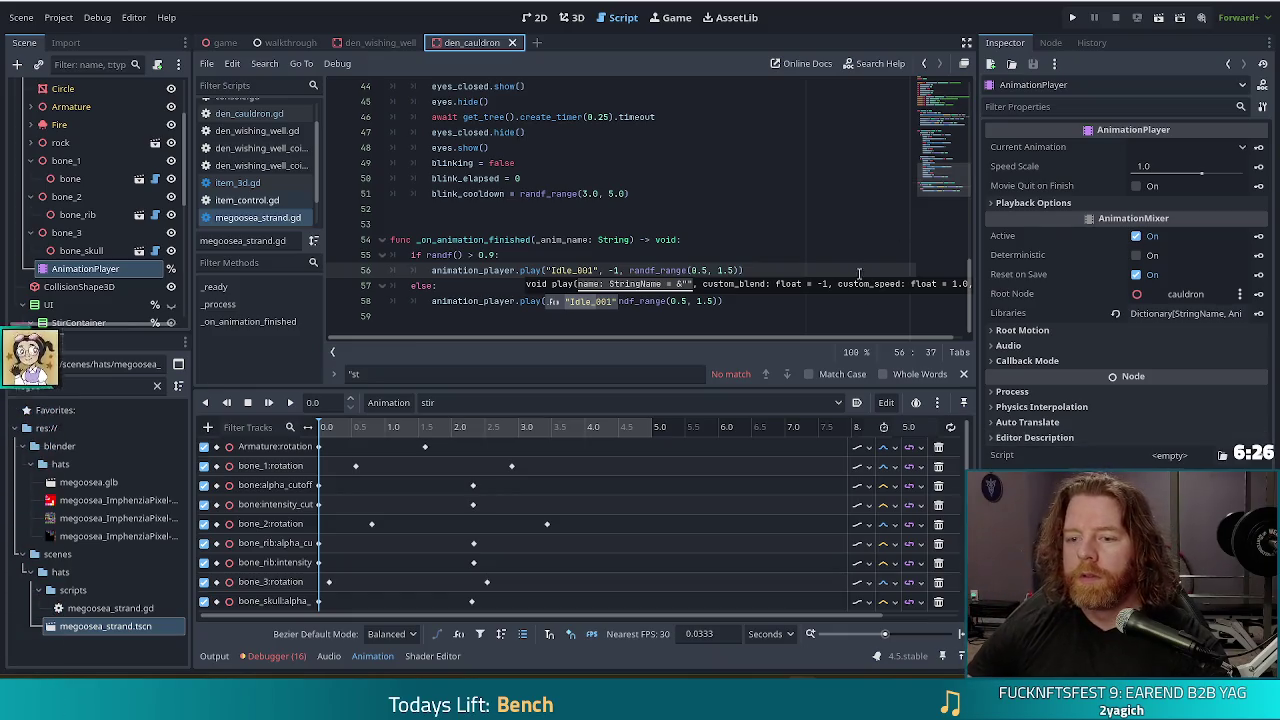
click(963, 372)
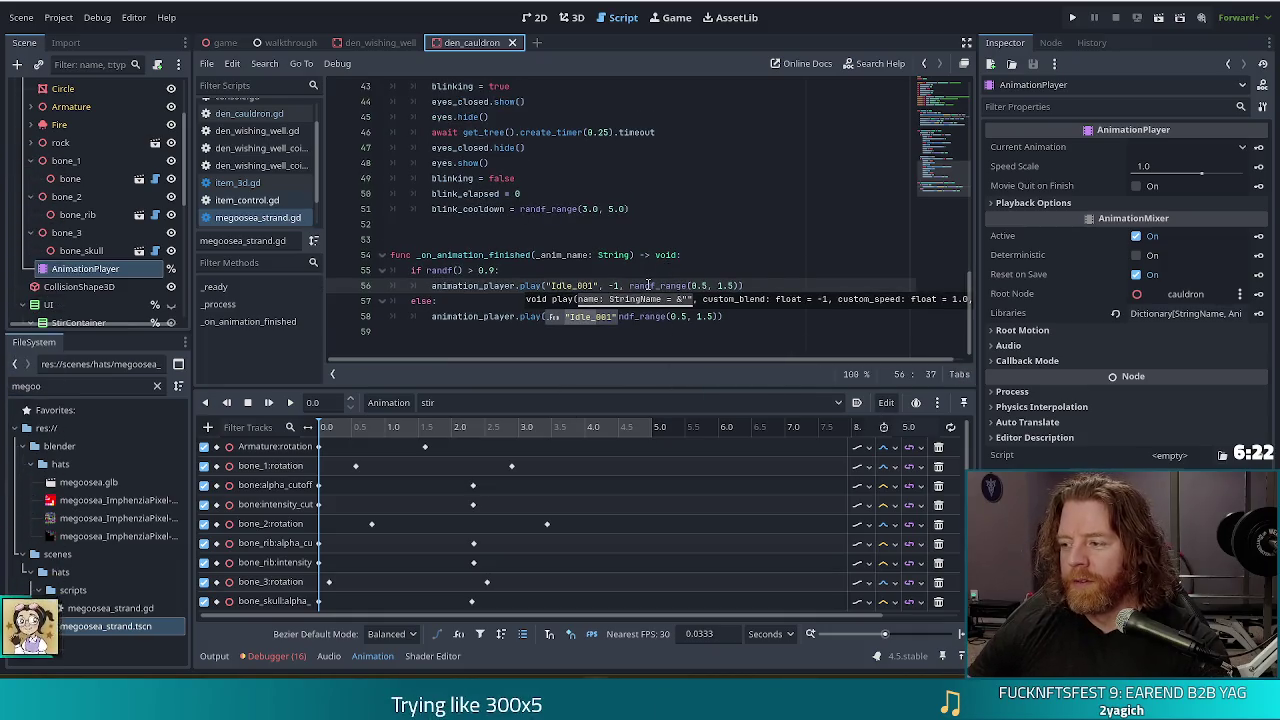
Dismiss the code hint popups and change the bone:alpha_cutoff track's interpolation mode.
mouse_move(638, 292)
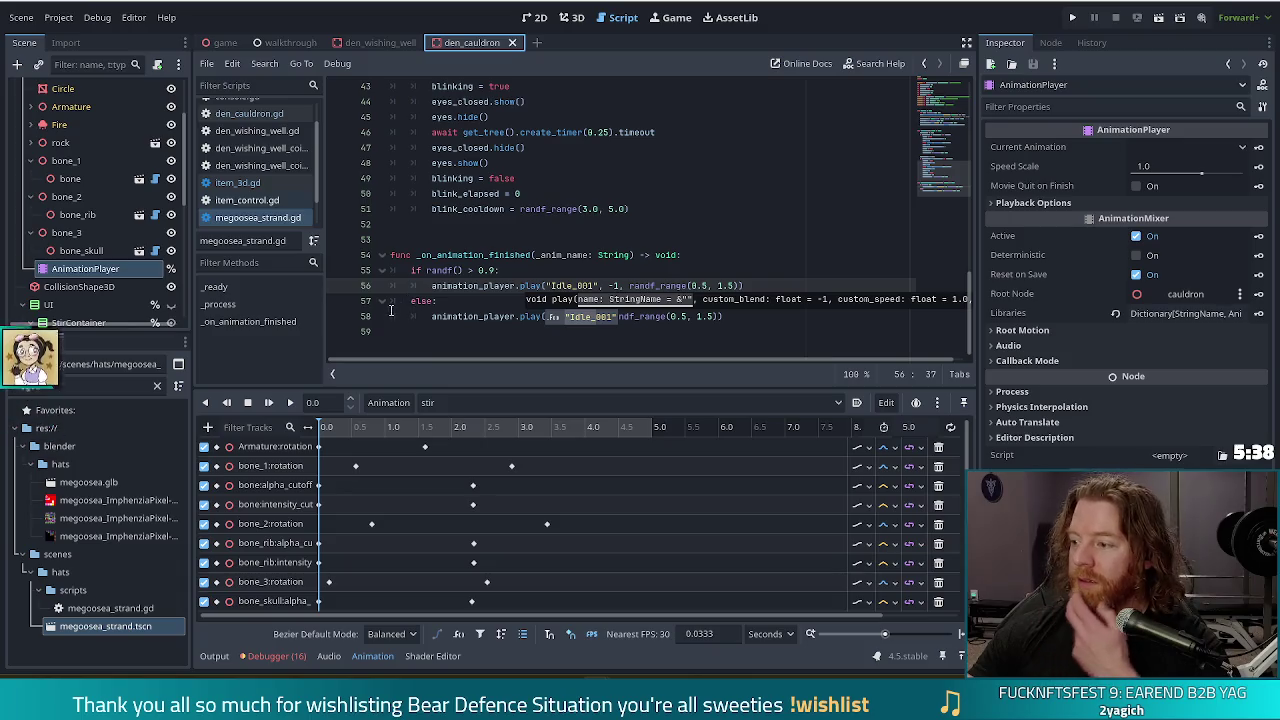
click(521, 274)
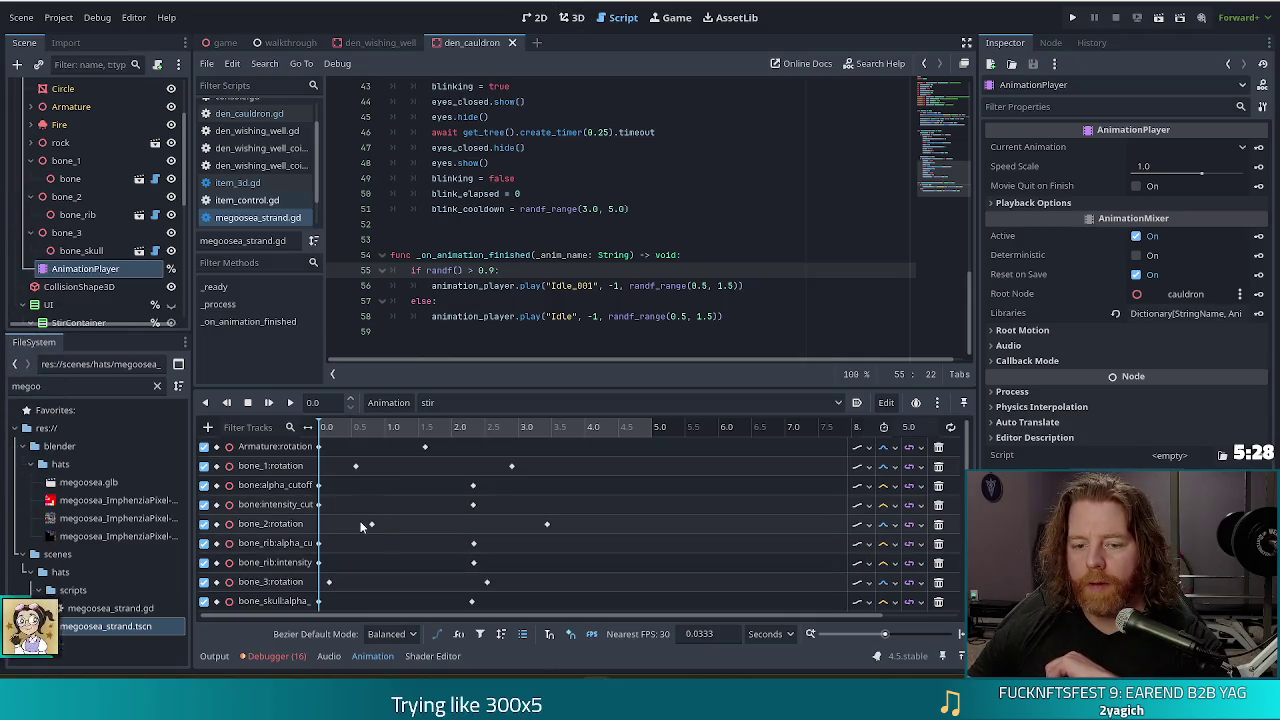
mouse_move(320, 509)
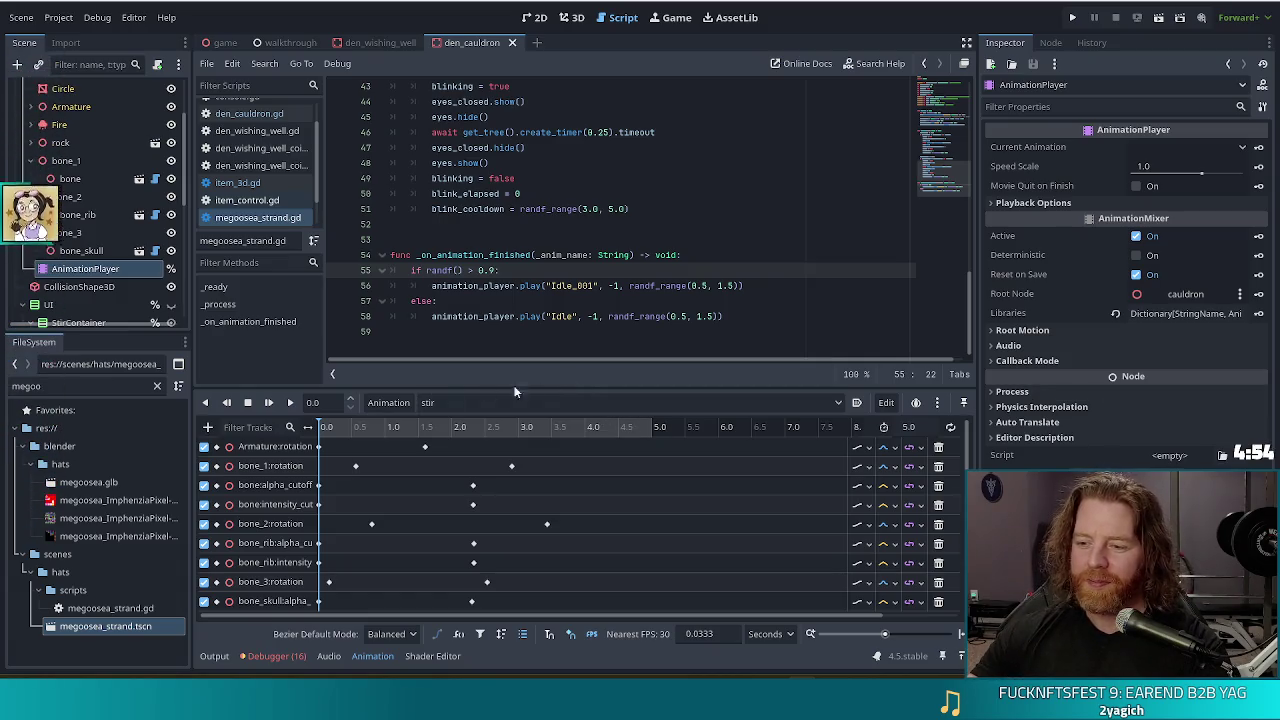
click(888, 490)
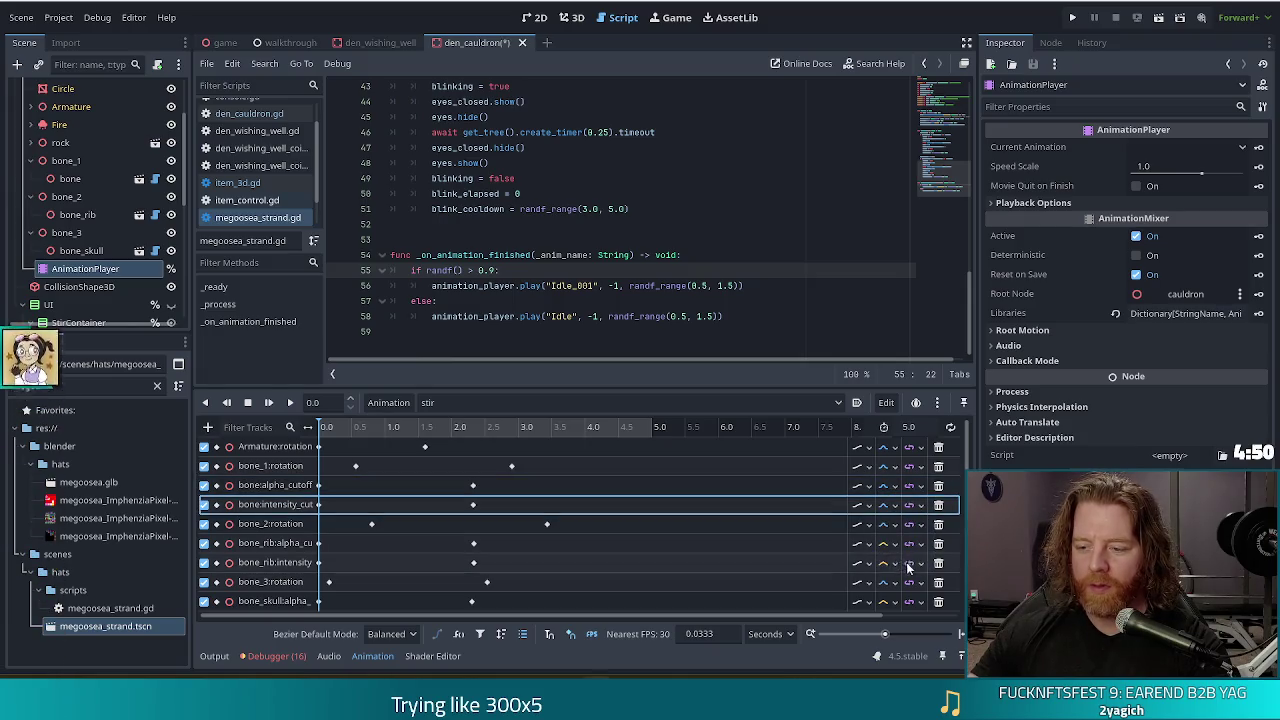
Set new interpolation modes on the bone_rib alpha and intensity and bone_skull intensity tracks.
click(889, 544)
click(890, 597)
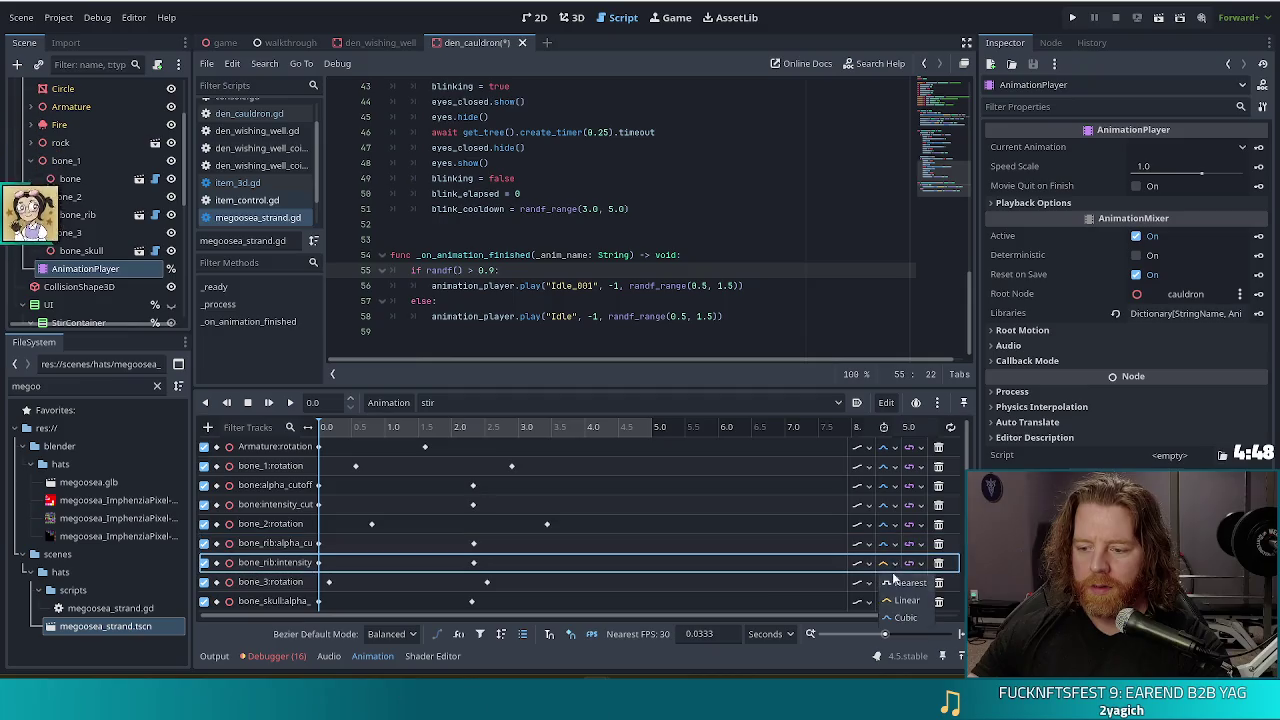
click(890, 600)
scroll(892, 602, down, 1)
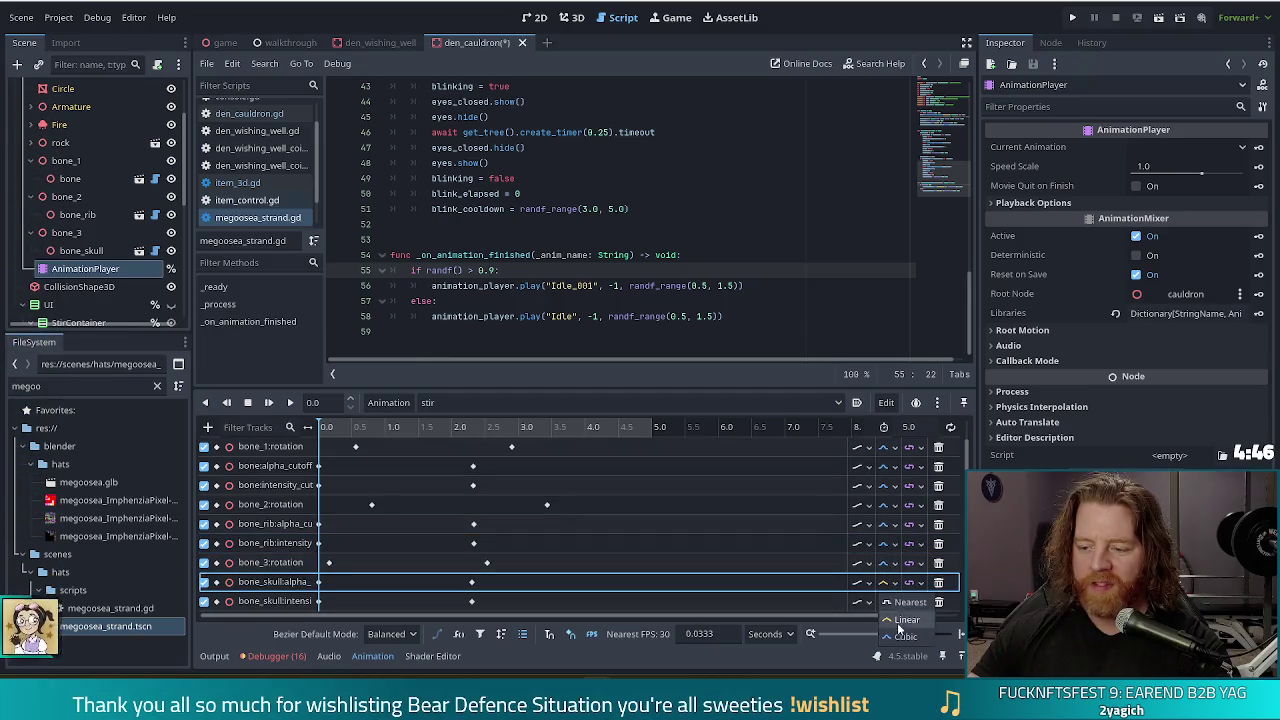
click(895, 603)
click(900, 654)
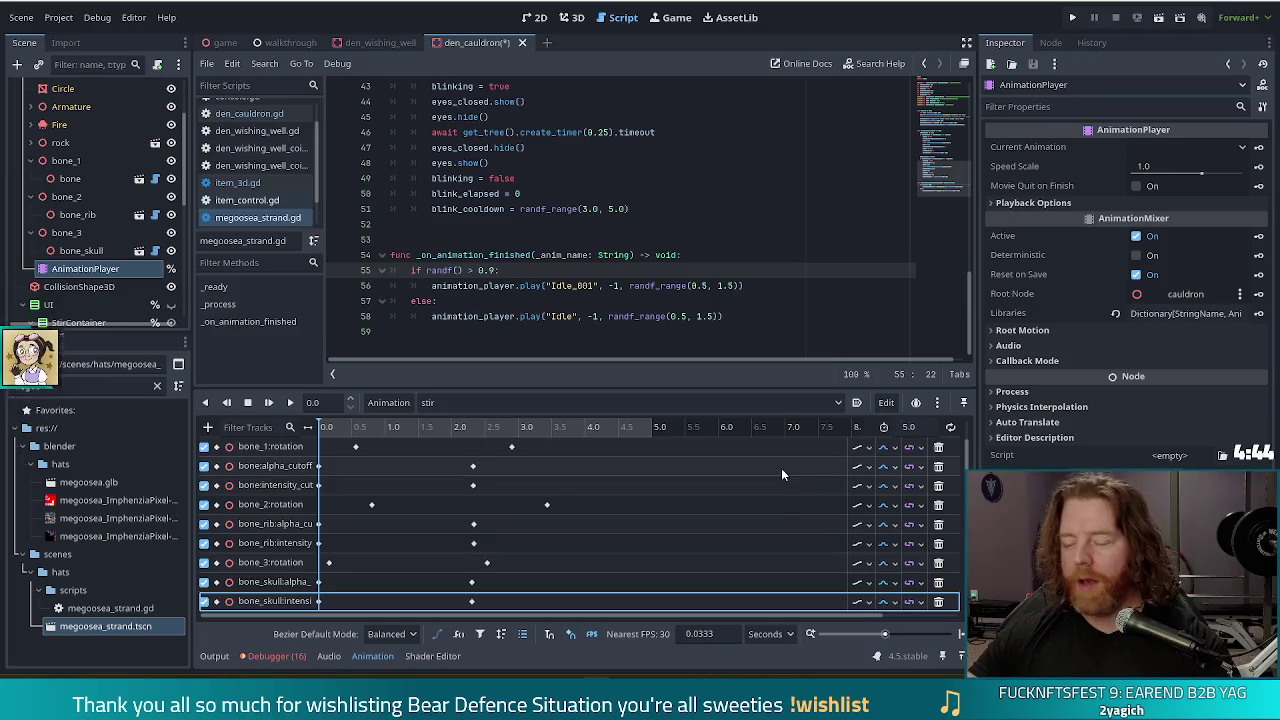
Save the cauldron scene, preview stir in the 3D view, and select bone's intensity key.
key(ctrl+s)
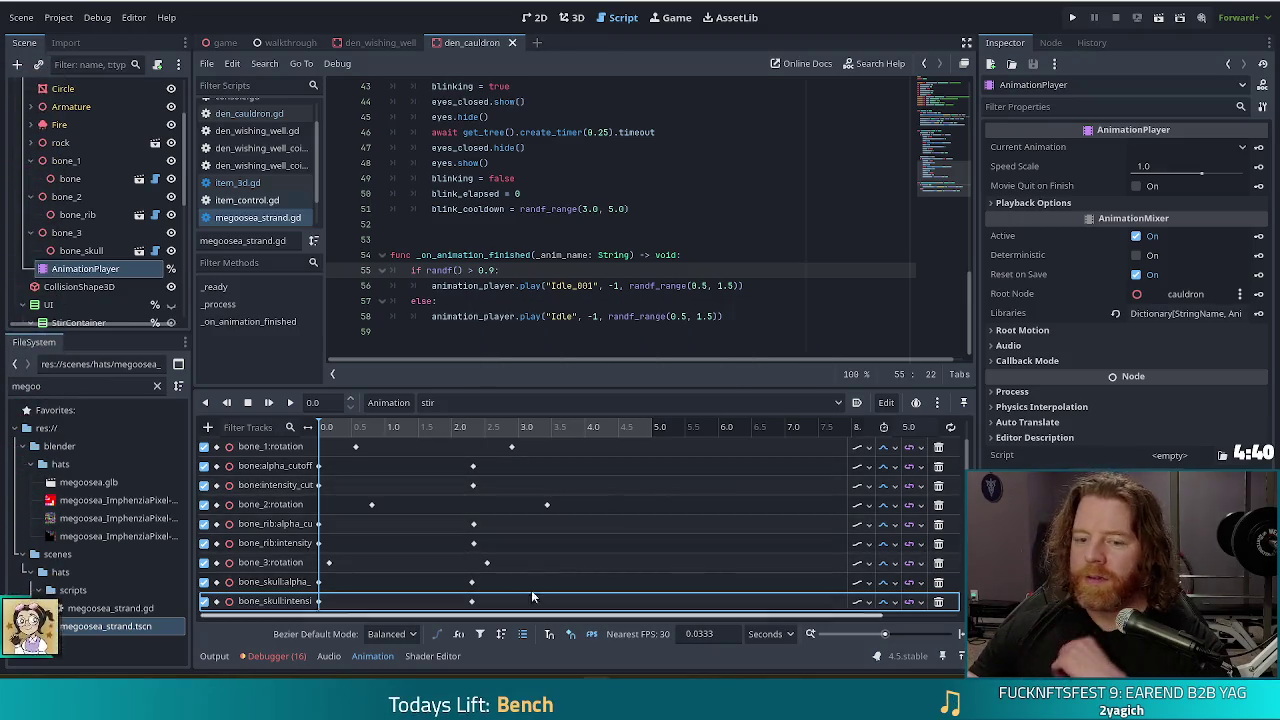
click(571, 17)
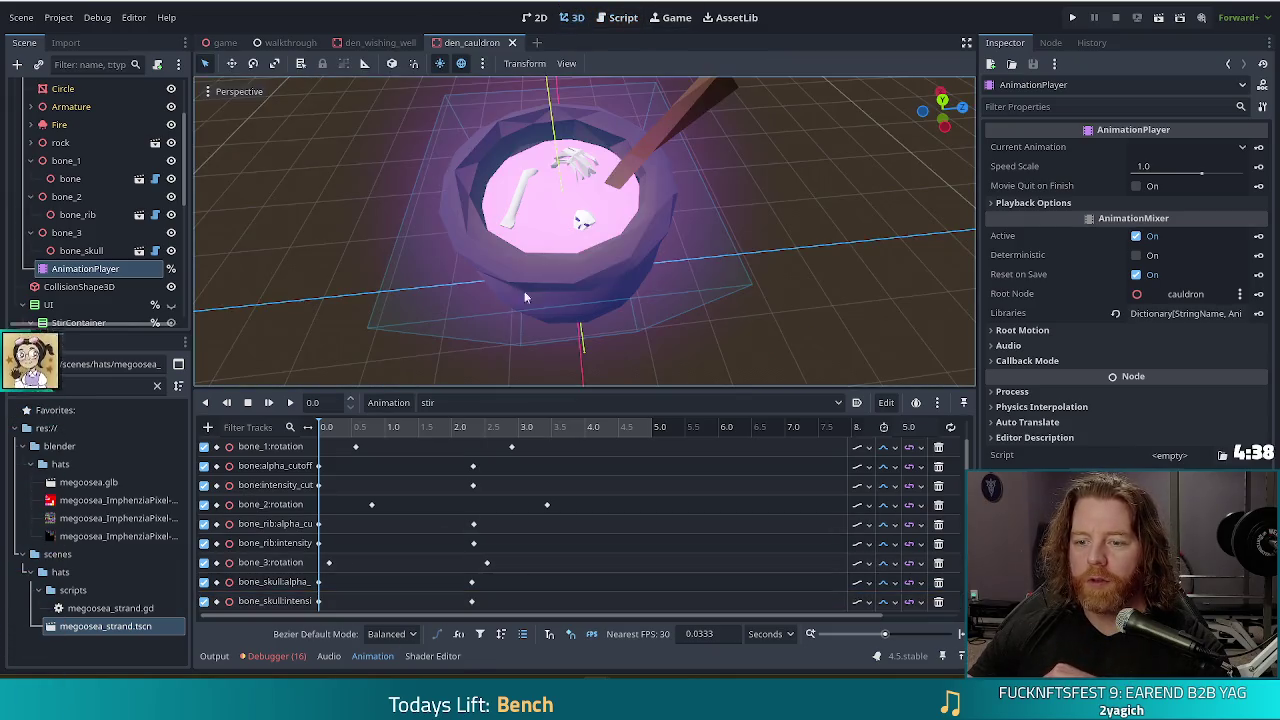
click(268, 402)
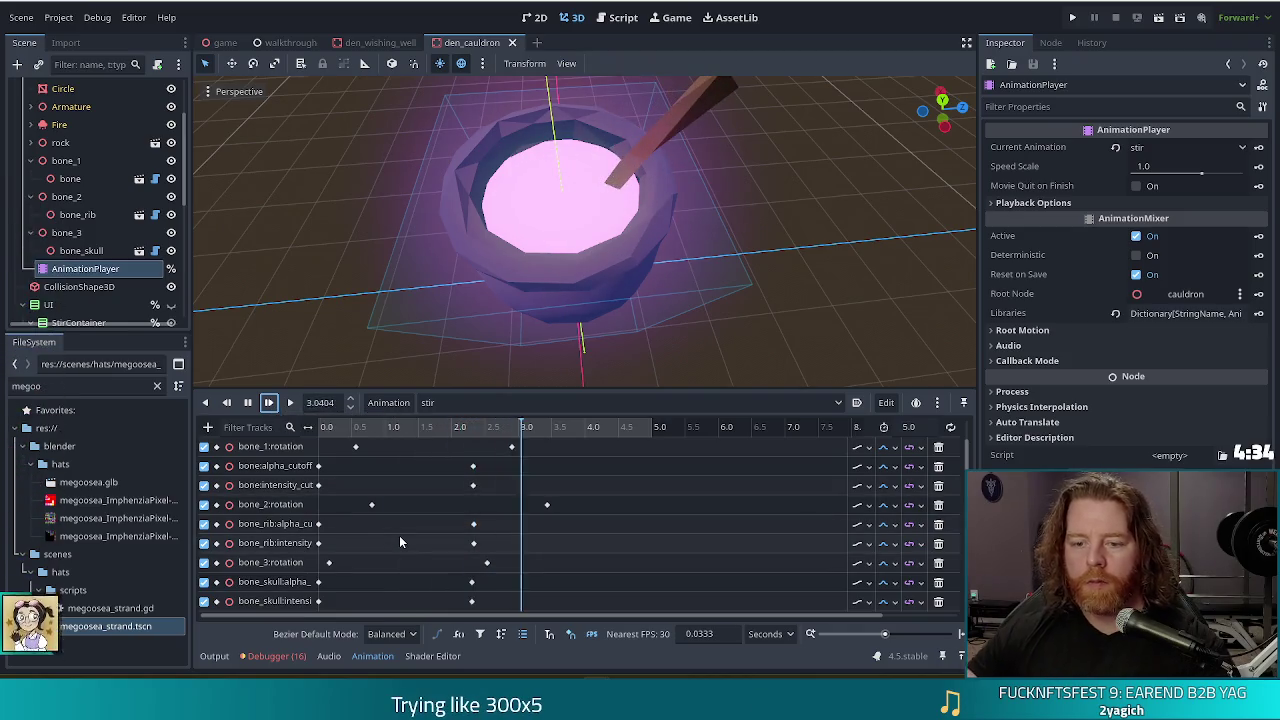
click(473, 485)
Move the bone, bone_rib and bone_skull intensity end keys to about 1.0 s and replay stir.
shift+click(473, 543)
shift+click(471, 601)
drag(471, 490, 389, 492)
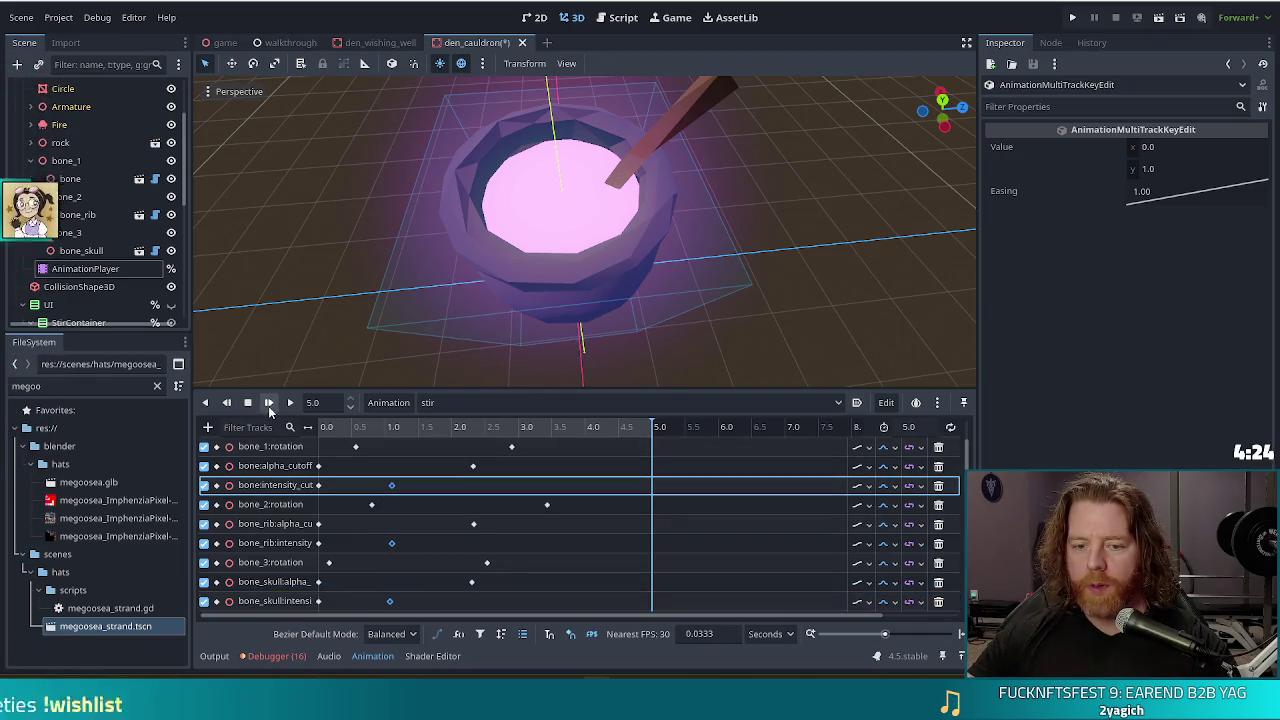
click(268, 402)
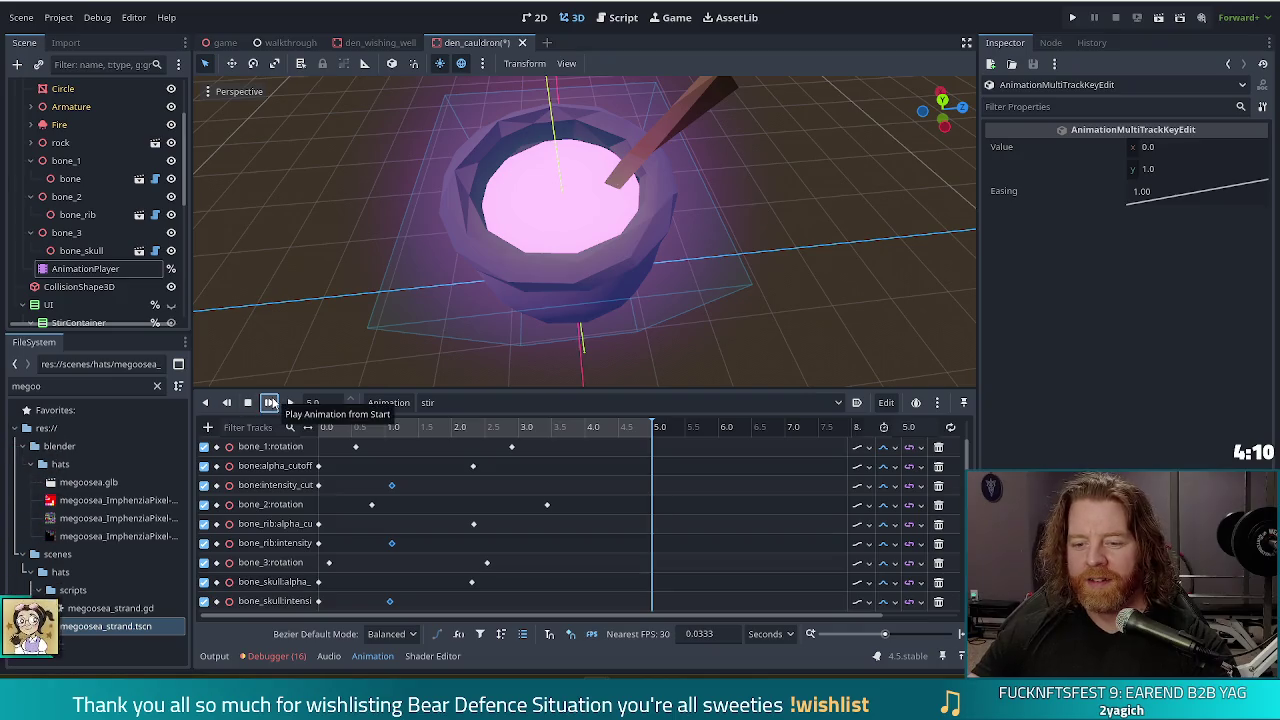
click(270, 402)
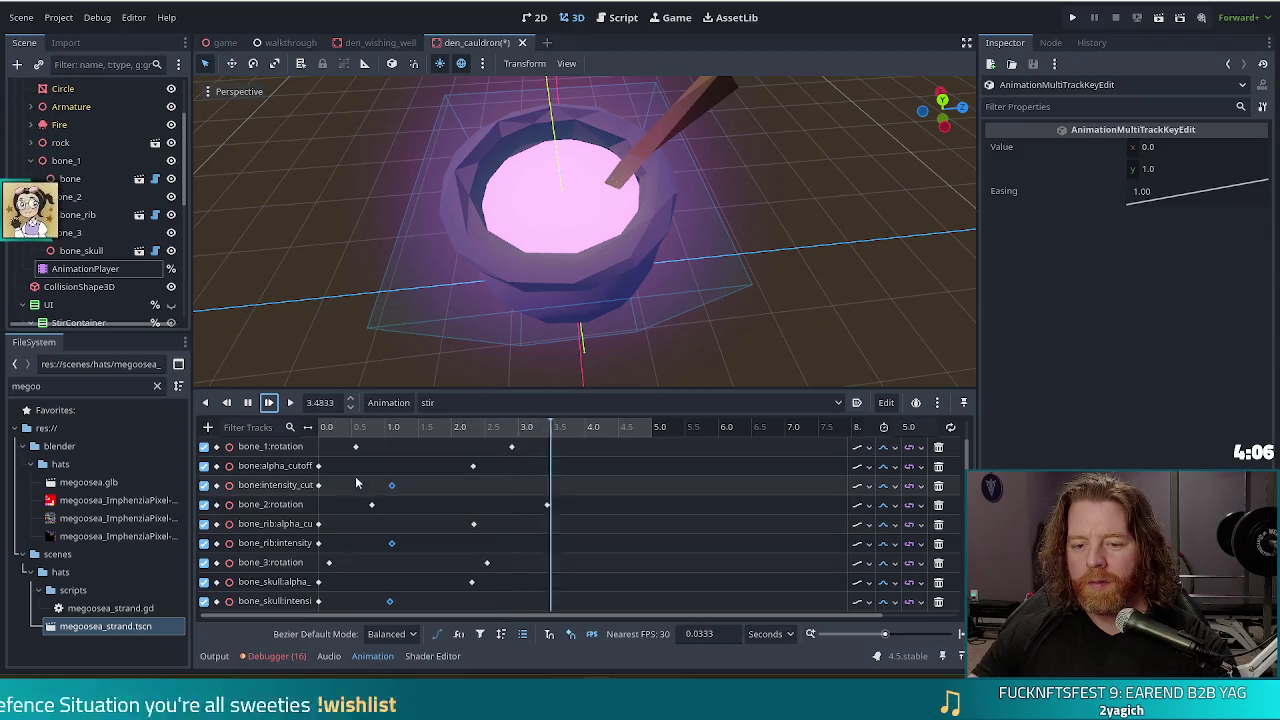
drag(391, 485, 372, 488)
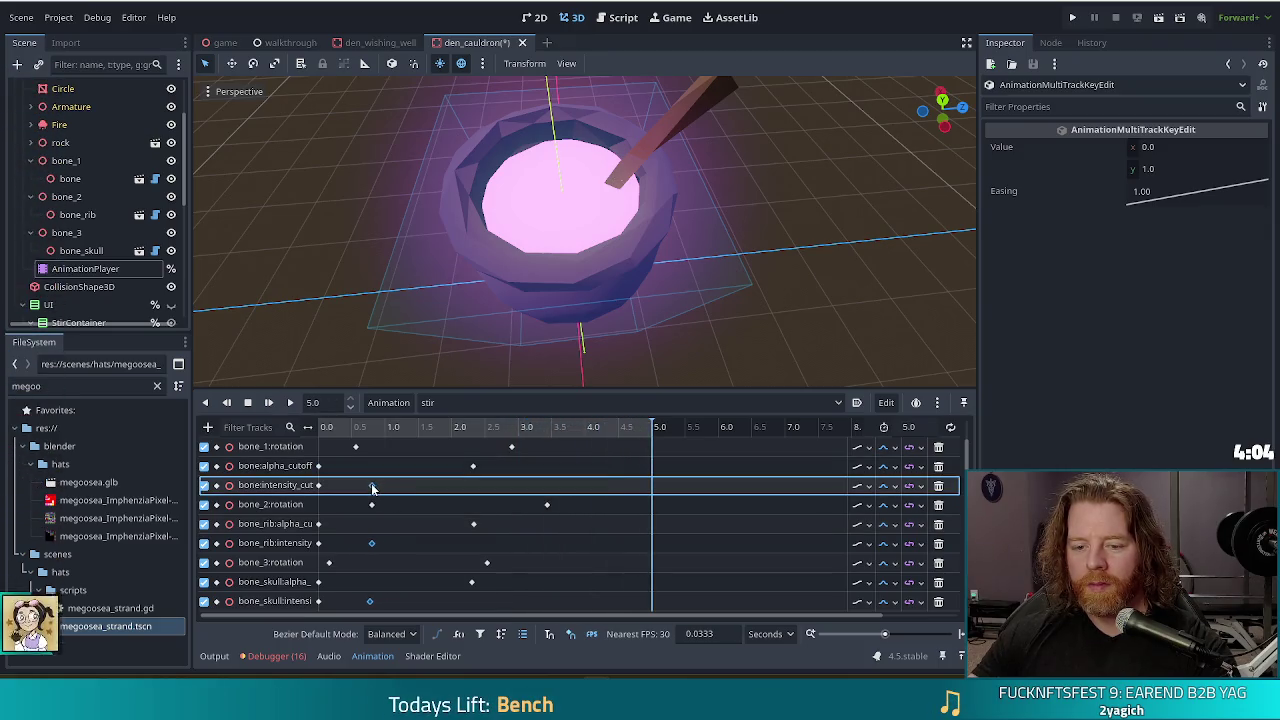
click(268, 402)
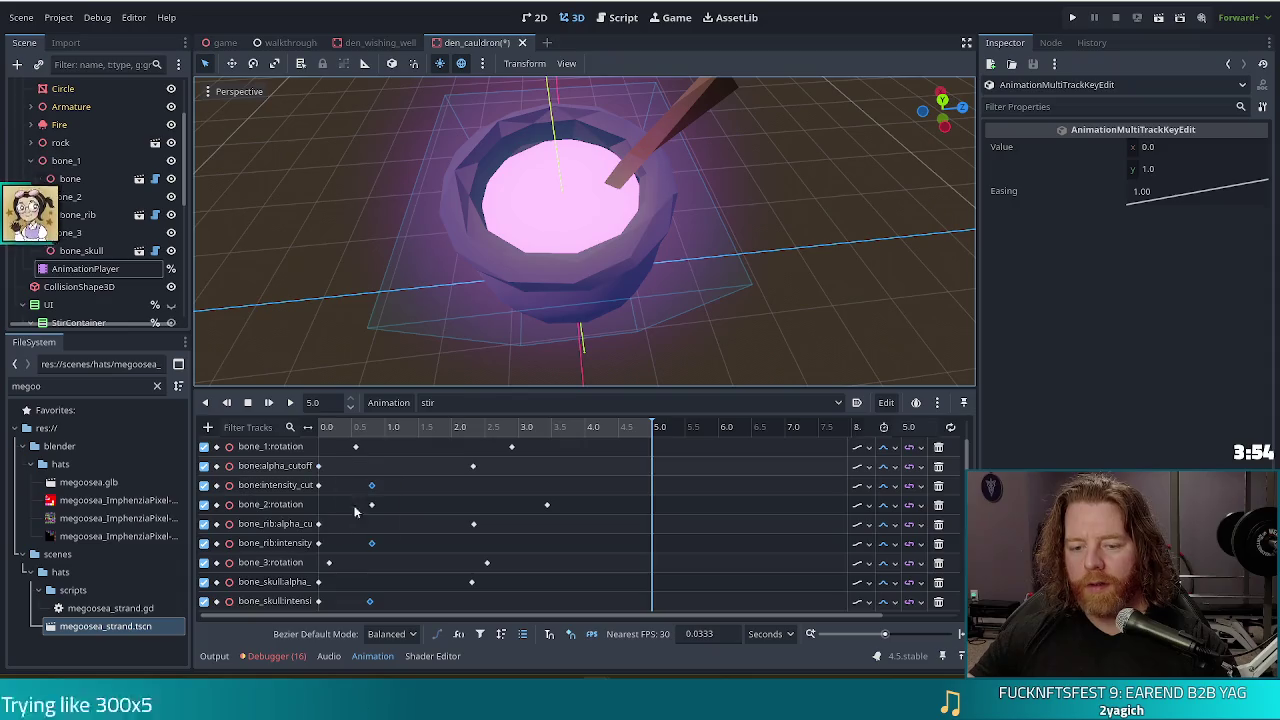
Disable the bone:alpha_cutoff and bone intensity cutoff tracks.
click(471, 464)
click(204, 466)
click(204, 485)
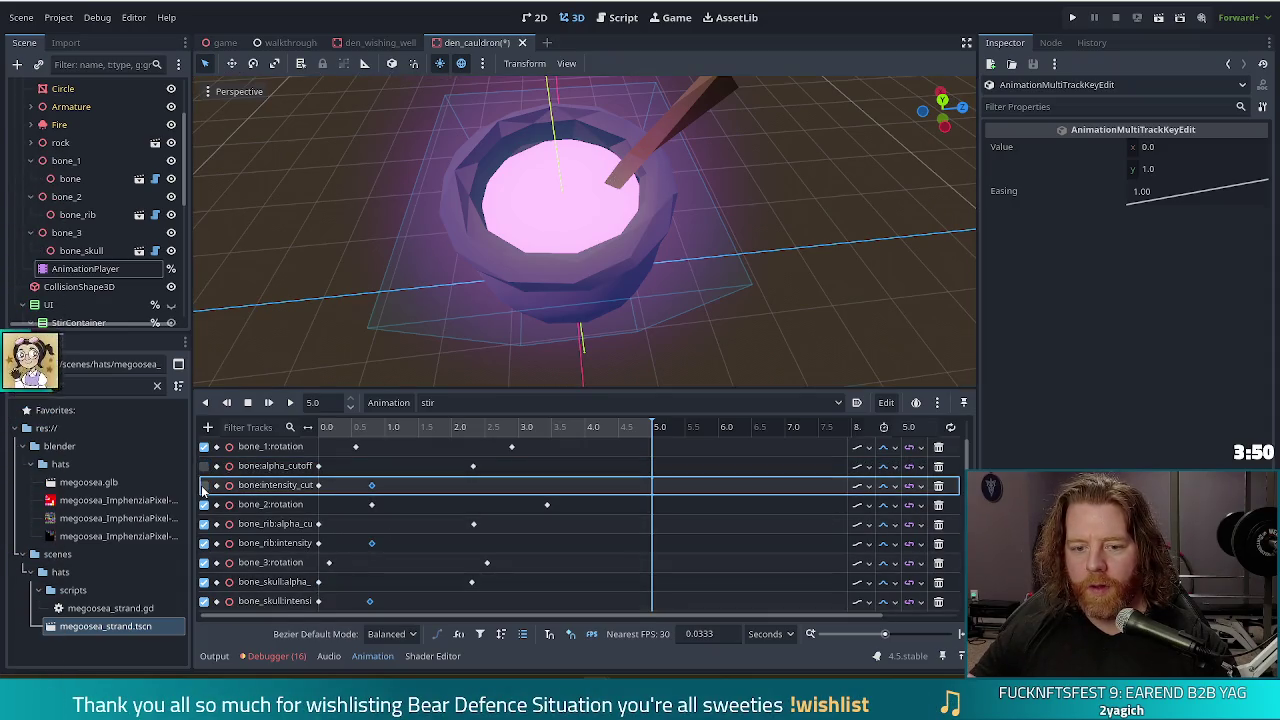
Disable the bone_rib alpha and intensity cutoff tracks and replay stir.
click(204, 524)
click(204, 543)
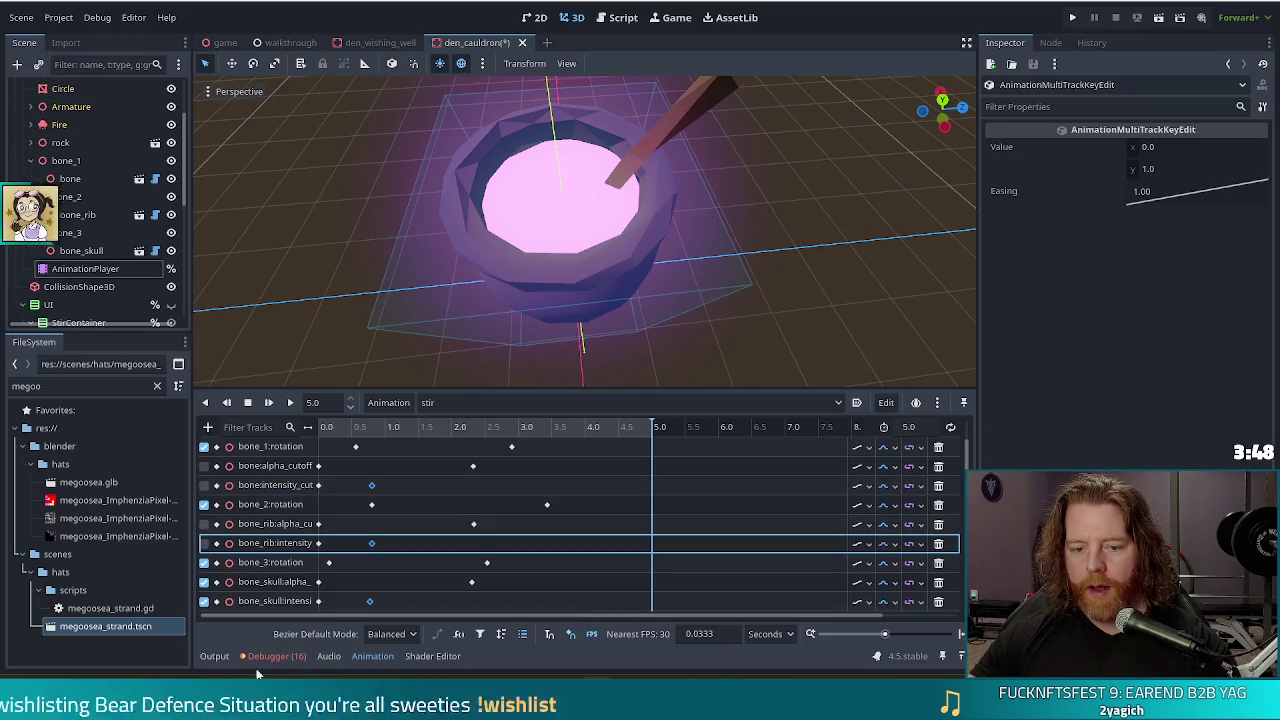
click(268, 402)
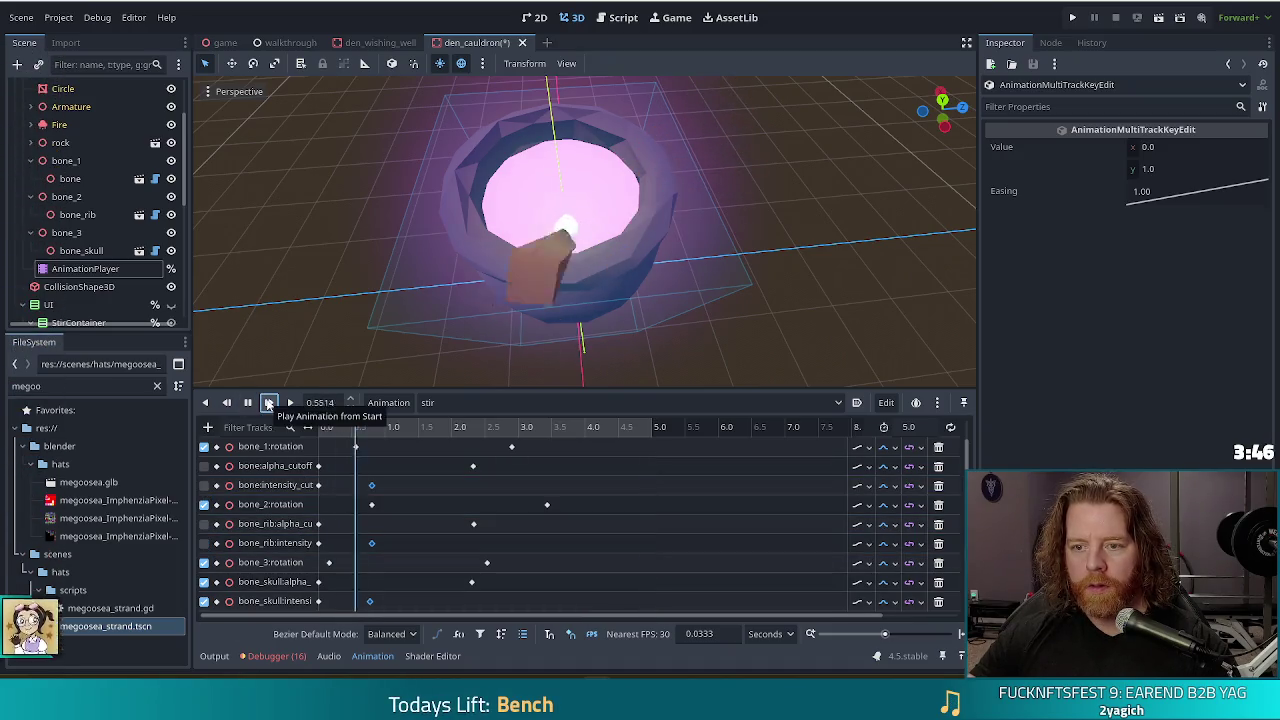
Shift the bone_skull alpha fade keys slightly later and replay to check timing.
click(318, 583)
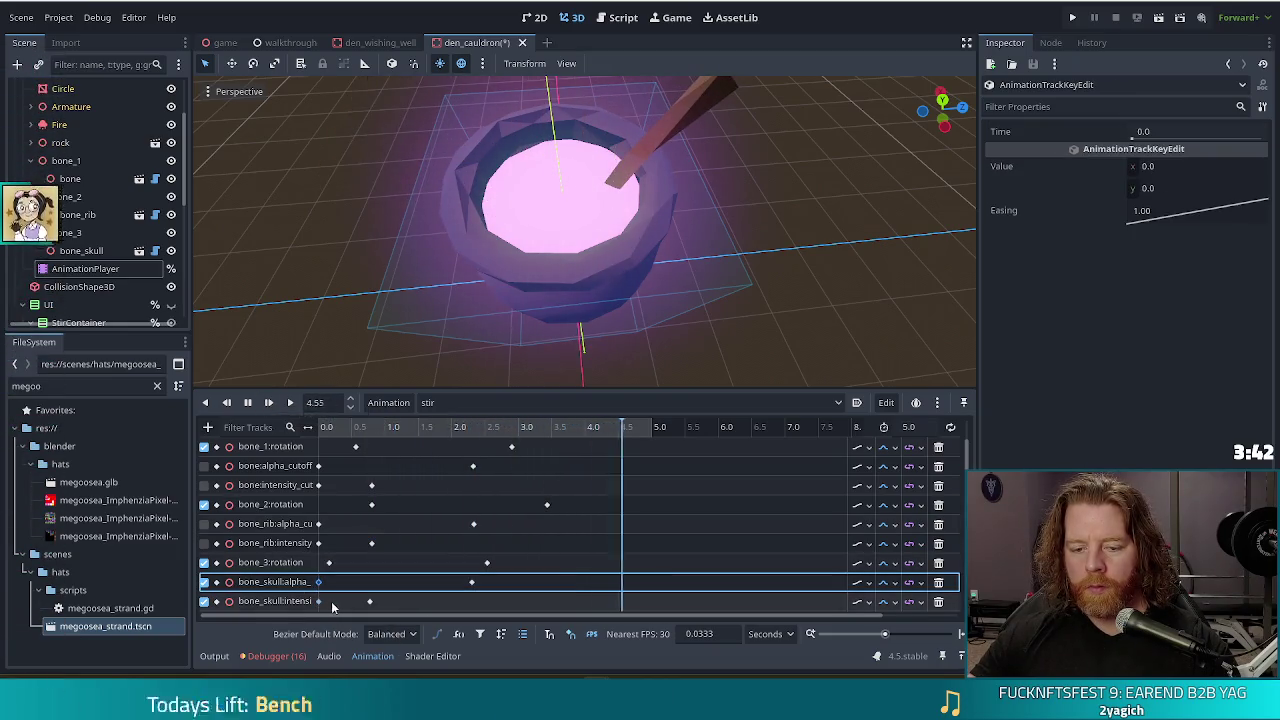
mouse_move(490, 608)
mouse_down()
mouse_move(275, 556)
mouse_move(322, 590)
mouse_up()
drag(495, 610, 300, 587)
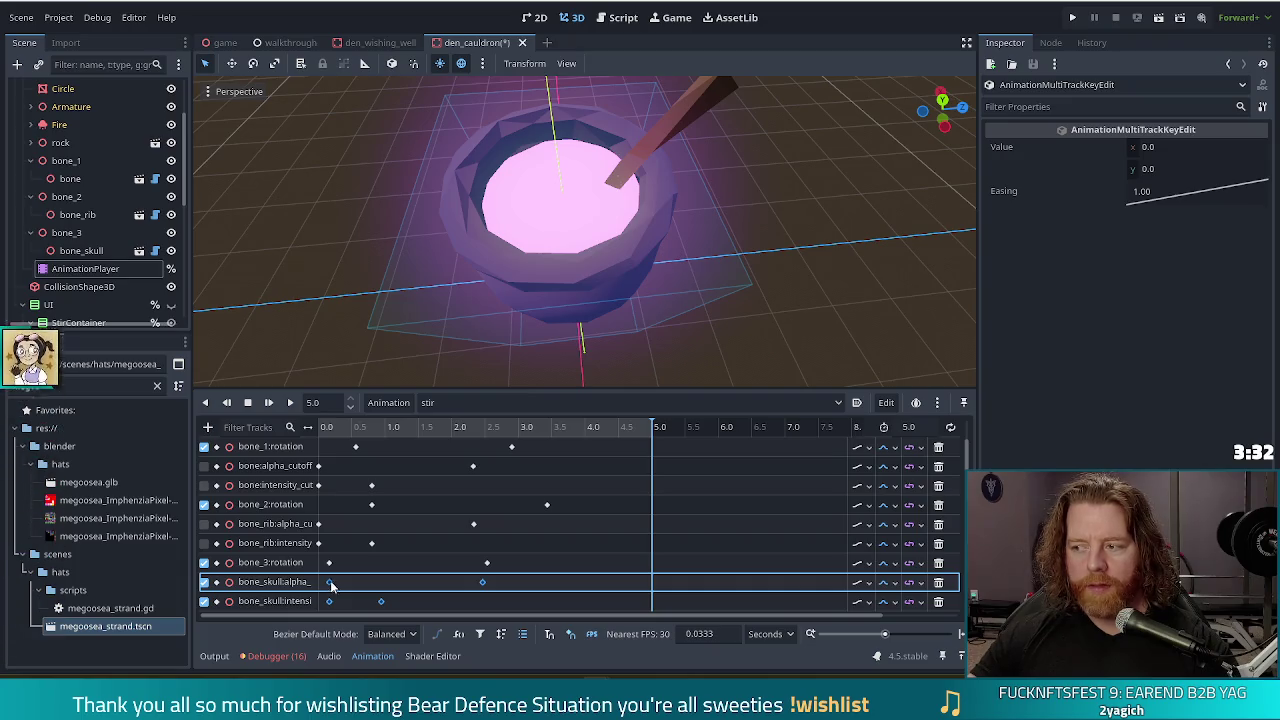
click(270, 402)
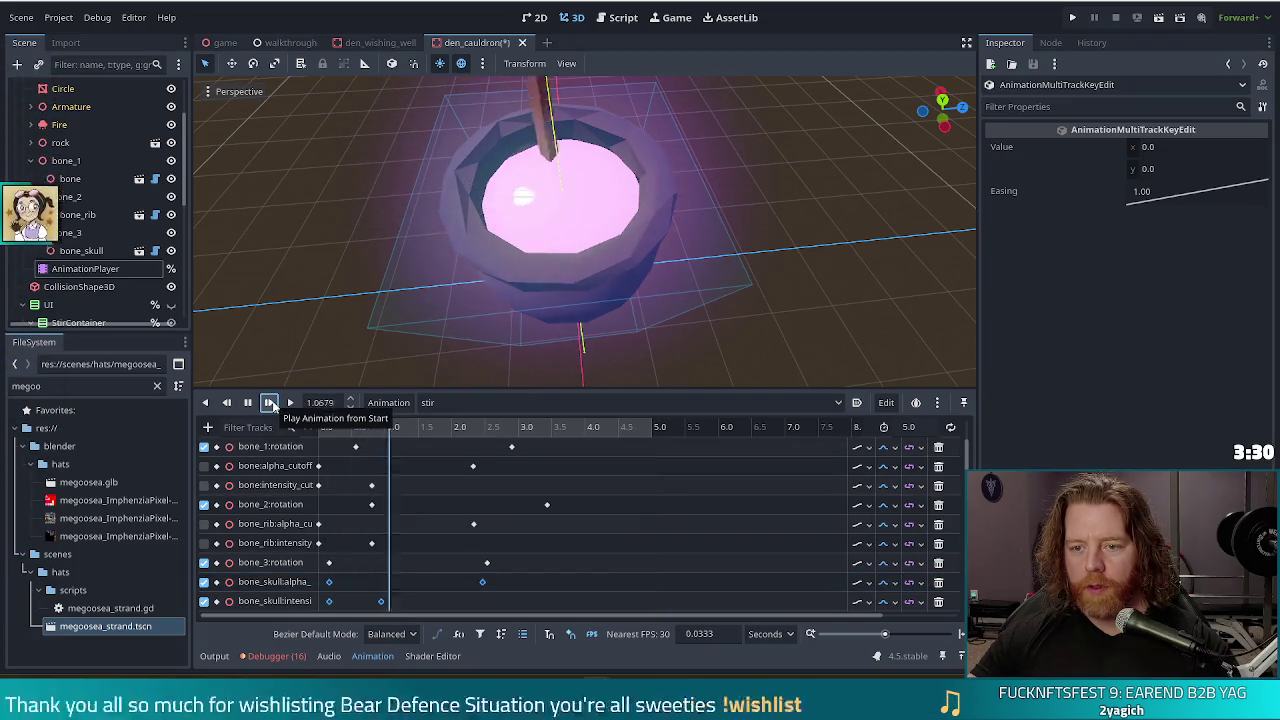
click(484, 583)
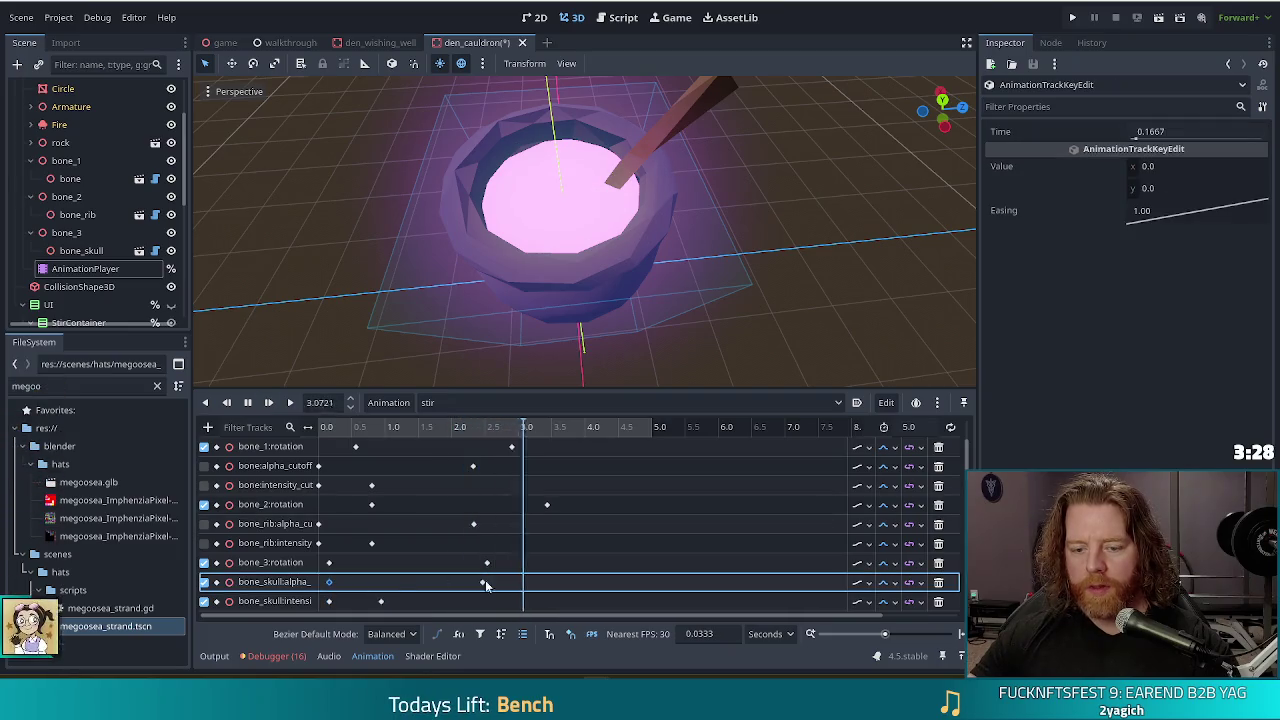
shift+click(483, 582)
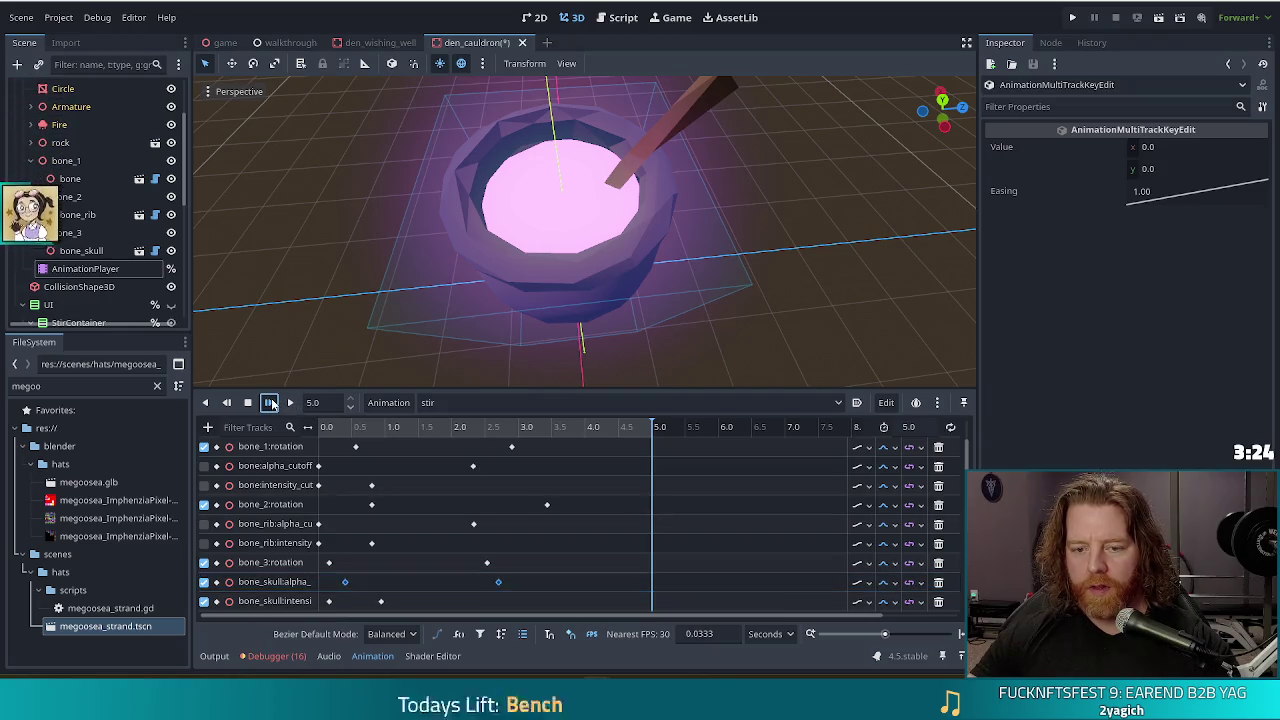
click(270, 402)
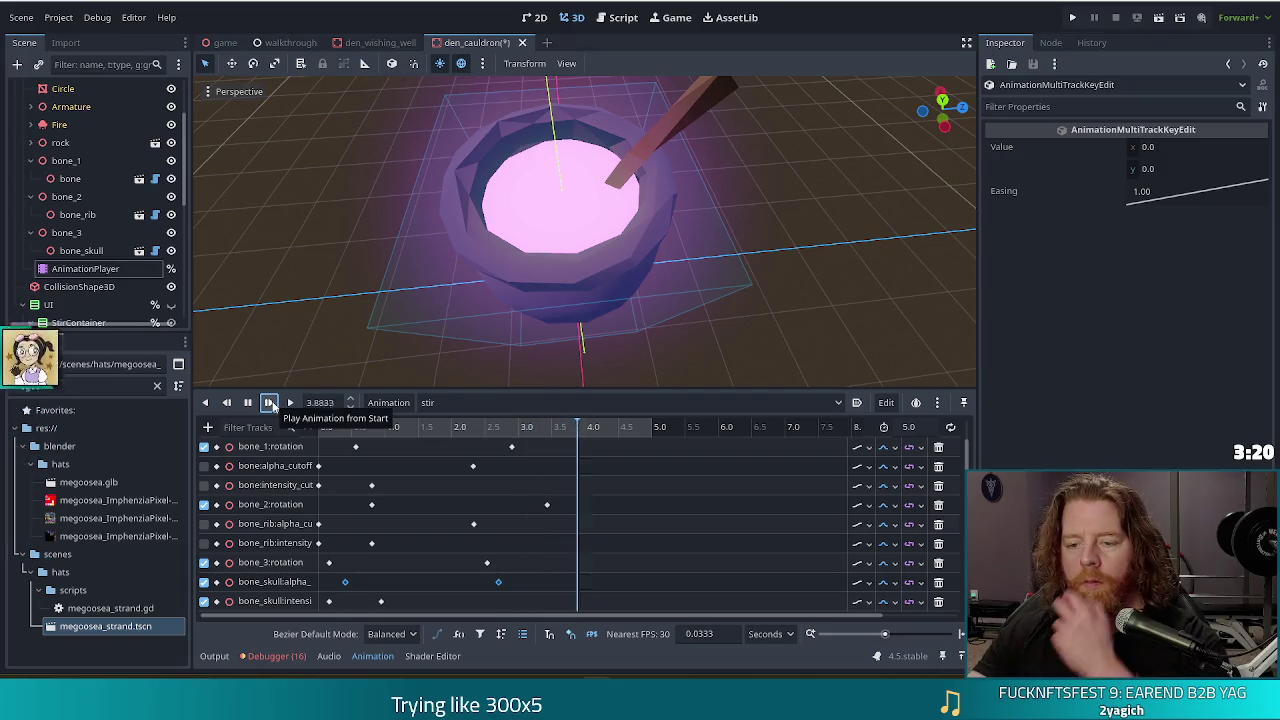
click(270, 402)
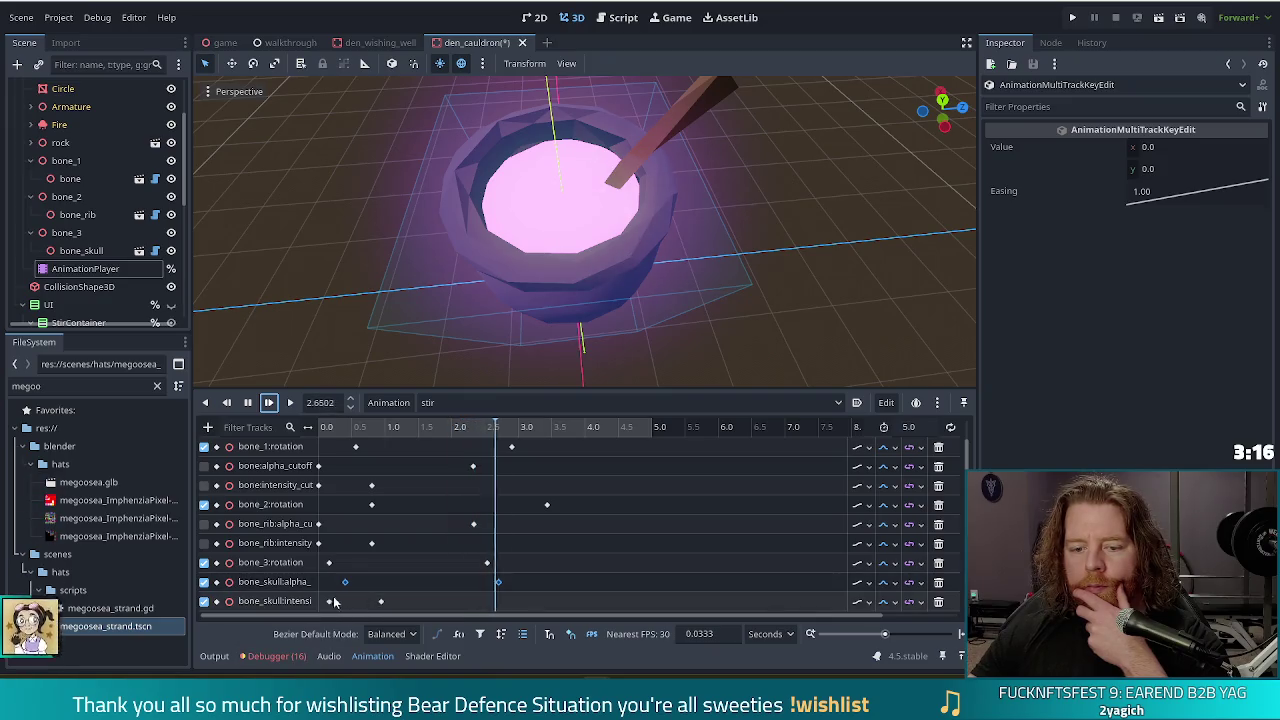
Move the bone_skull intensity key to 1.6 s, replaying stir repeatedly to check it.
drag(380, 601, 355, 601)
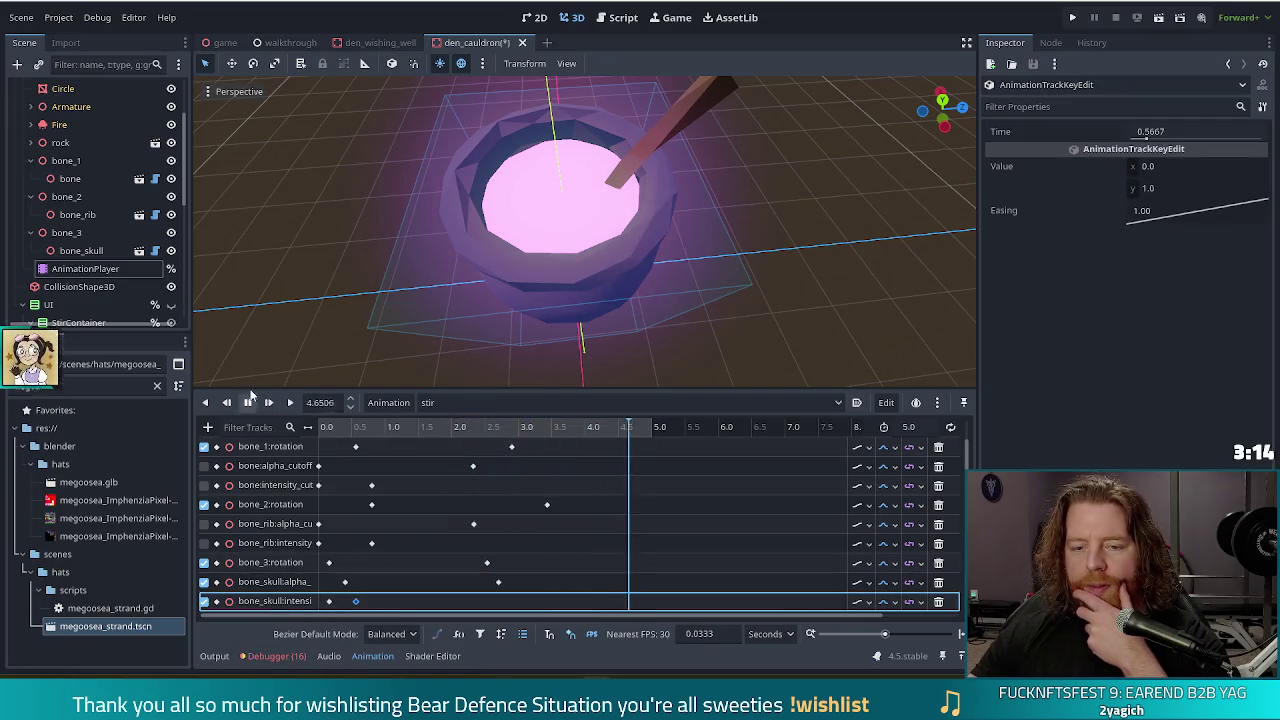
click(270, 404)
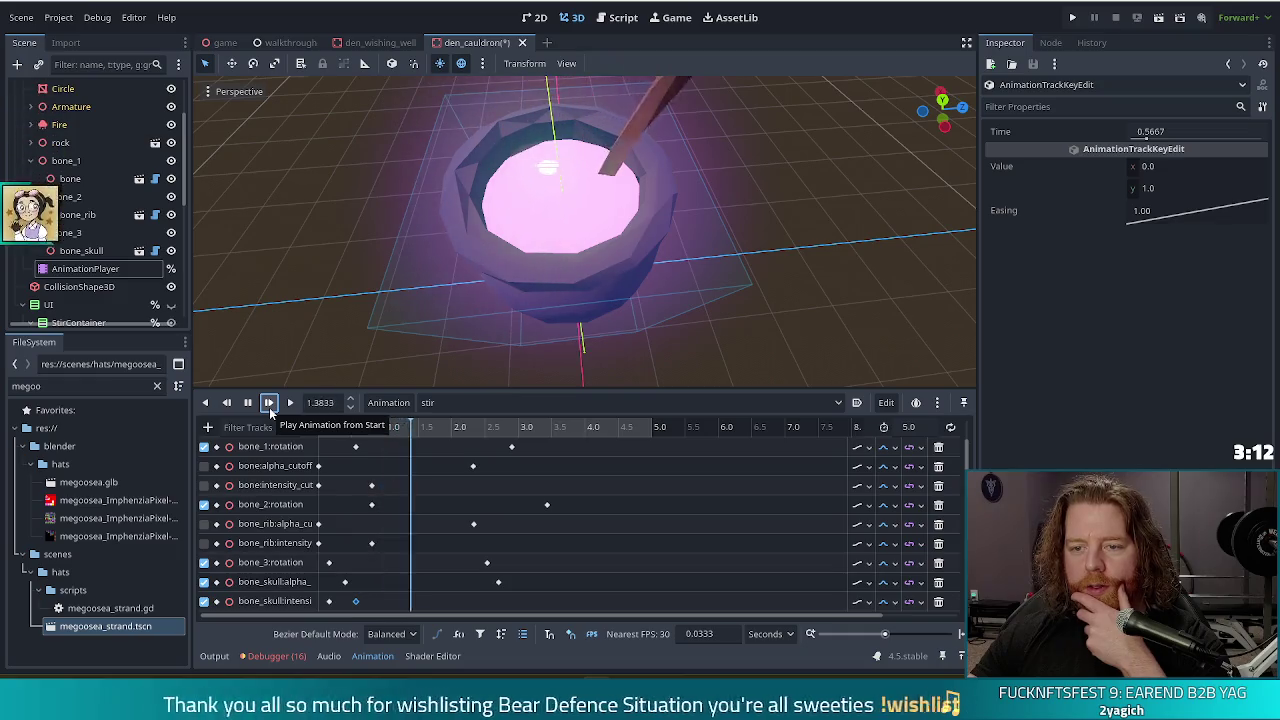
drag(355, 601, 425, 601)
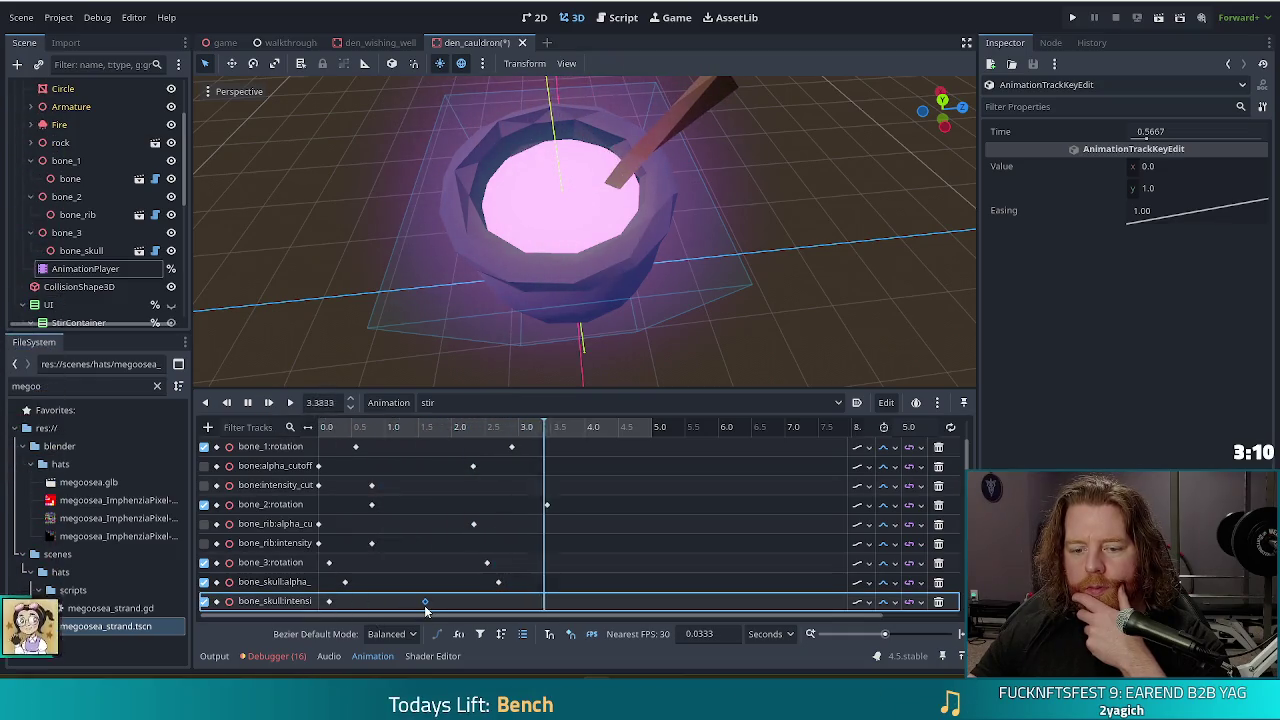
click(270, 402)
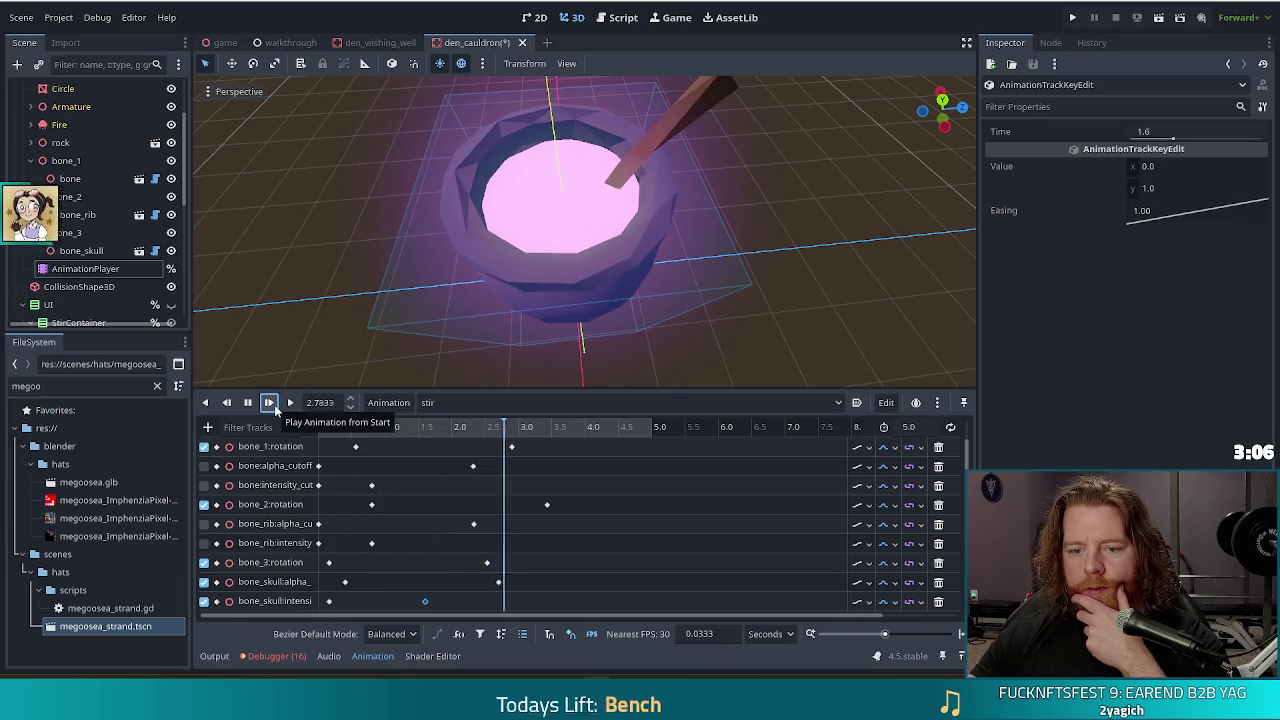
click(270, 402)
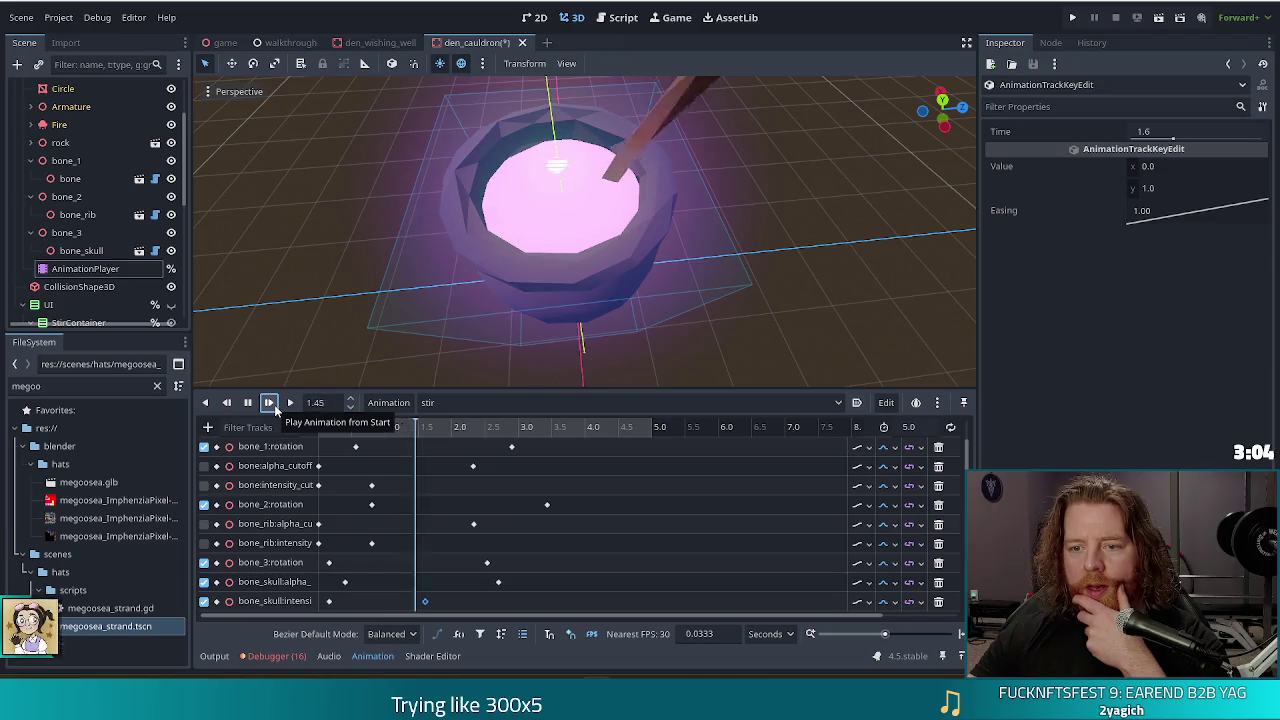
click(270, 402)
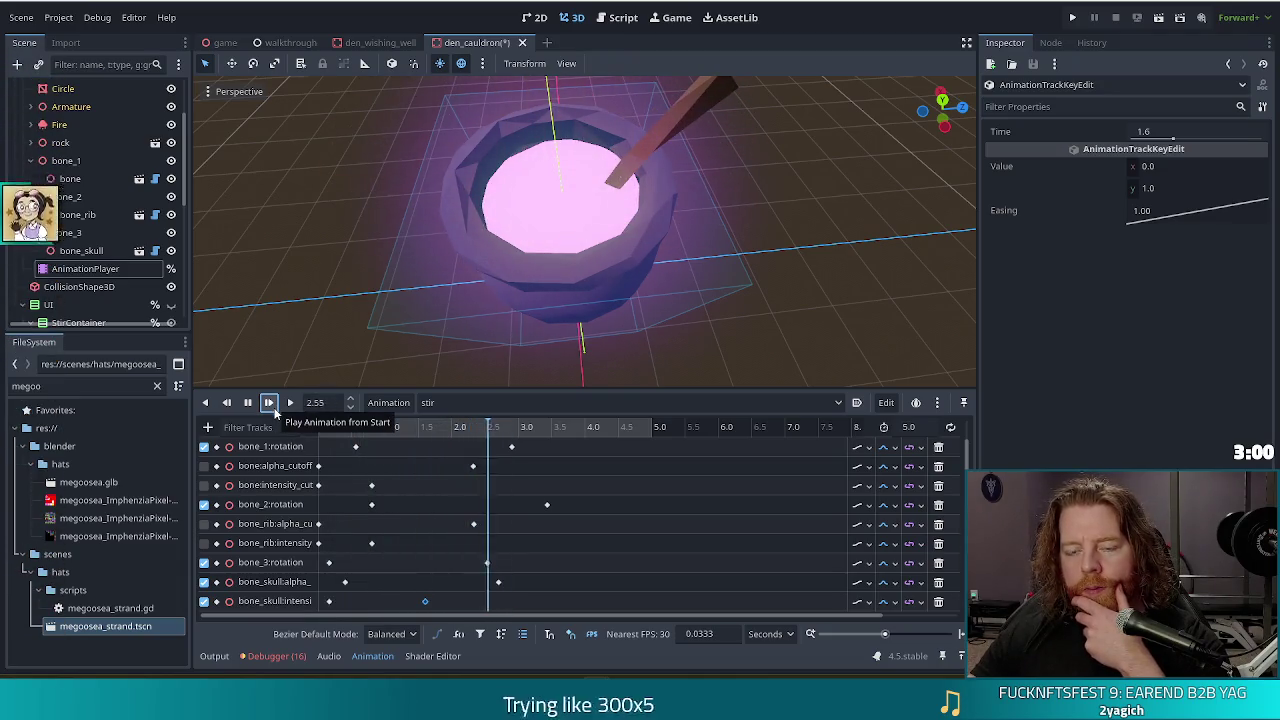
click(270, 402)
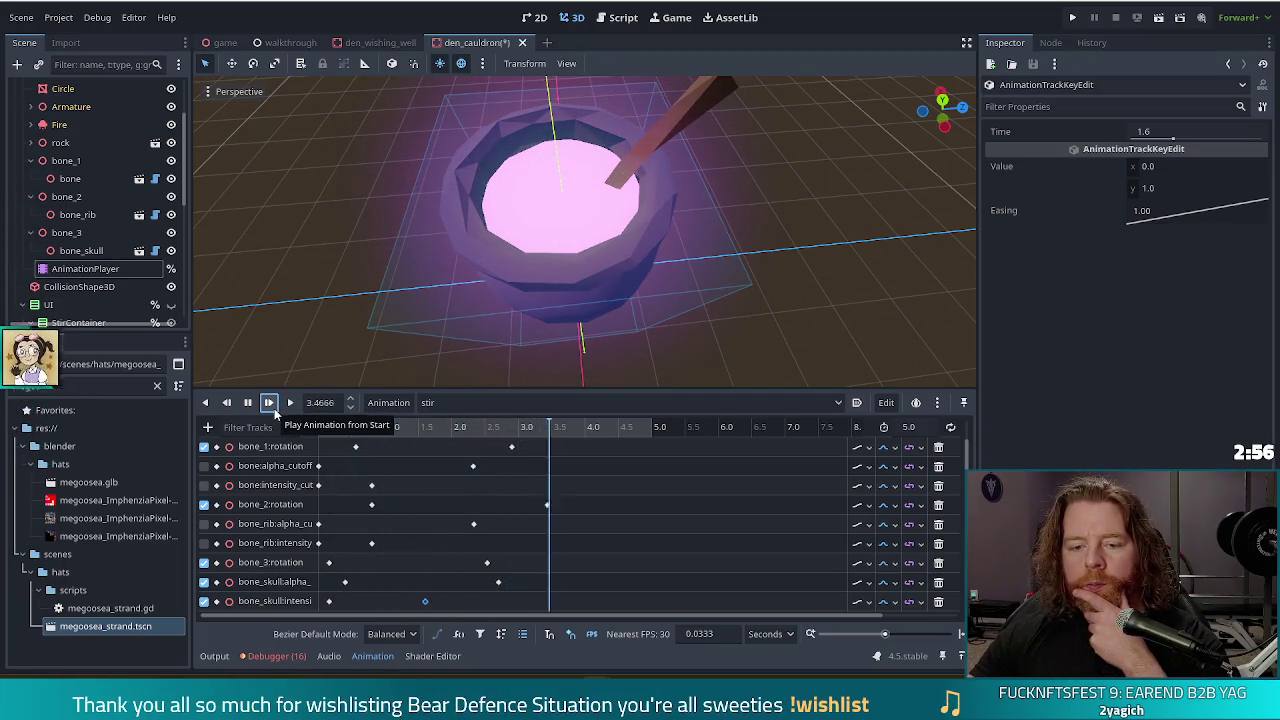
click(275, 409)
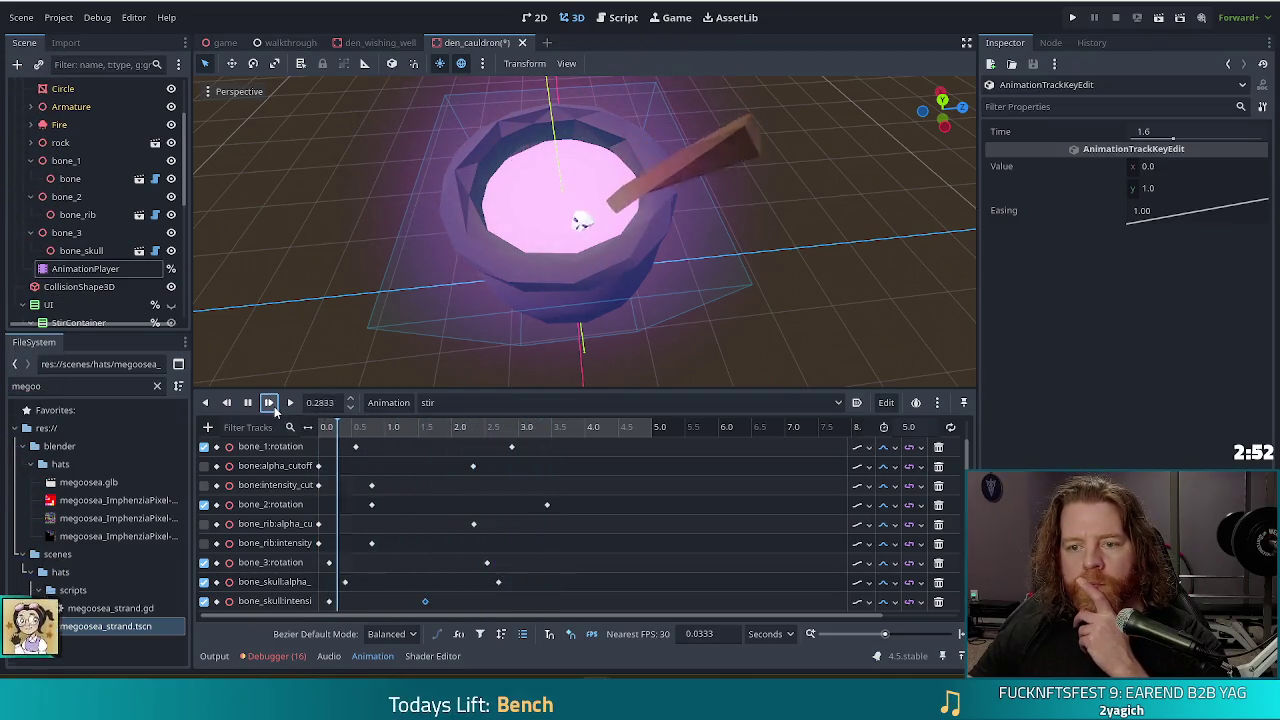
click(274, 406)
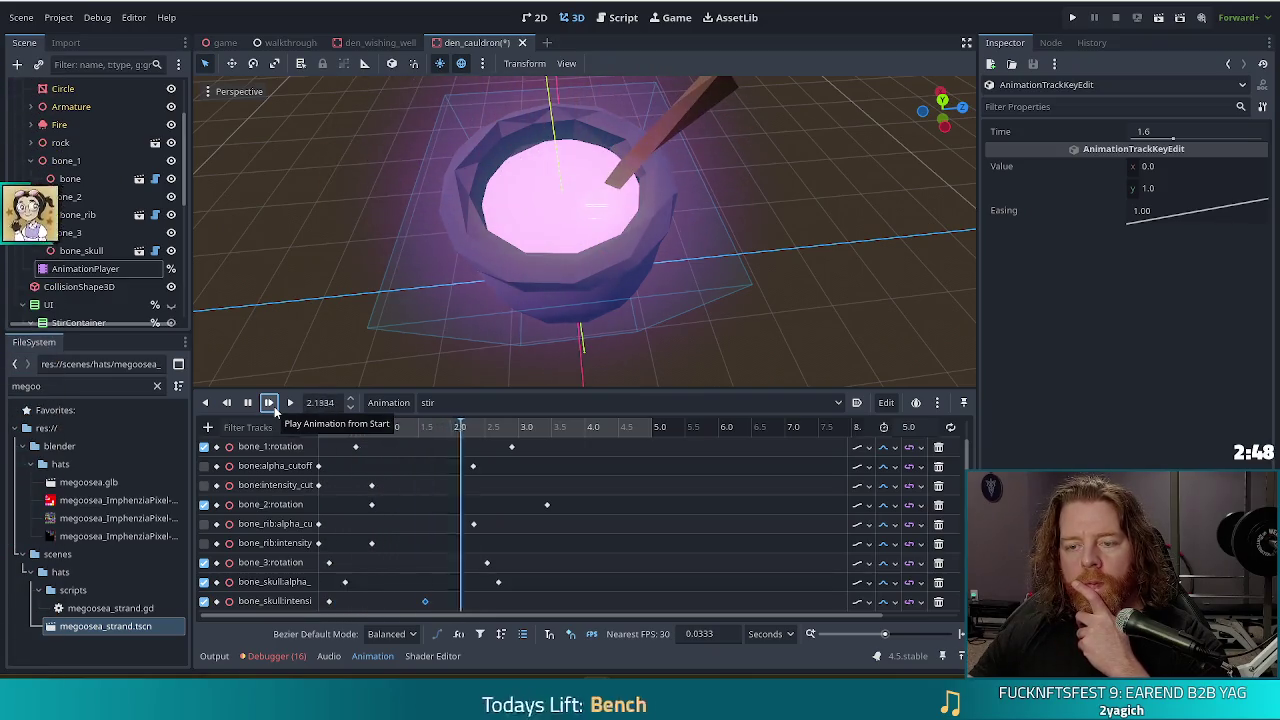
click(274, 406)
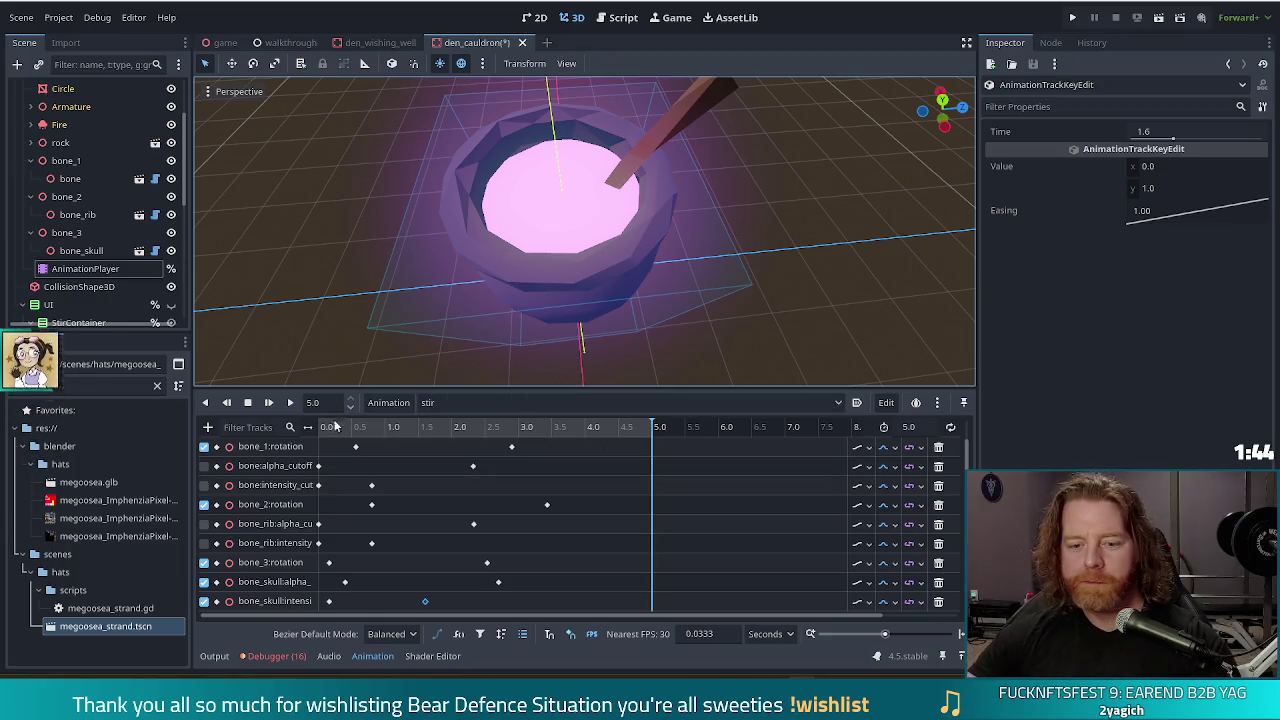
Rewind stir to 0.0, play it through, and select the bone_3 node.
drag(331, 432, 311, 428)
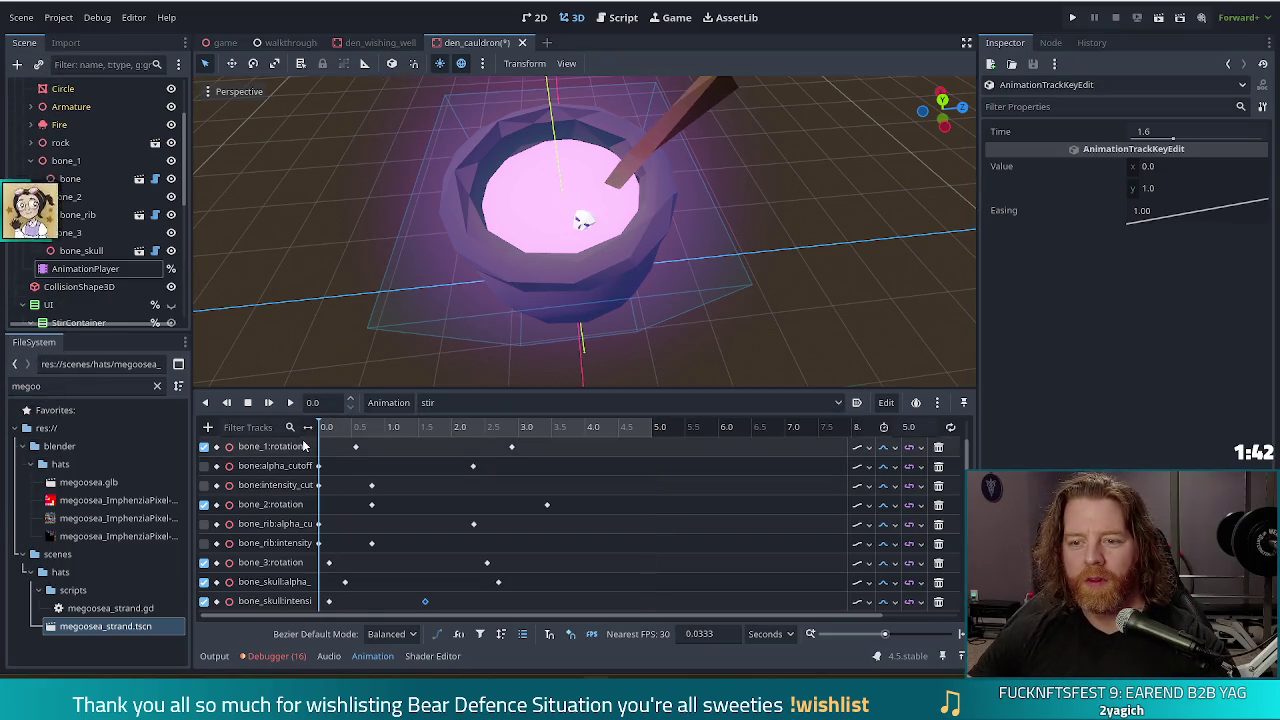
click(269, 403)
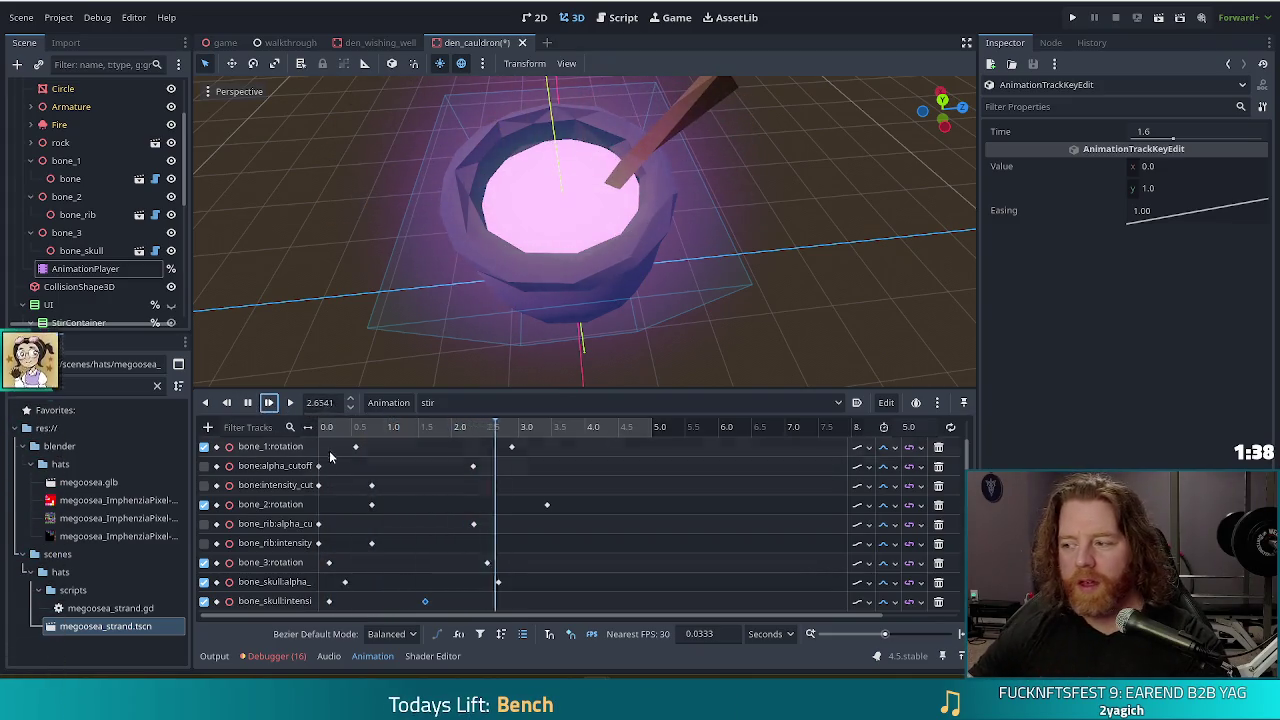
click(74, 235)
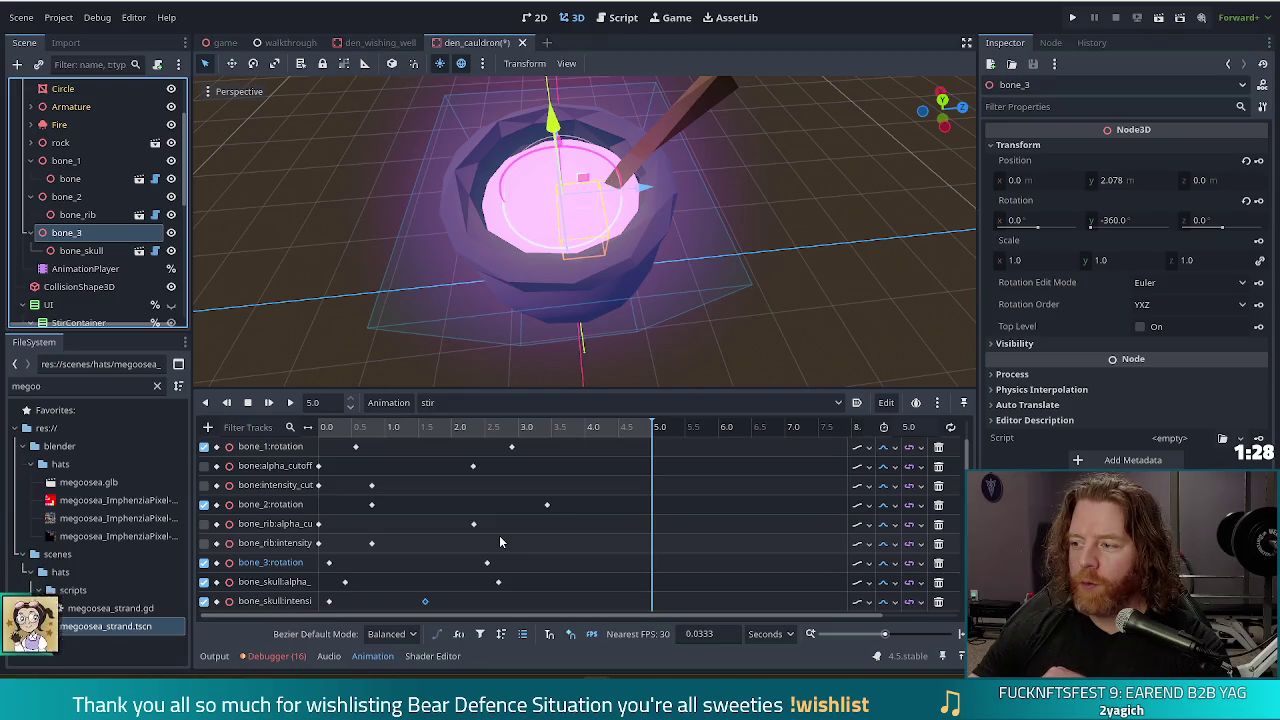
Create a bone_skull position track in stir with its first key moved to 0.0 s.
click(78, 250)
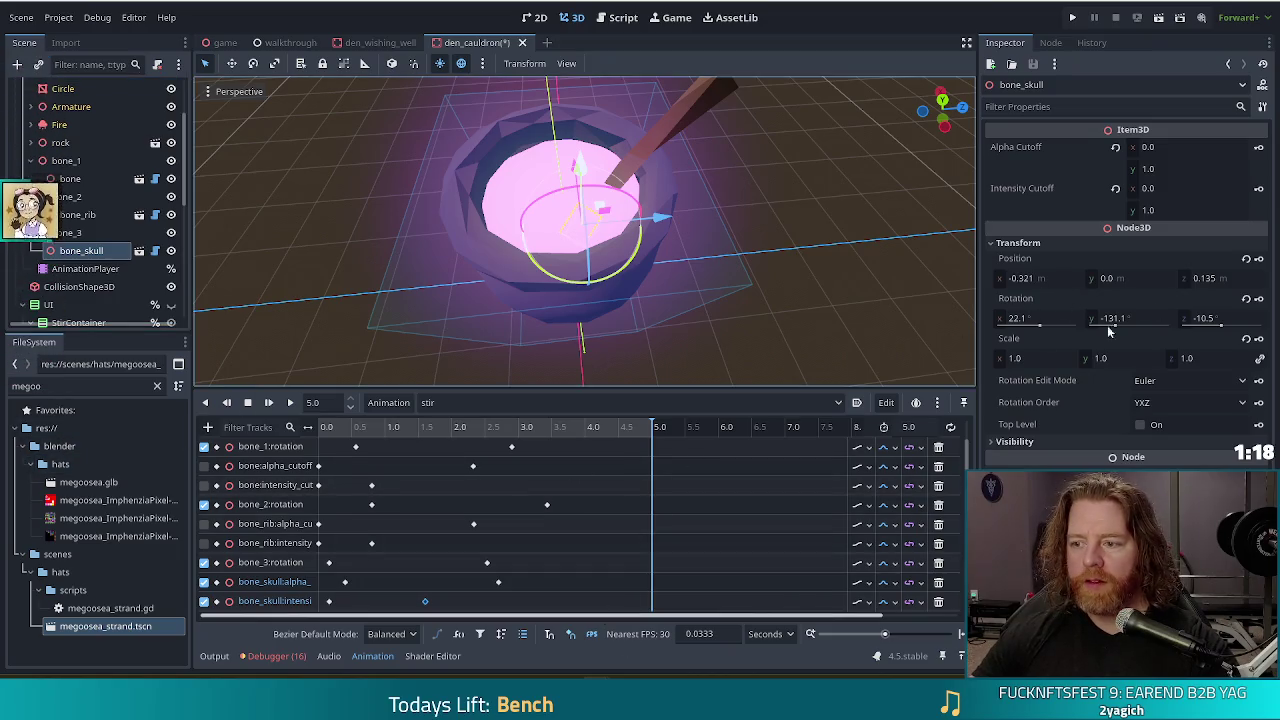
click(1258, 258)
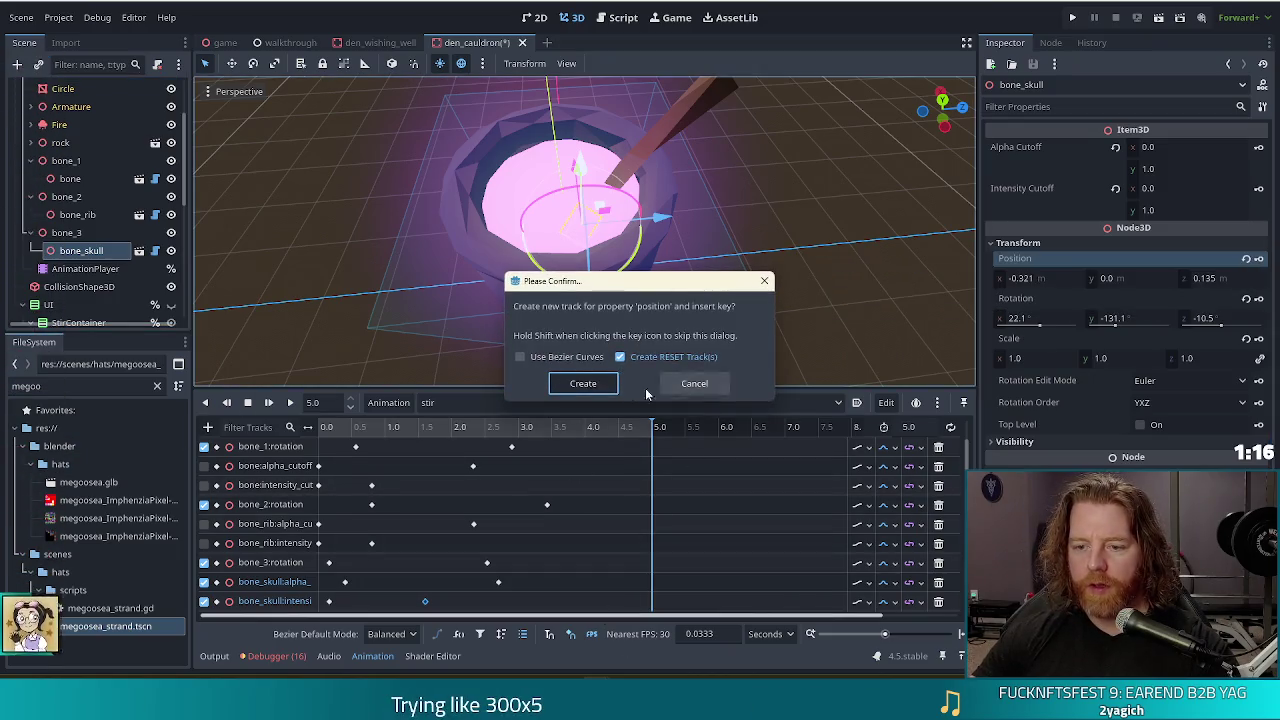
click(583, 383)
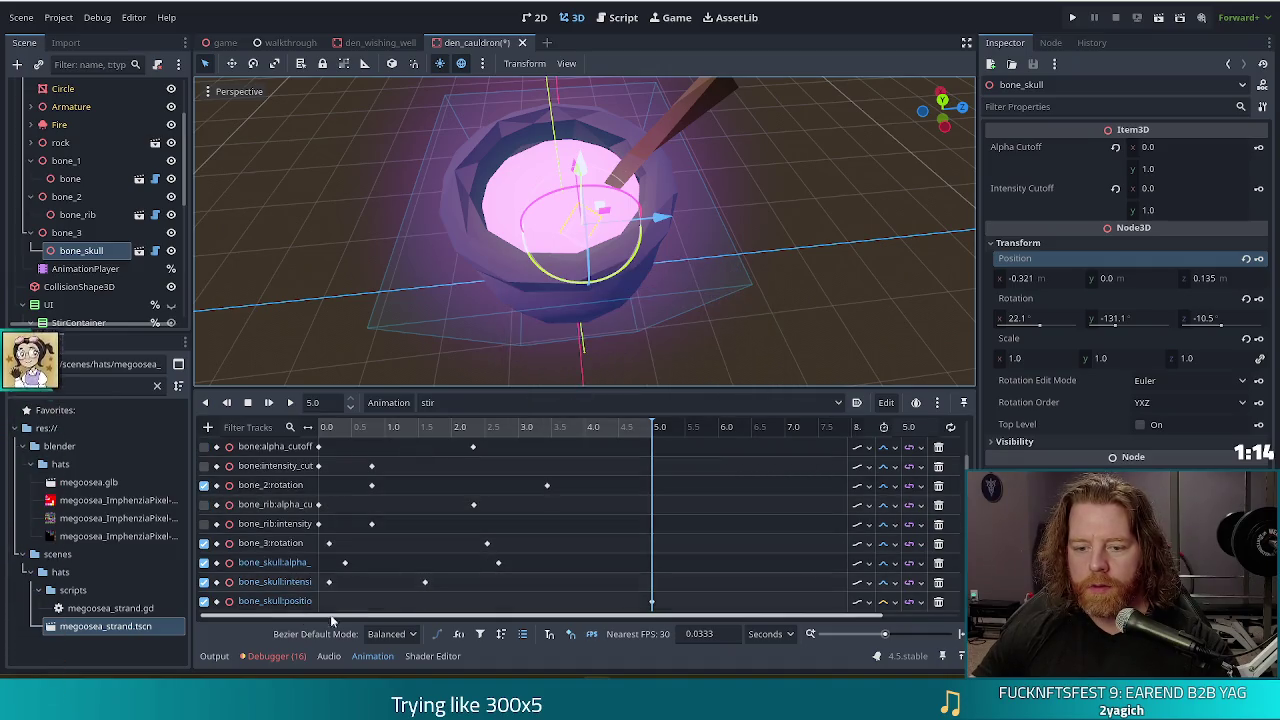
click(651, 601)
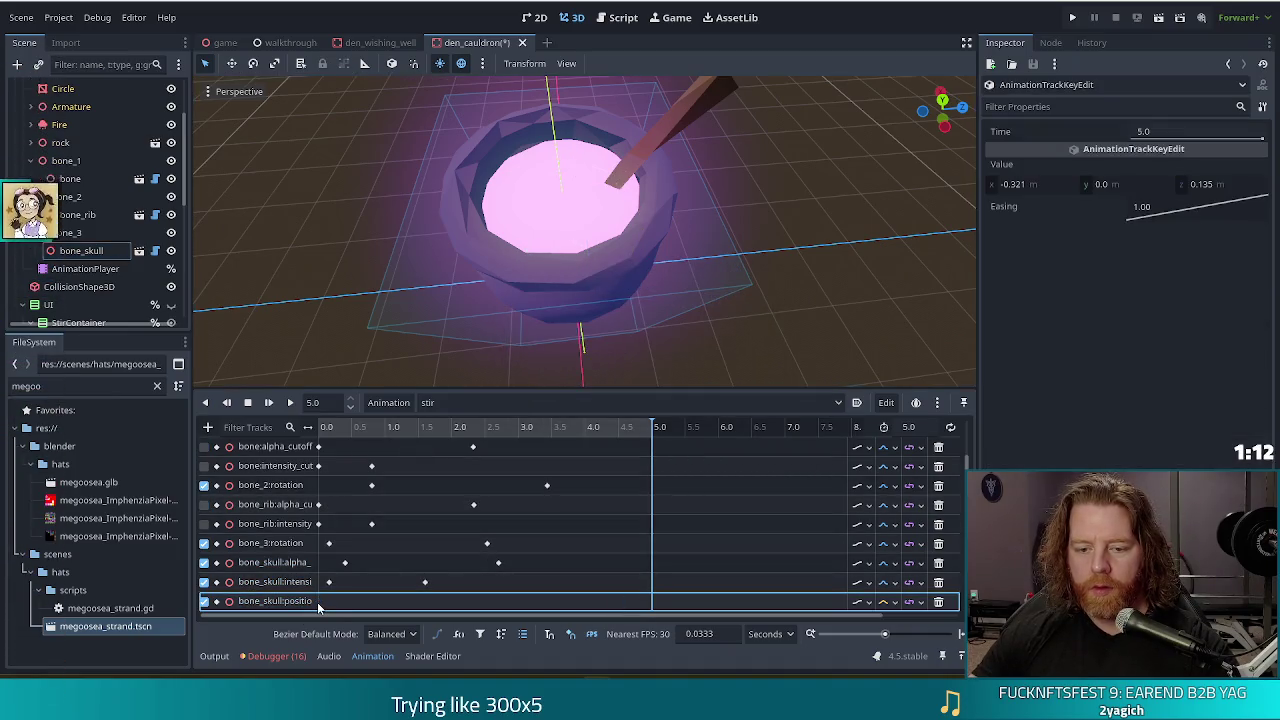
drag(320, 606, 320, 604)
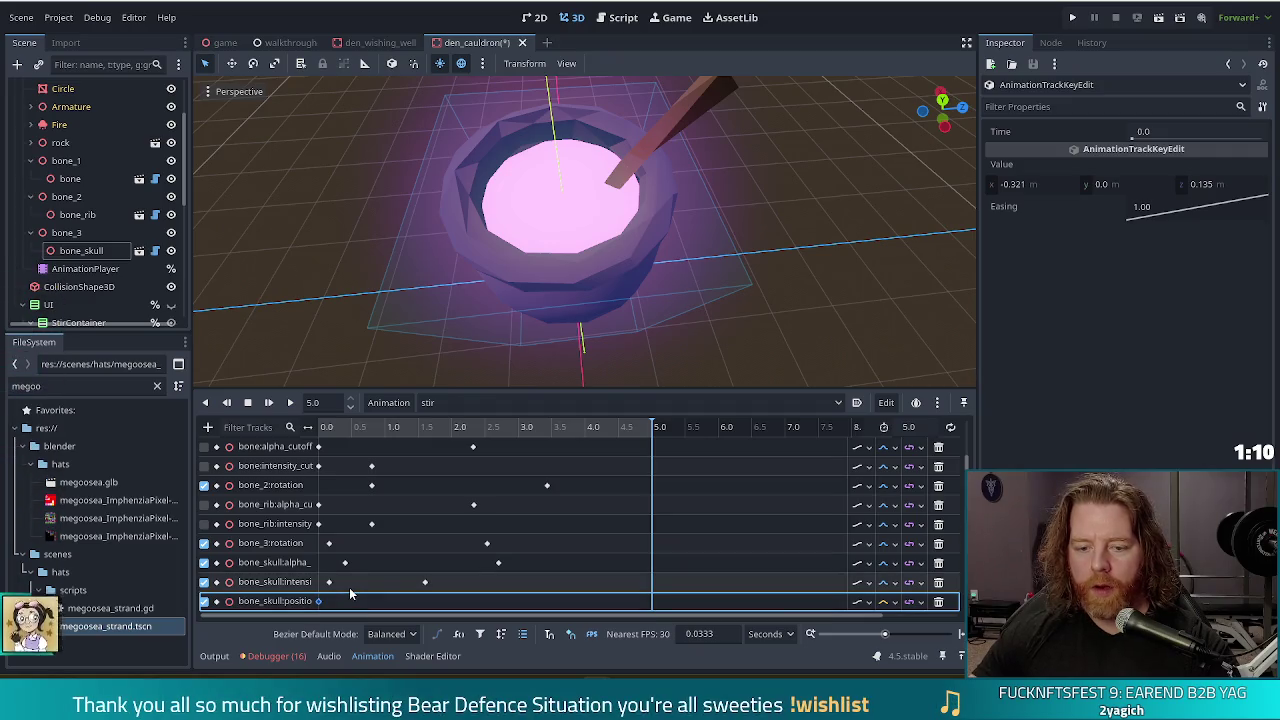
Insert a second position key at 2.7 s and begin setting its y to -0.01.
right_click(498, 601)
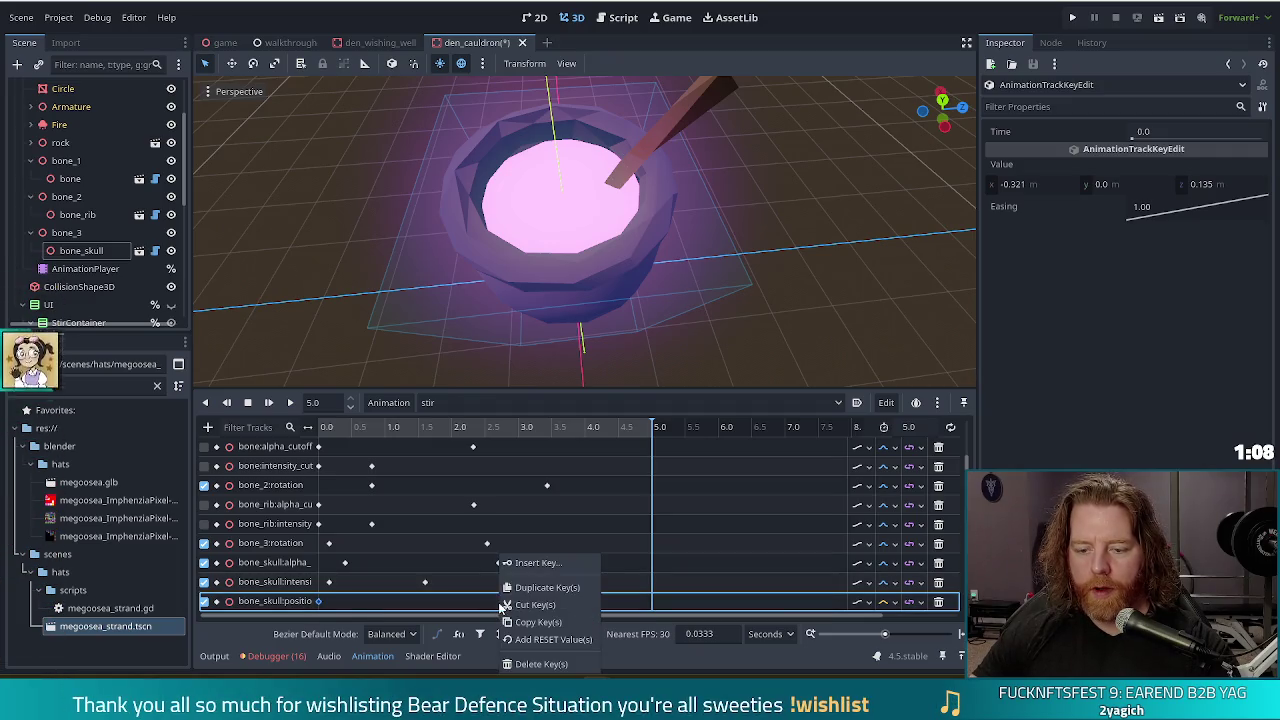
click(525, 562)
click(498, 601)
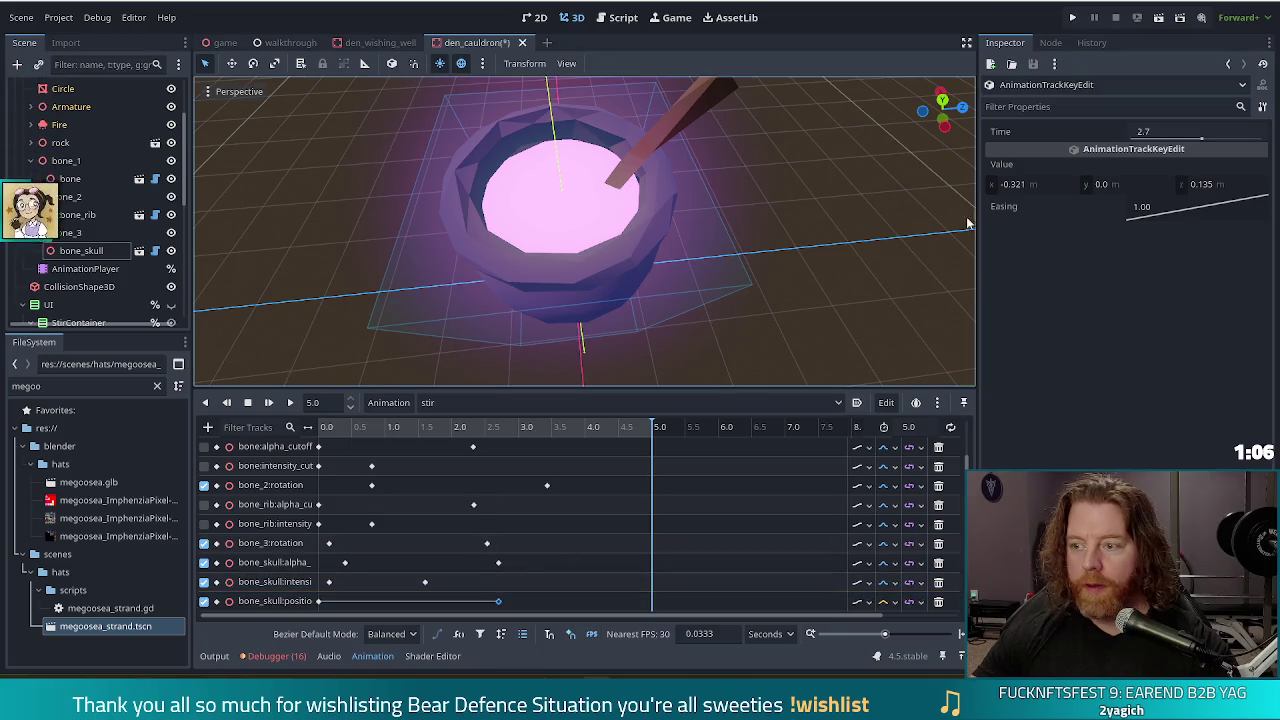
click(1120, 184)
text(-)
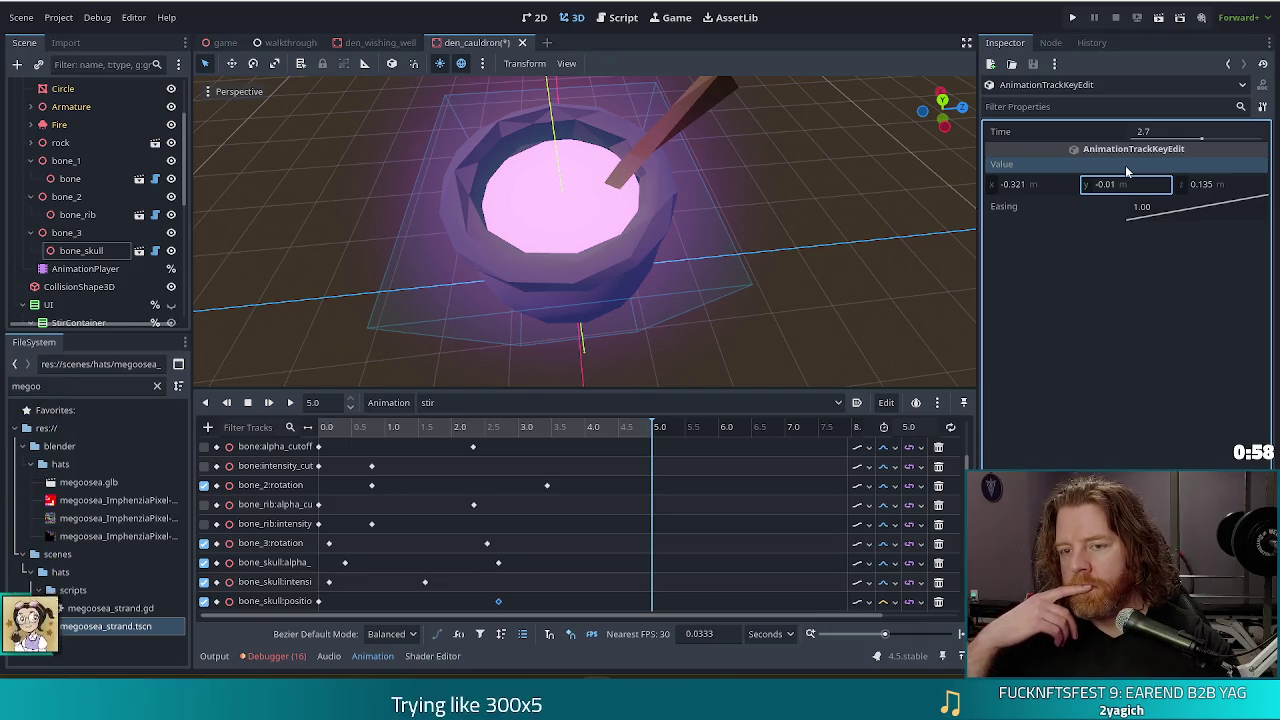
Preview stir with the new bone_skull position track, then stop and rewind.
click(556, 404)
click(556, 407)
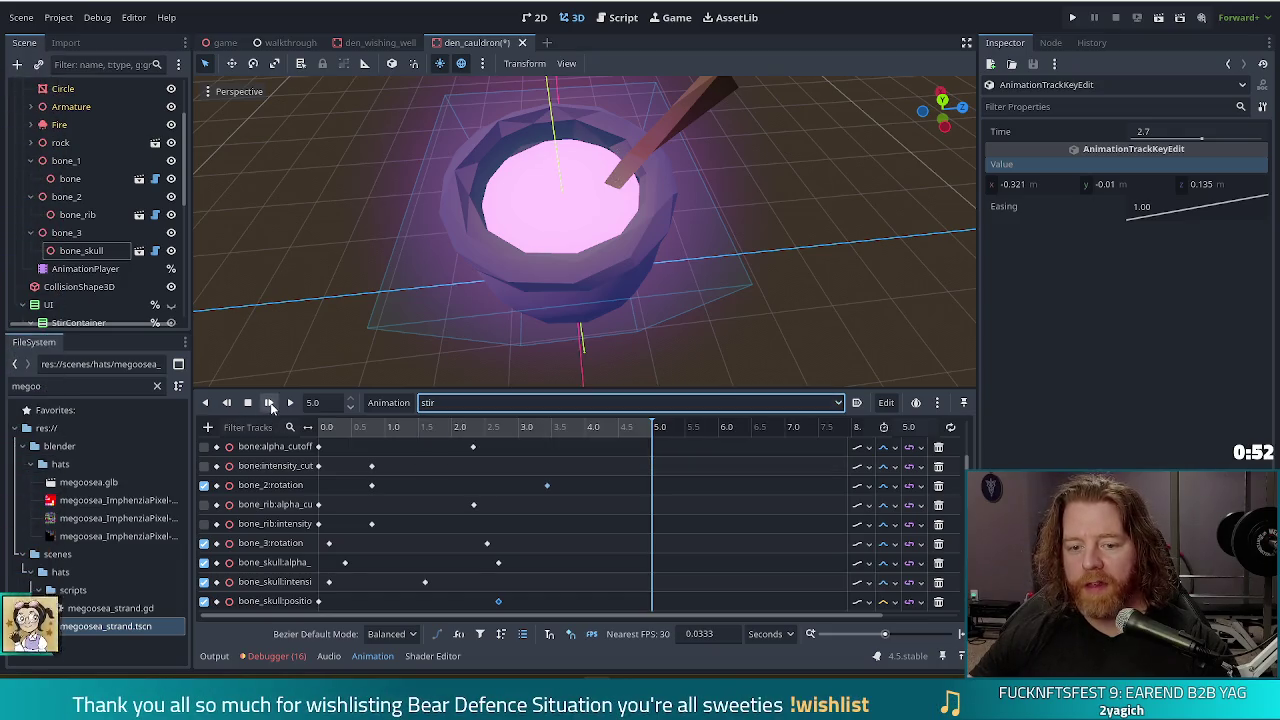
click(269, 403)
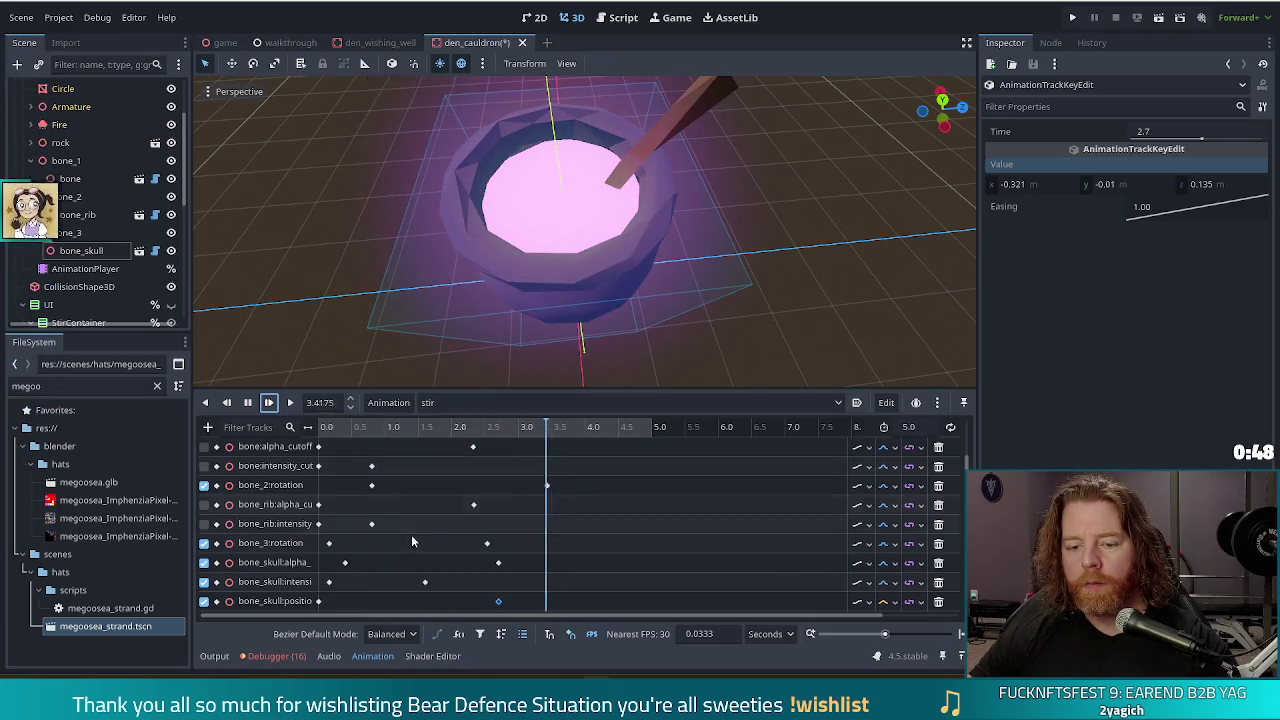
mouse_move(499, 601)
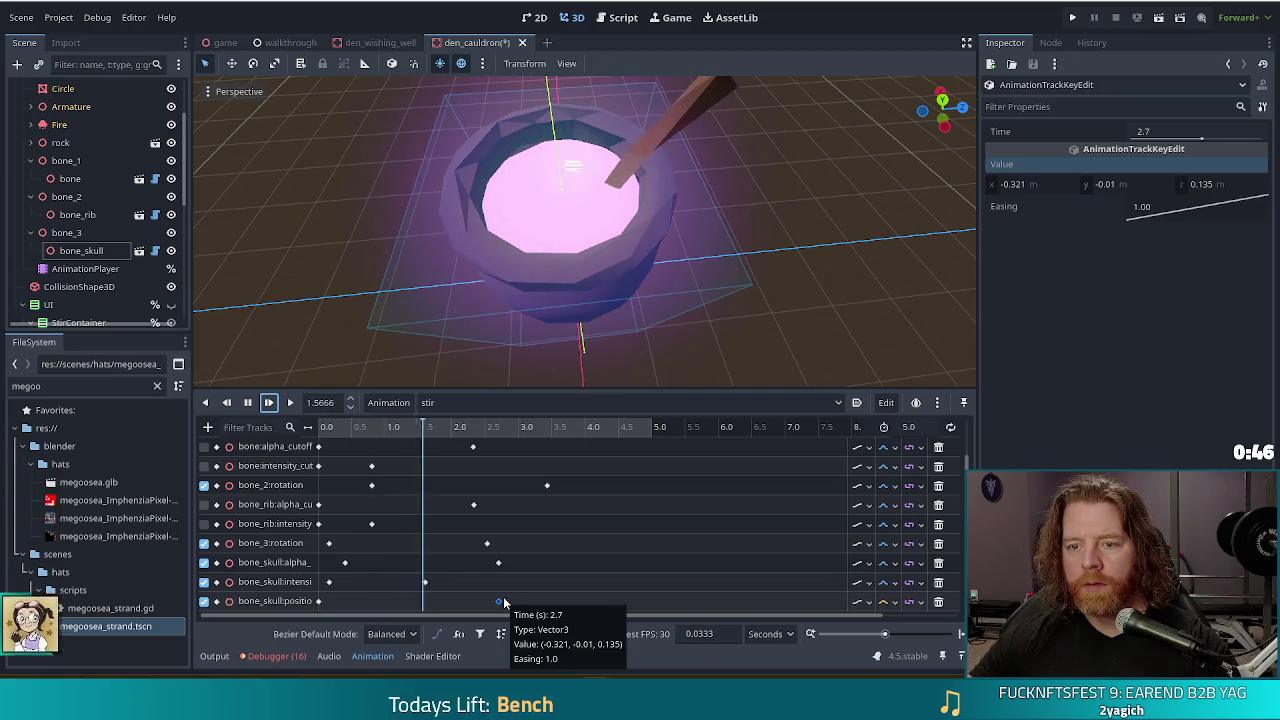
click(269, 403)
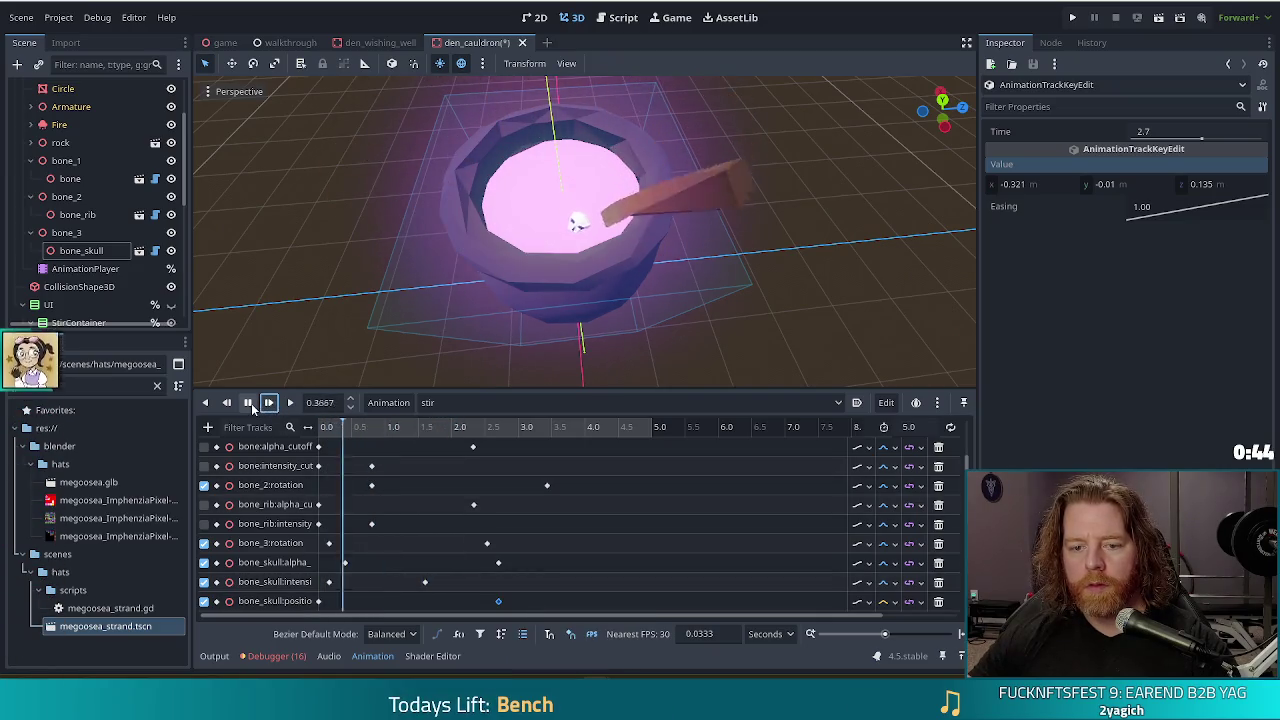
click(248, 403)
Set the 2.7 s bone_skull position key's y to -1, save, and preview it.
click(498, 601)
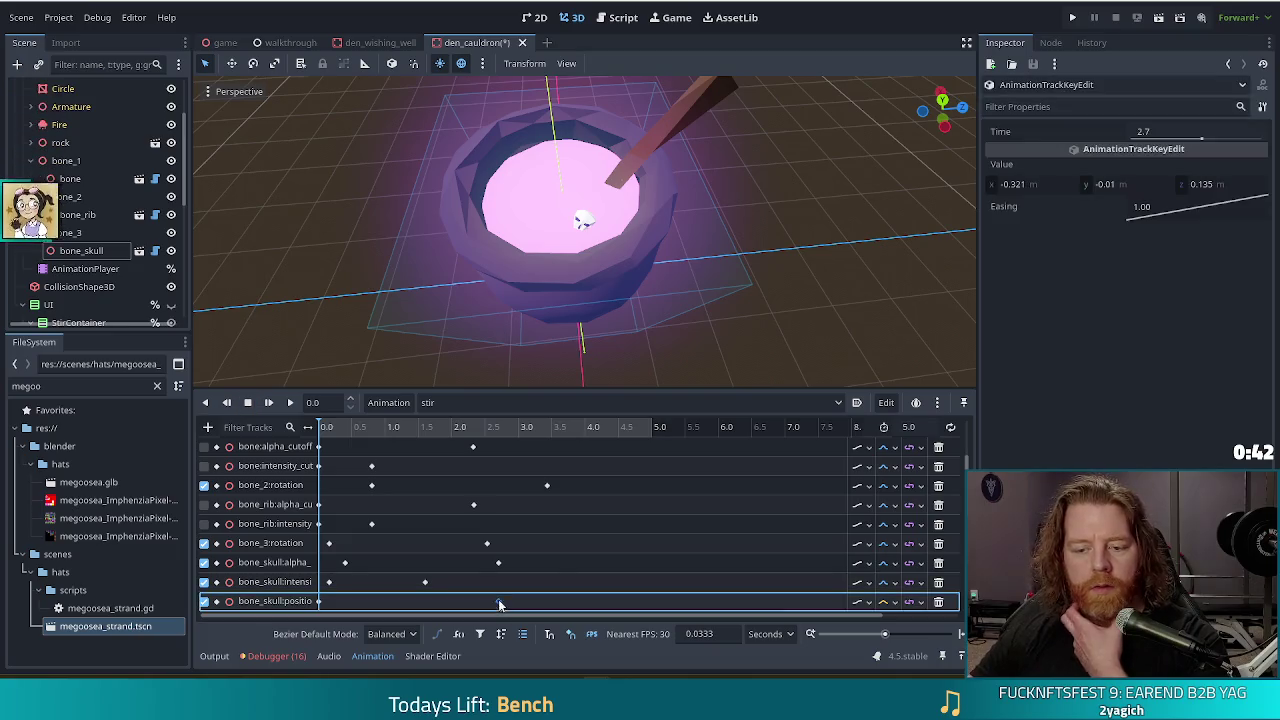
click(1125, 185)
text(-1)
key(Return)
key(ctrl+s)
click(269, 403)
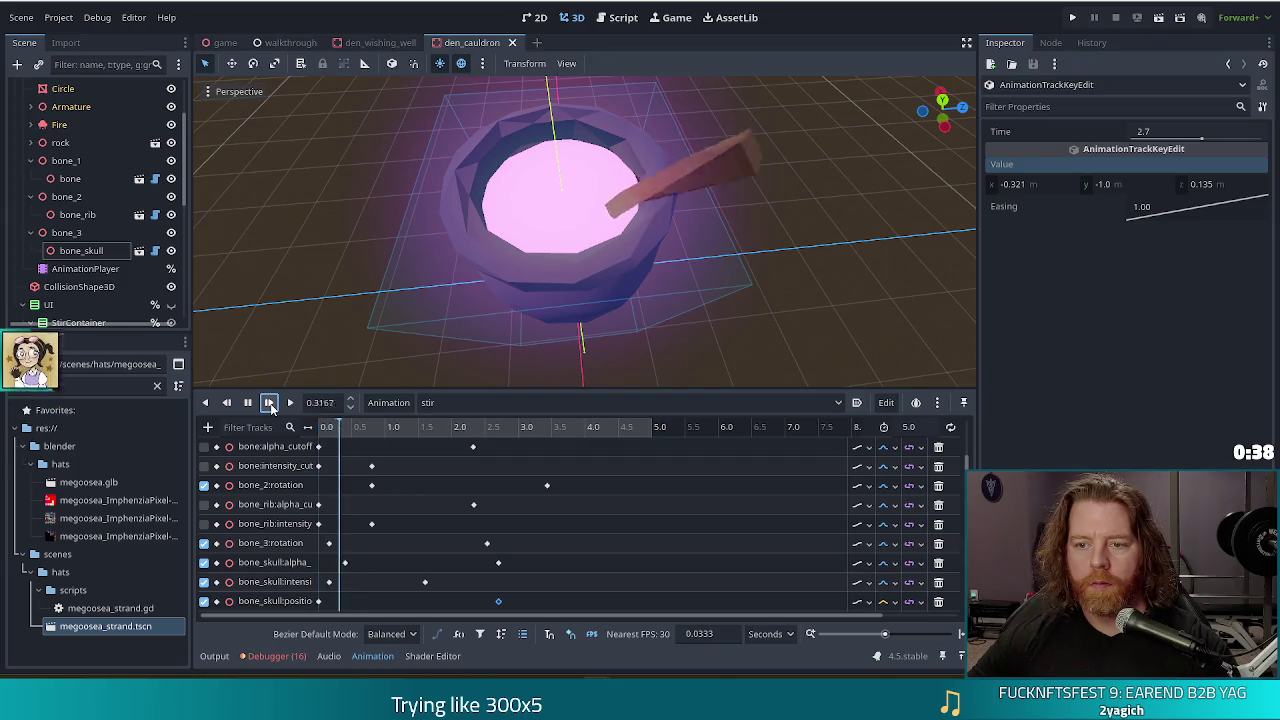
click(248, 403)
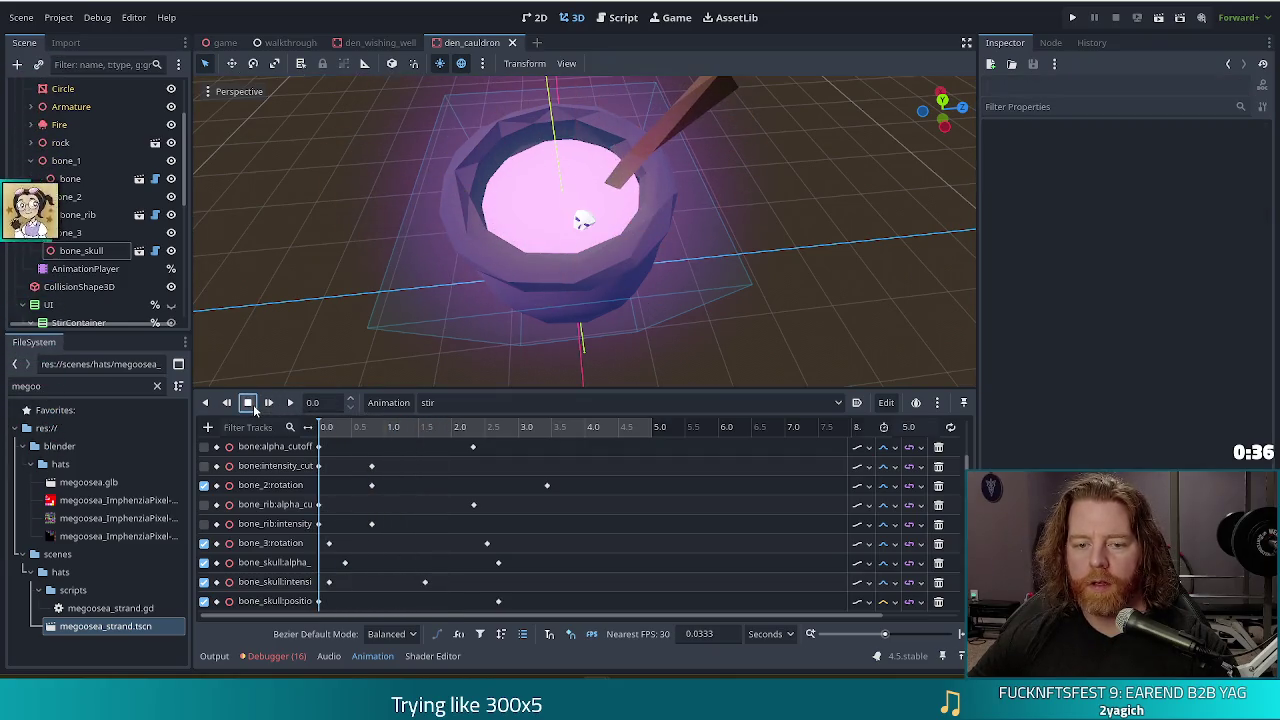
Change that key's y value to -0.1 and replay stir several times.
click(498, 602)
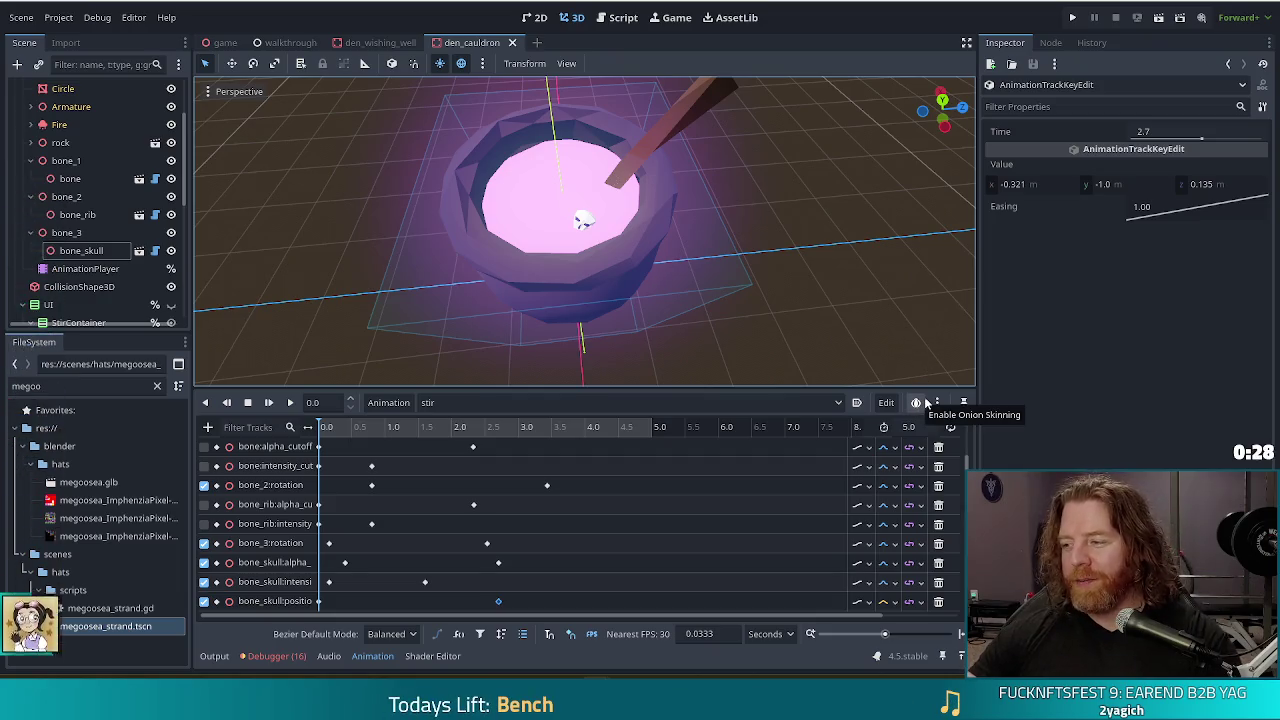
click(1116, 188)
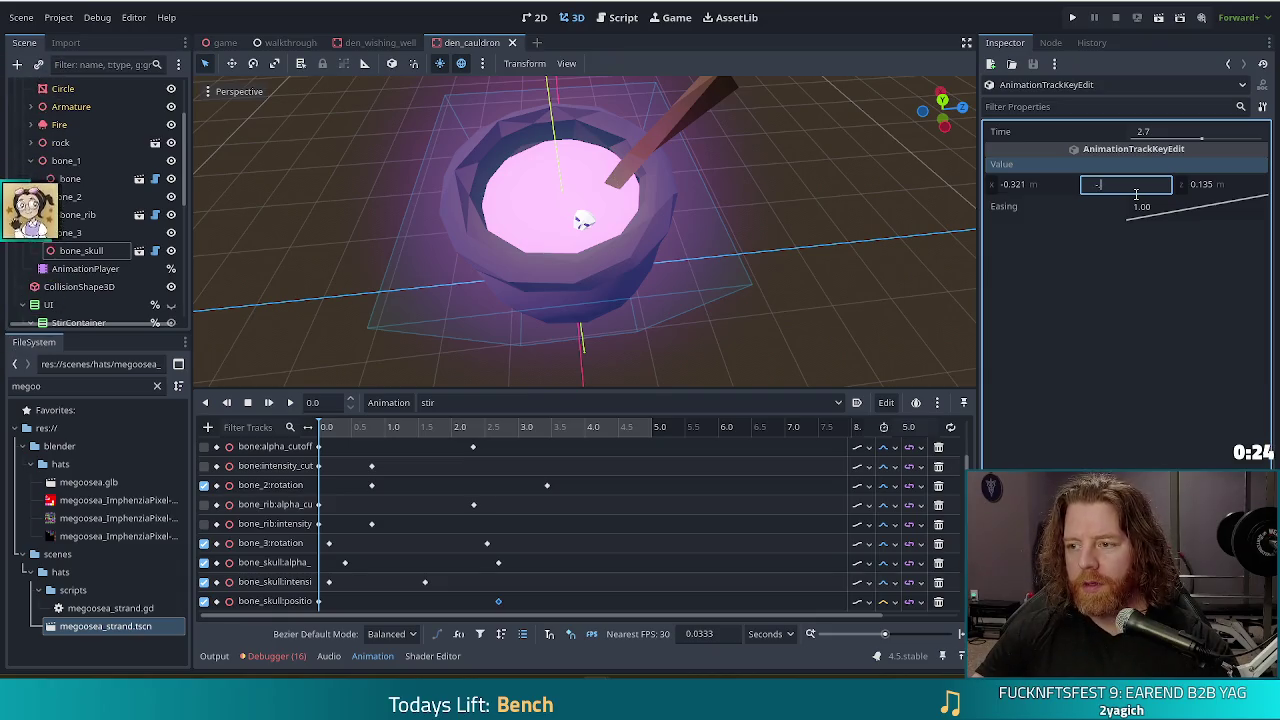
text(0.1)
key(Return)
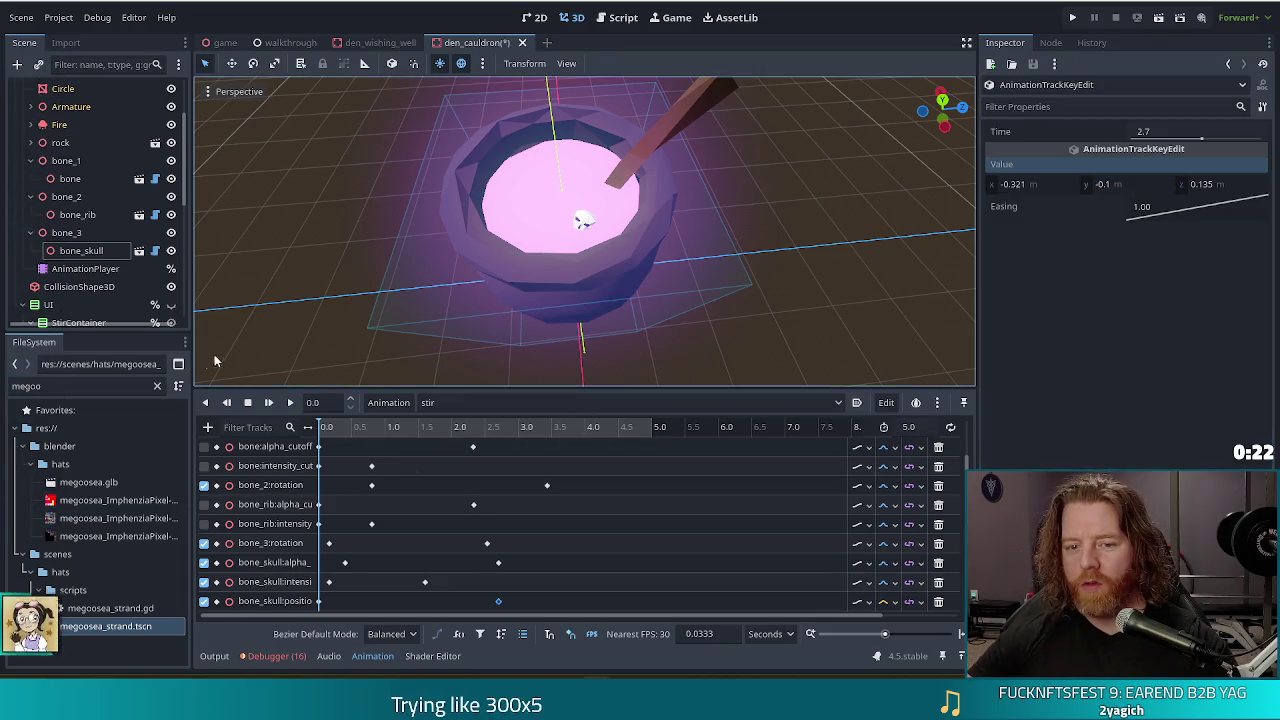
click(269, 404)
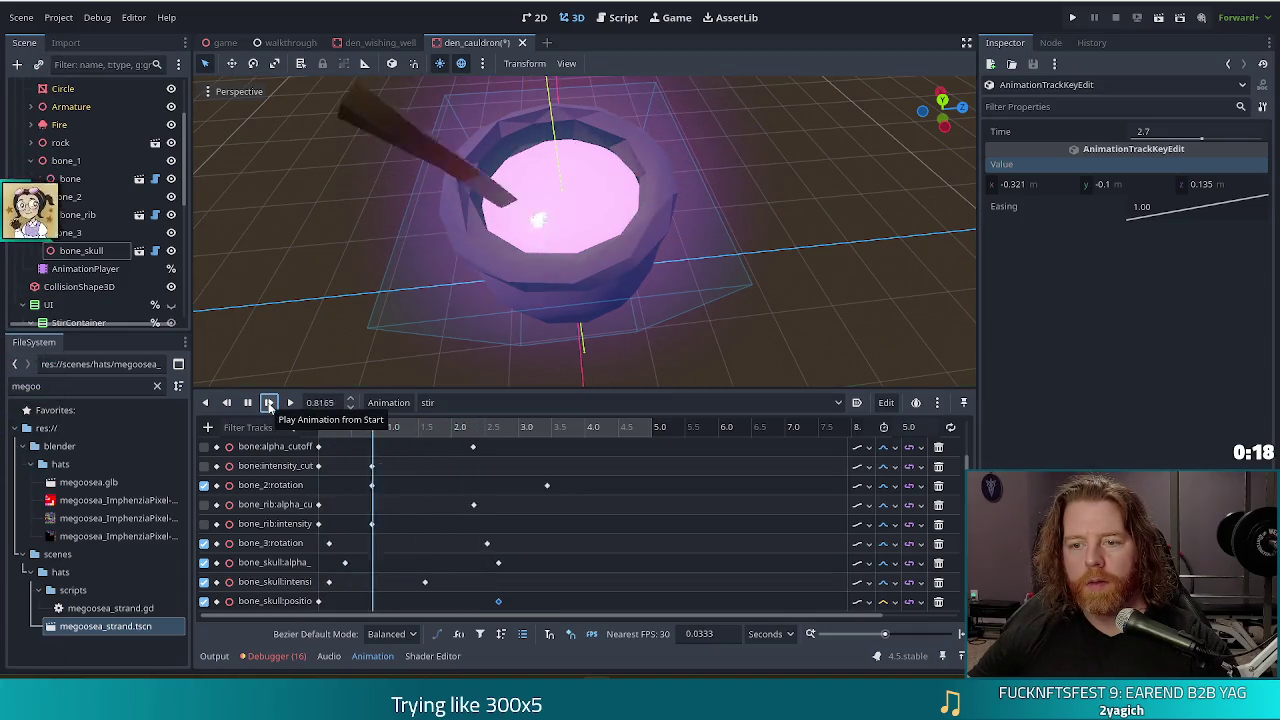
click(269, 404)
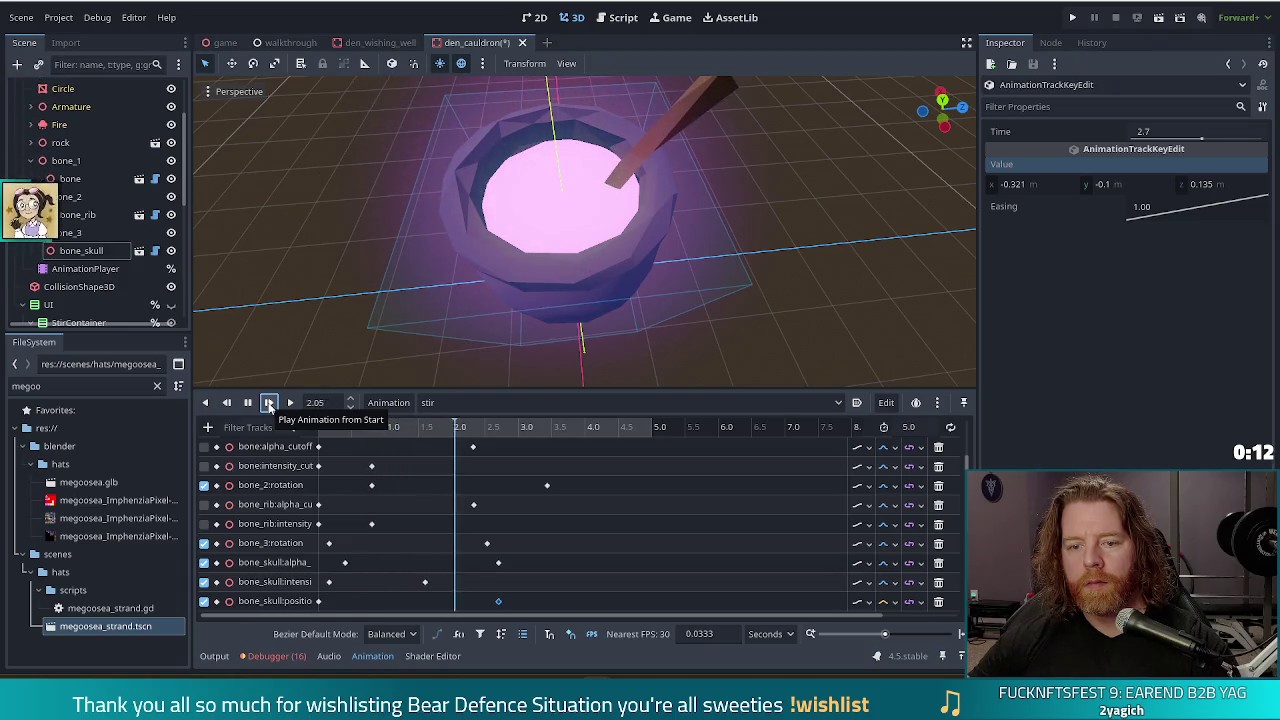
click(269, 404)
click(269, 404)
click(269, 404)
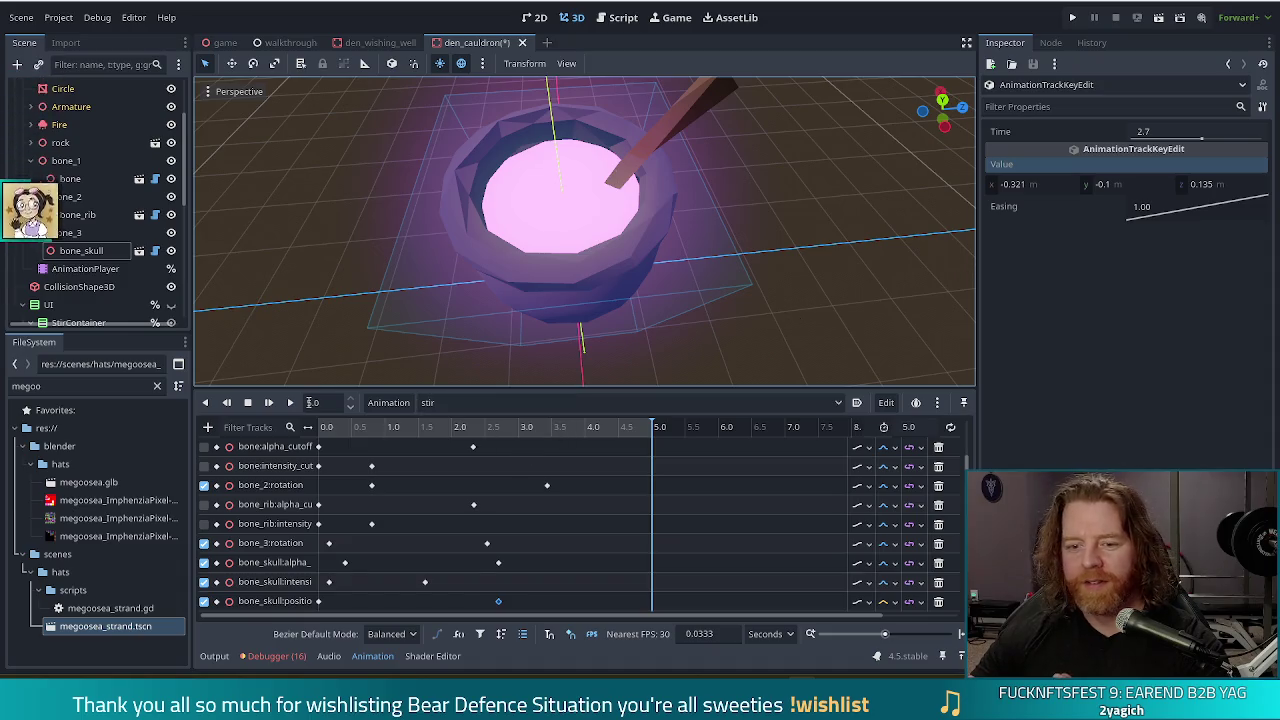
Replay the stir animation a few times, then stop and rewind to 0.
click(270, 403)
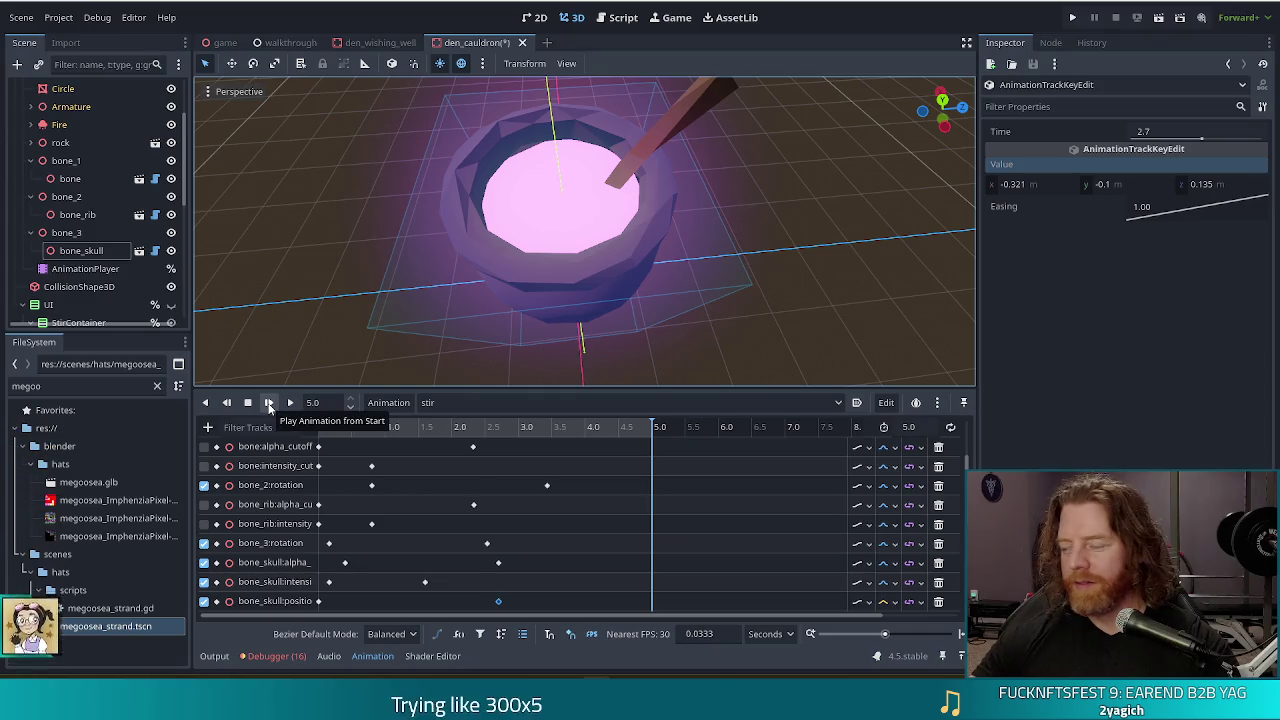
click(268, 403)
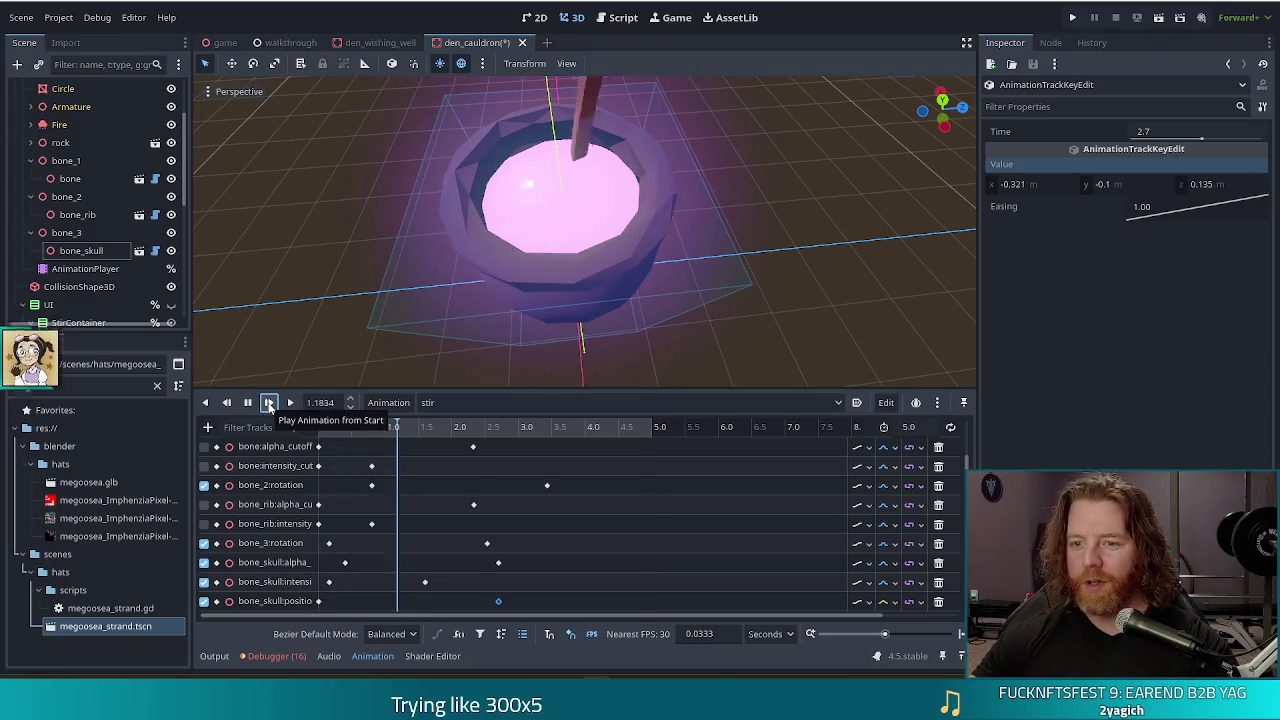
click(268, 403)
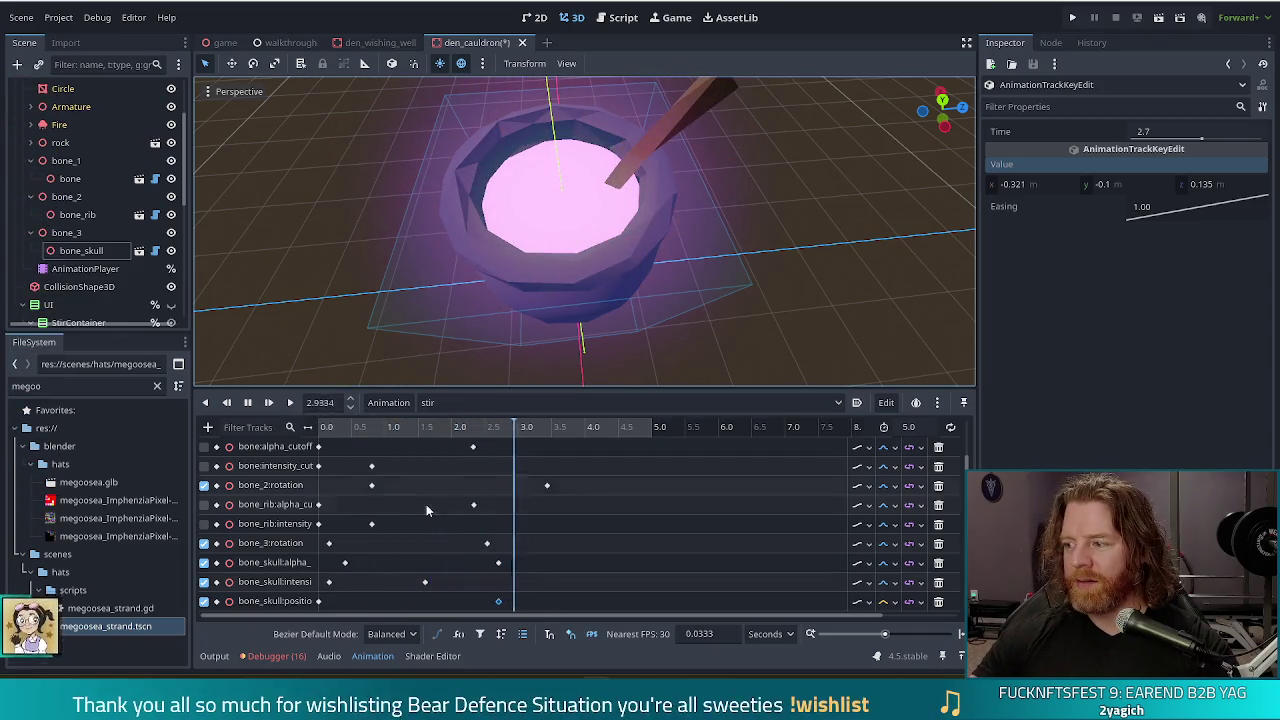
click(248, 403)
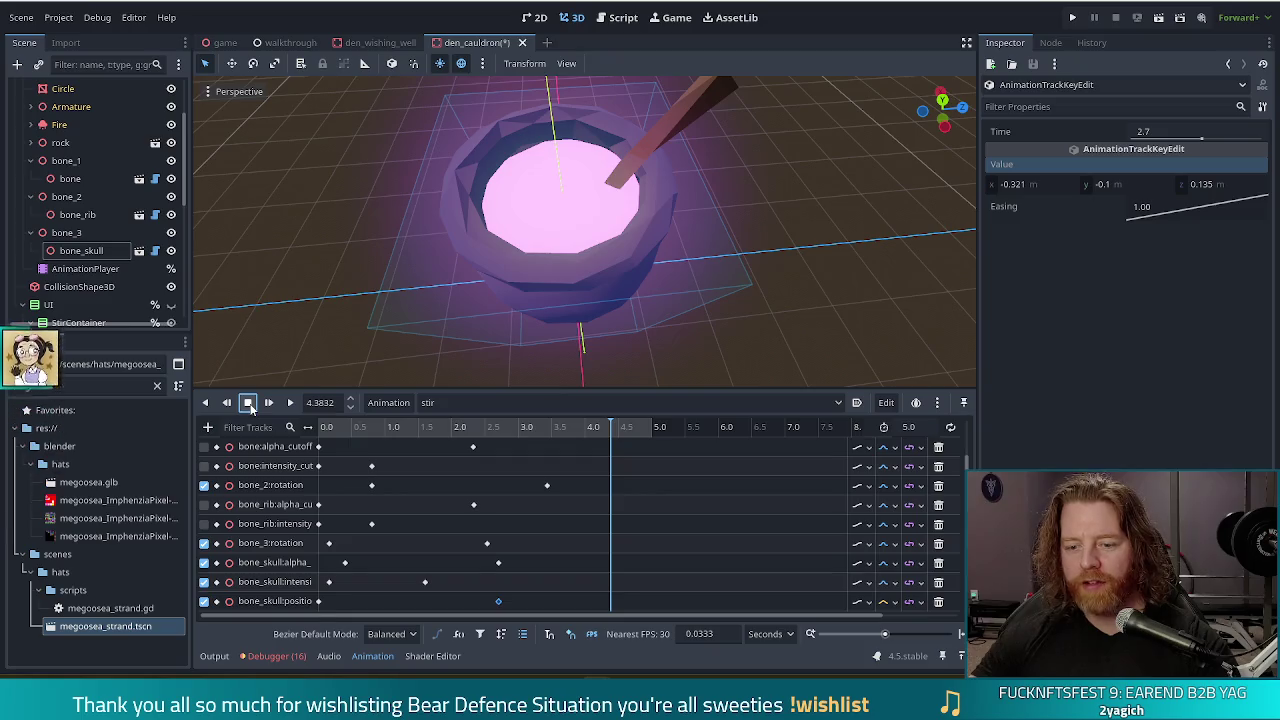
click(249, 404)
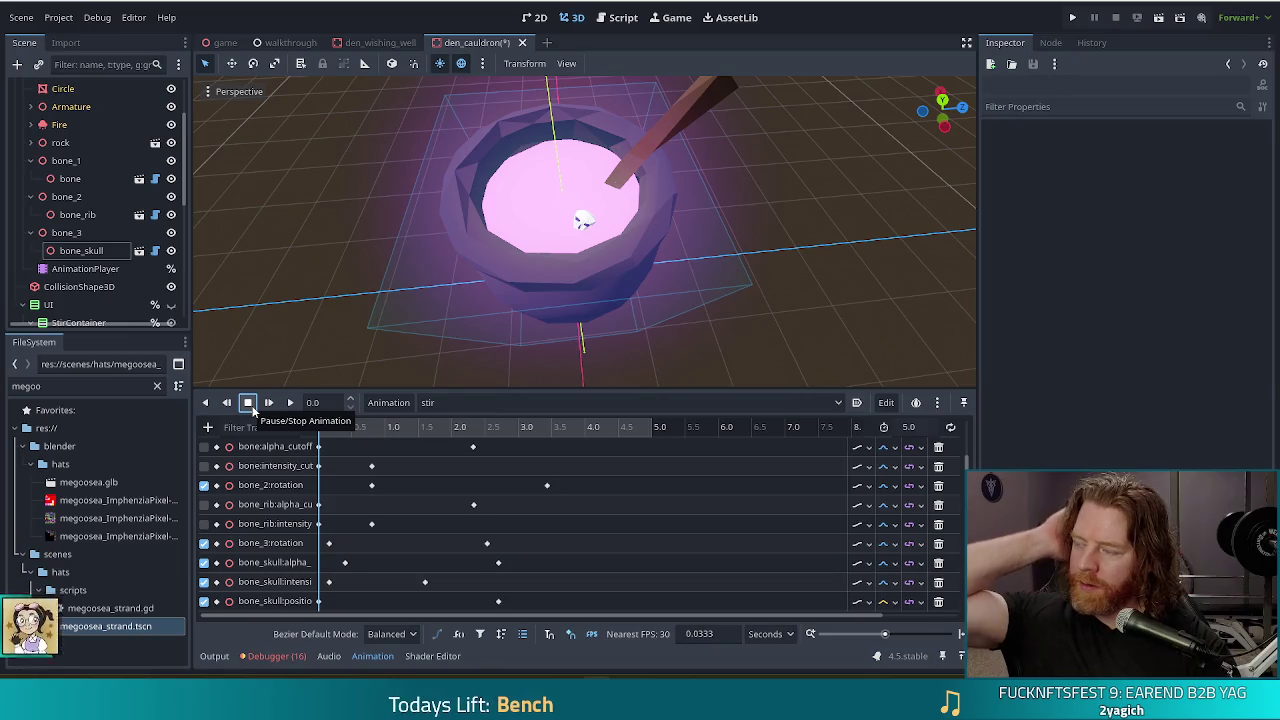
Switch the Animation dropdown to idle and back to stir, then select AnimationPlayer.
click(440, 402)
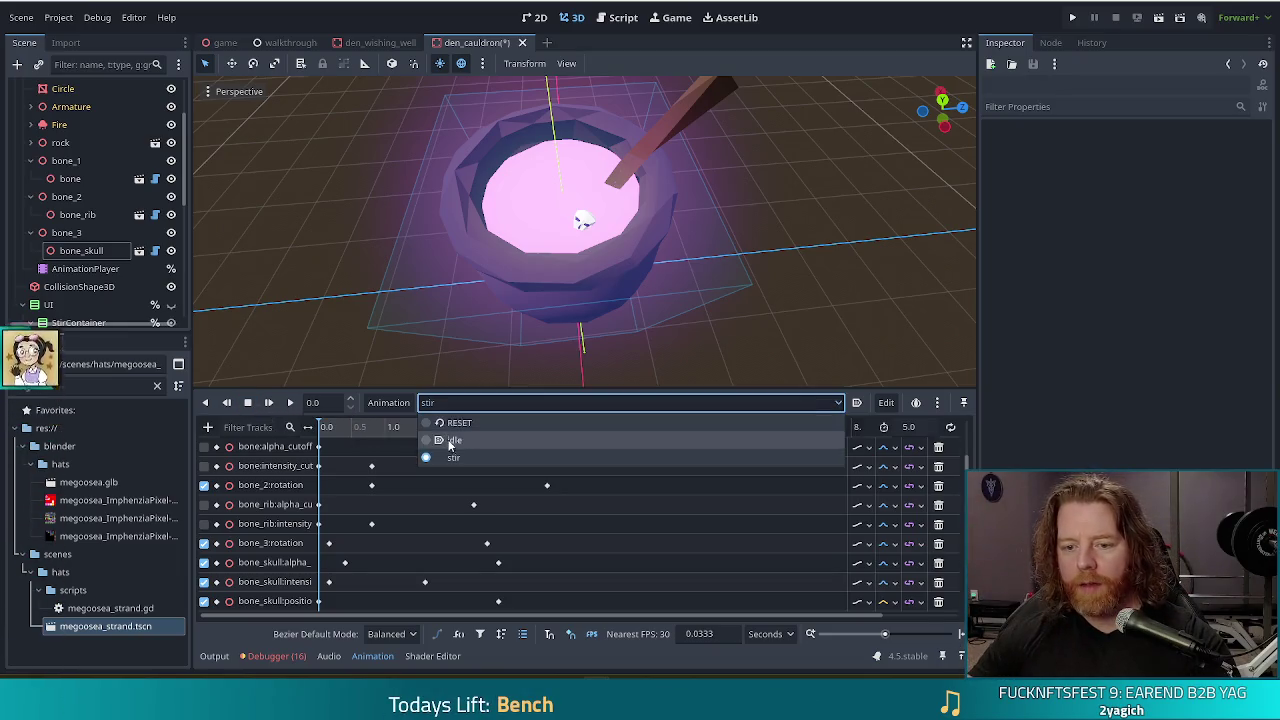
click(450, 447)
click(487, 401)
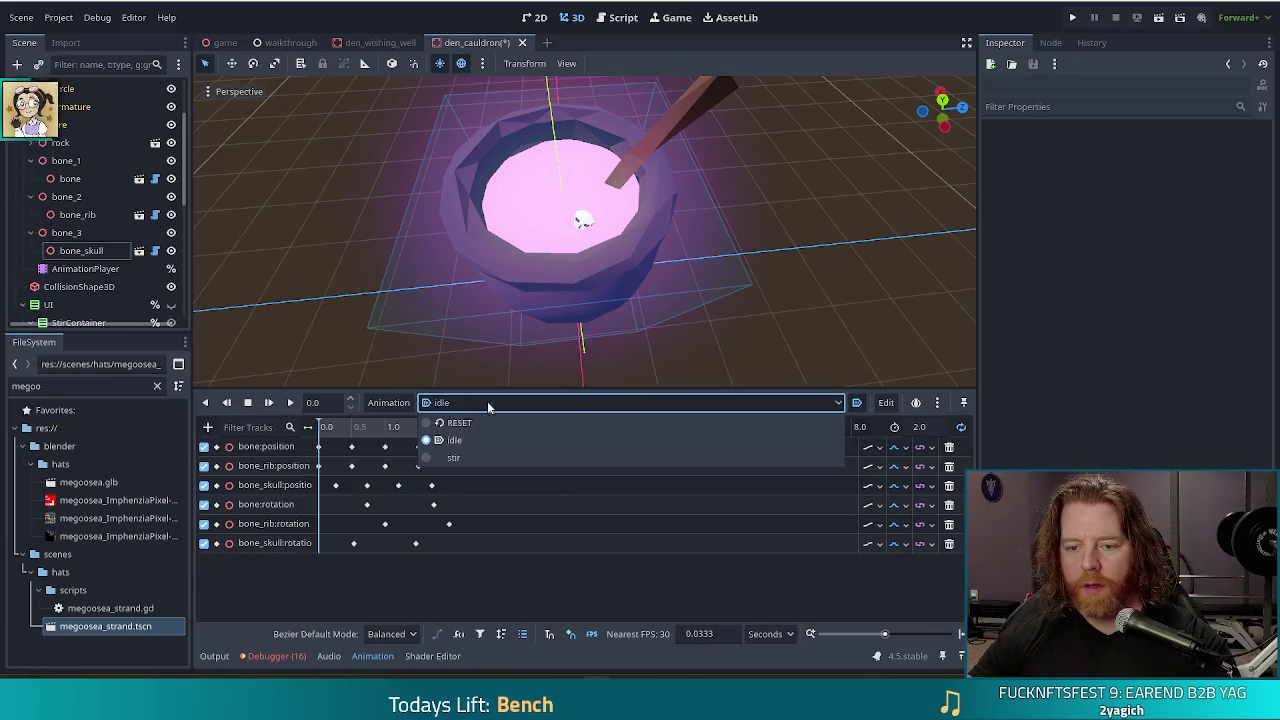
click(434, 460)
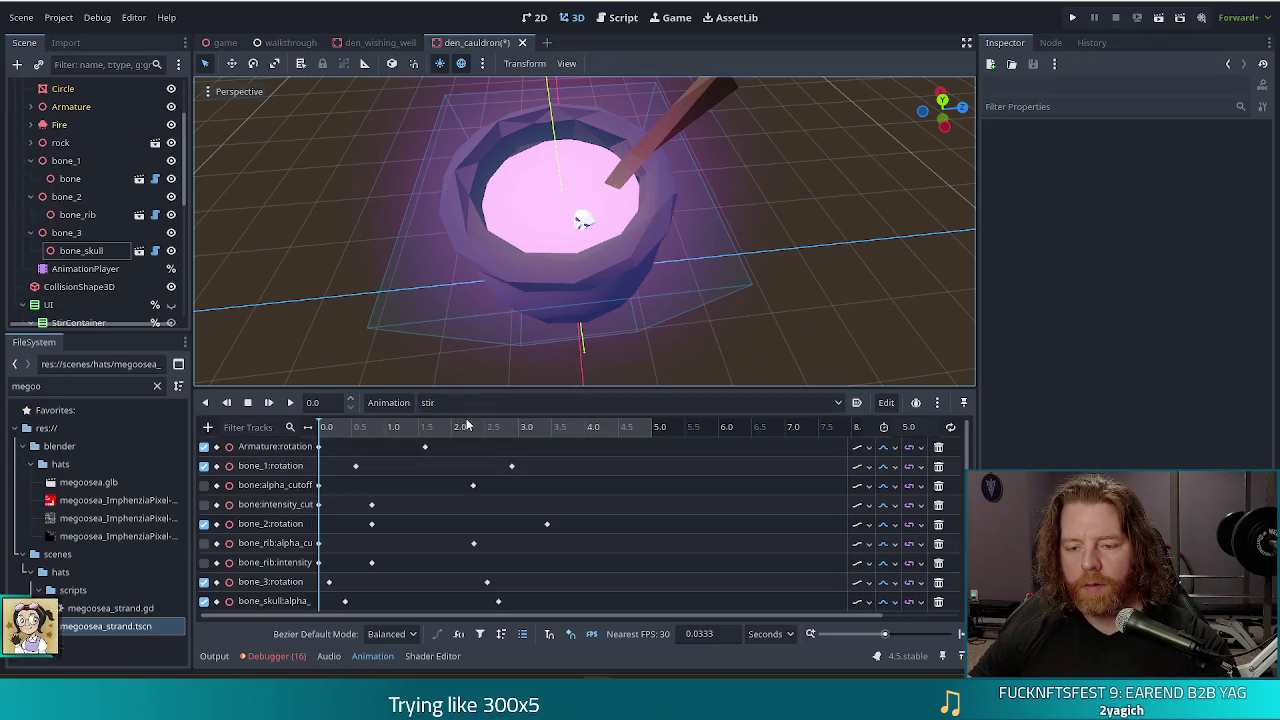
click(85, 268)
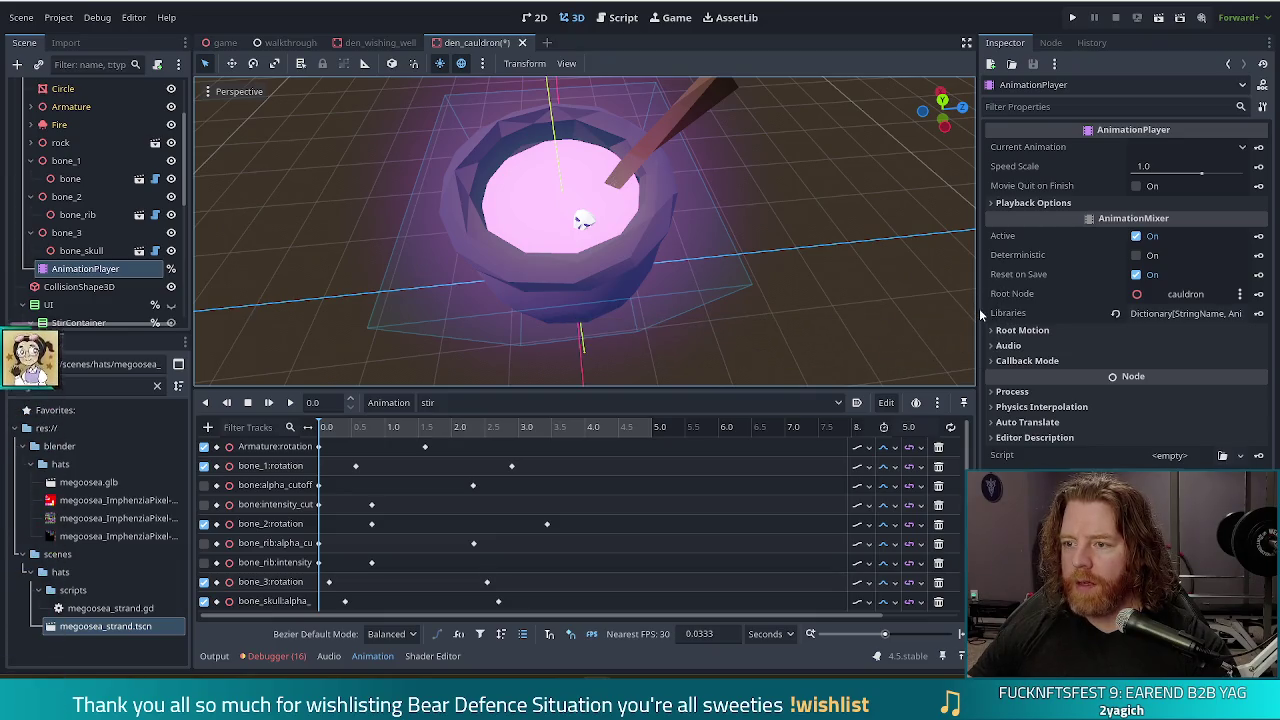
Set the AnimationPlayer's Playback Options Default Blend Time to 0.1 and save the den_cauldron scene.
click(1016, 202)
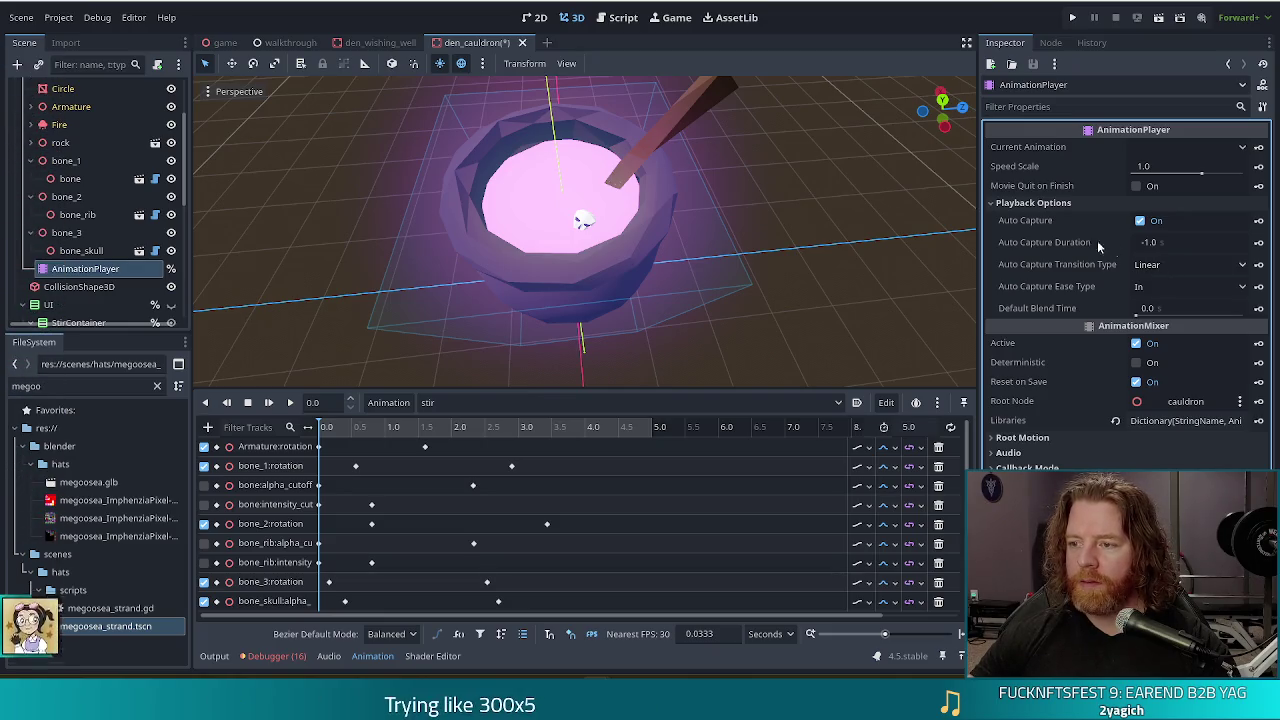
mouse_move(1032, 224)
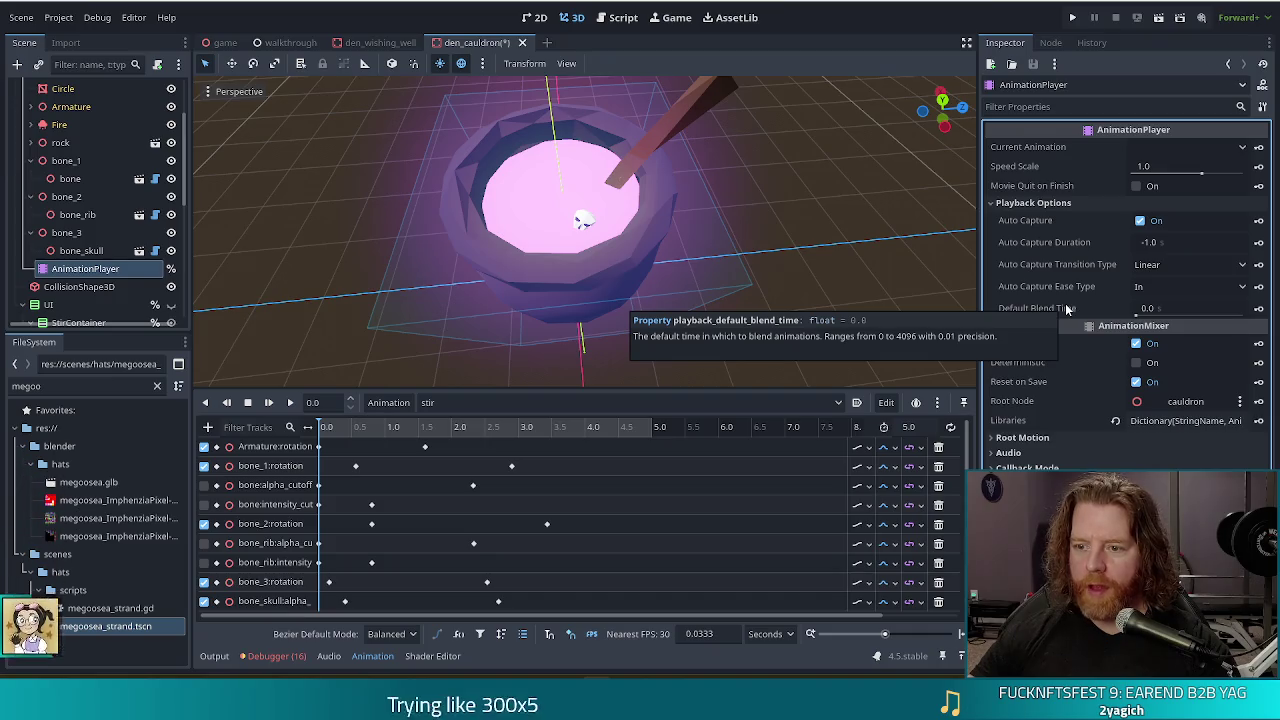
click(1205, 310)
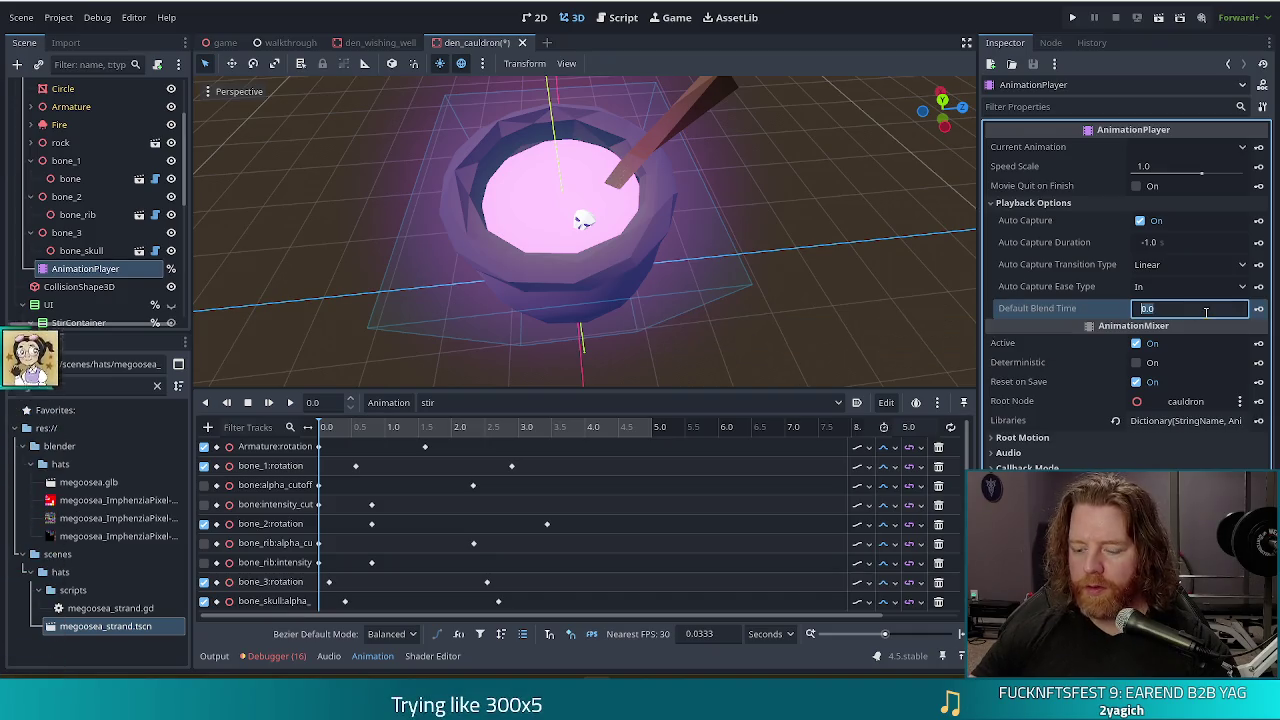
text(0.1)
key(Return)
key(ctrl+s)
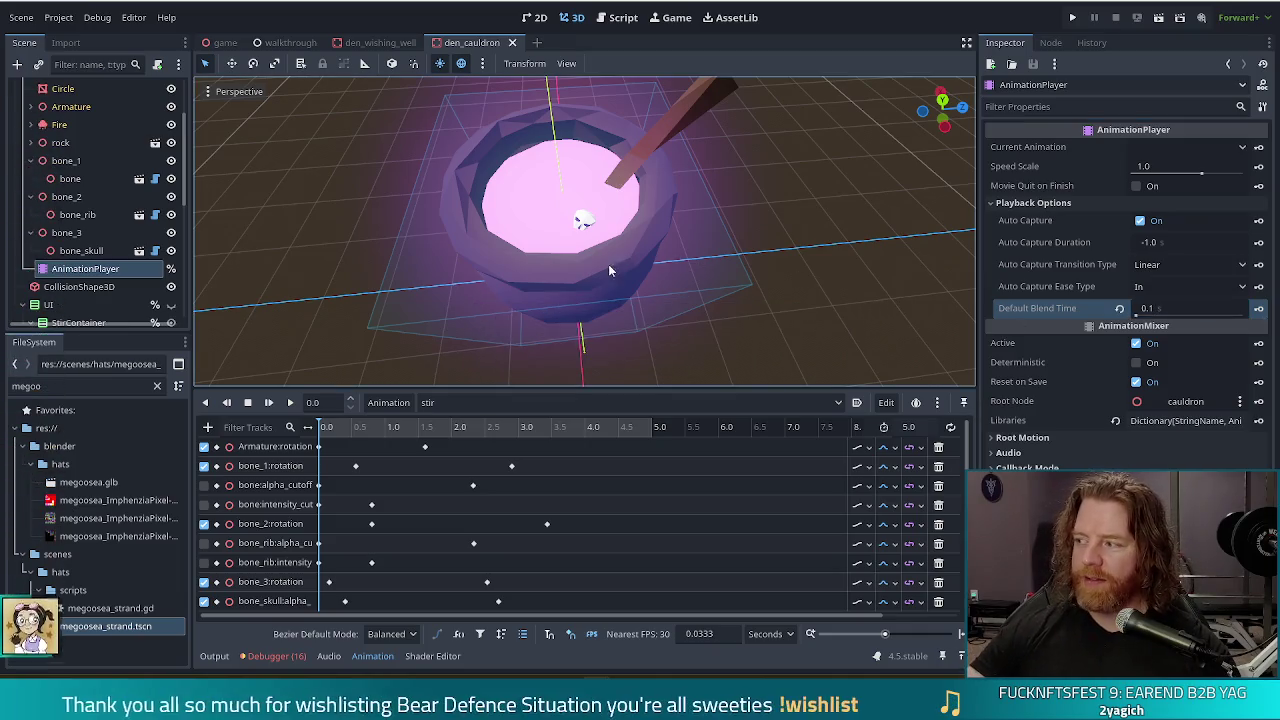
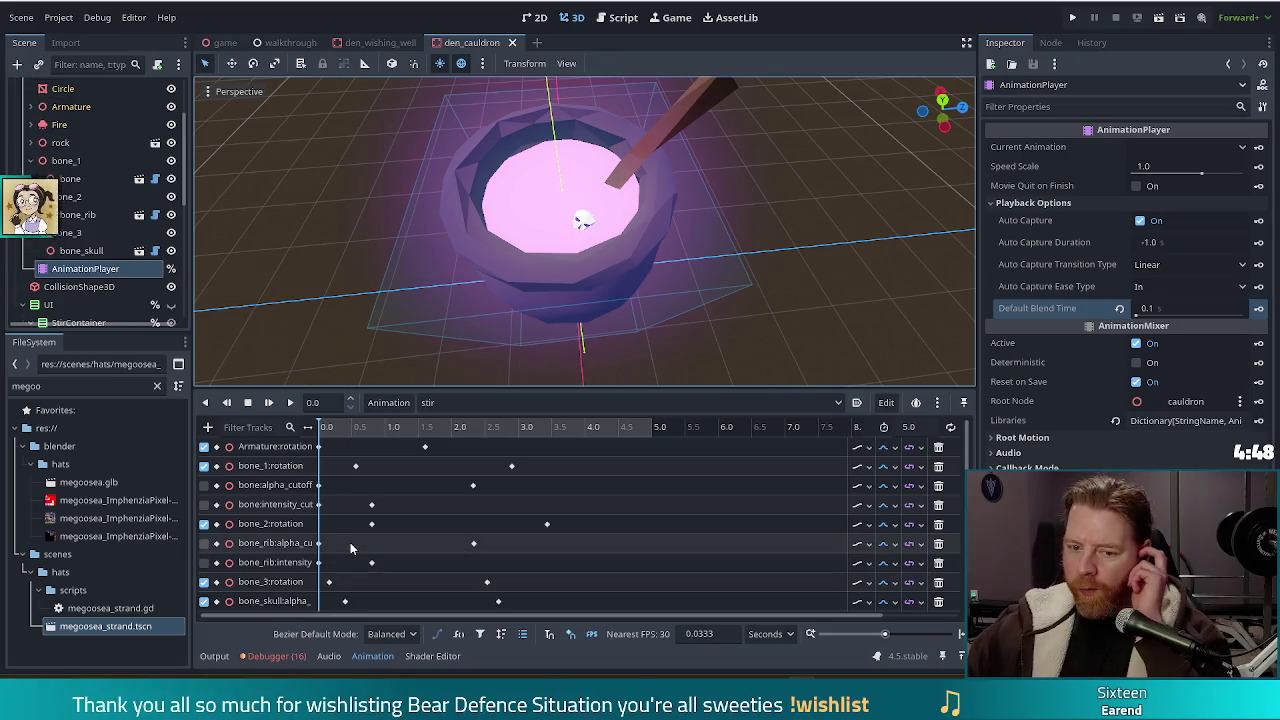
Key bone_rib's position into the stir animation and move its track higher in the list.
scroll(477, 600, down, 2)
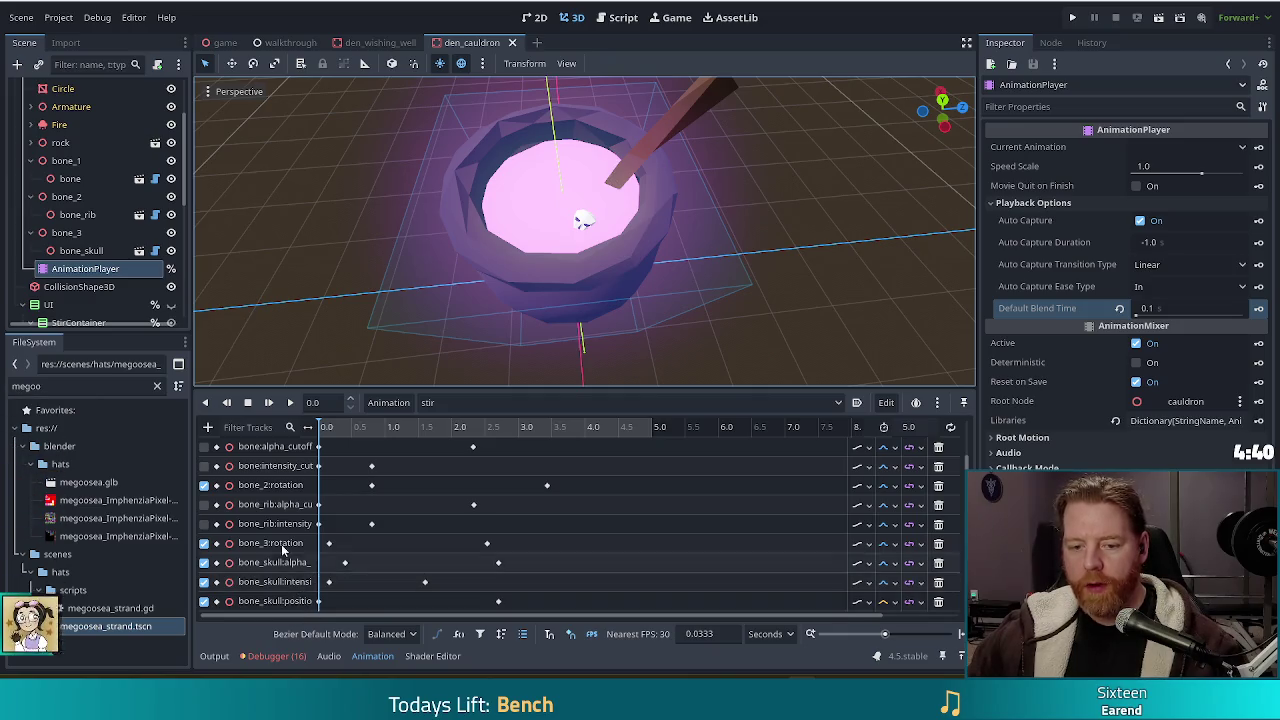
click(90, 215)
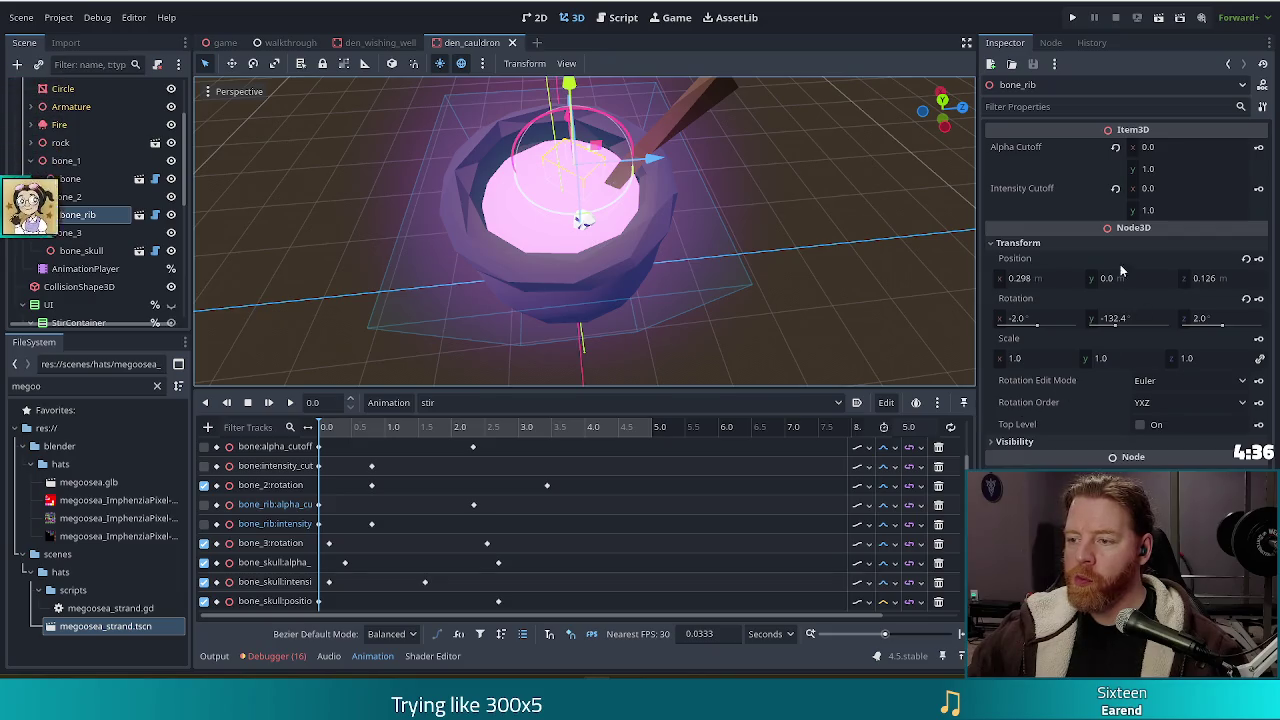
click(1259, 258)
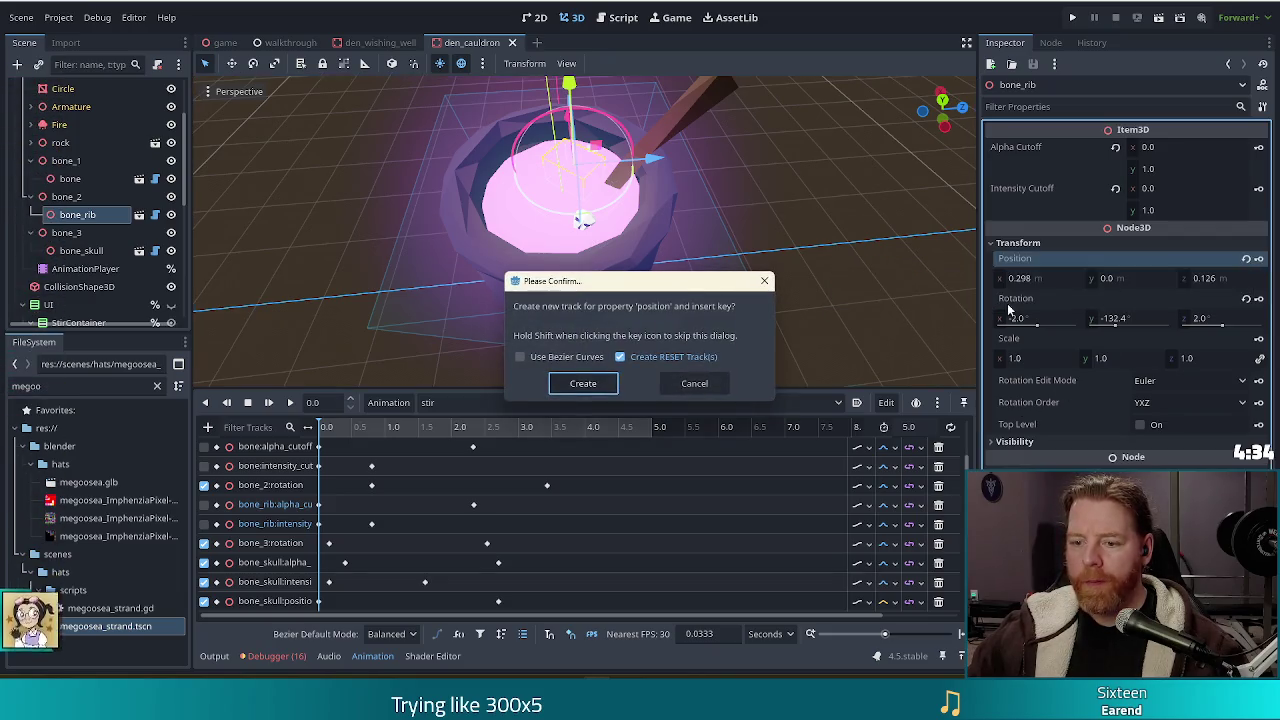
click(584, 383)
drag(300, 600, 285, 526)
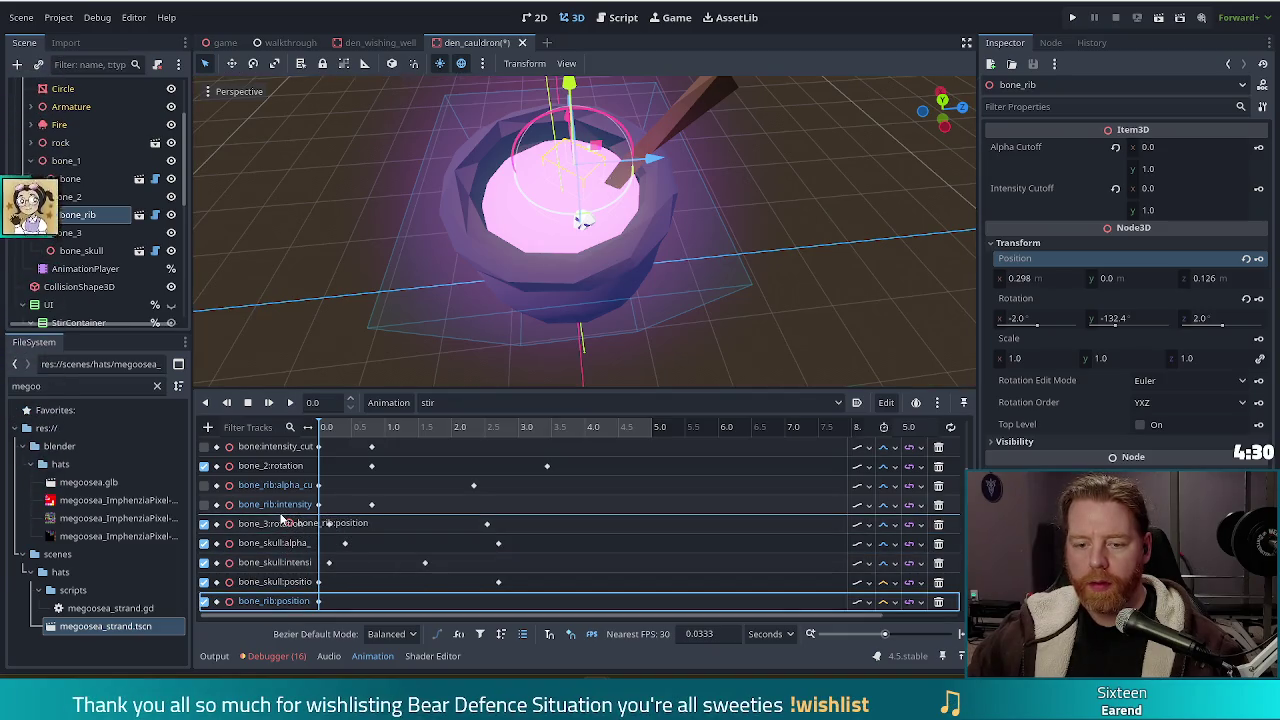
Key bone's position into the stir animation, creating a bone:position track at 0.0.
click(75, 178)
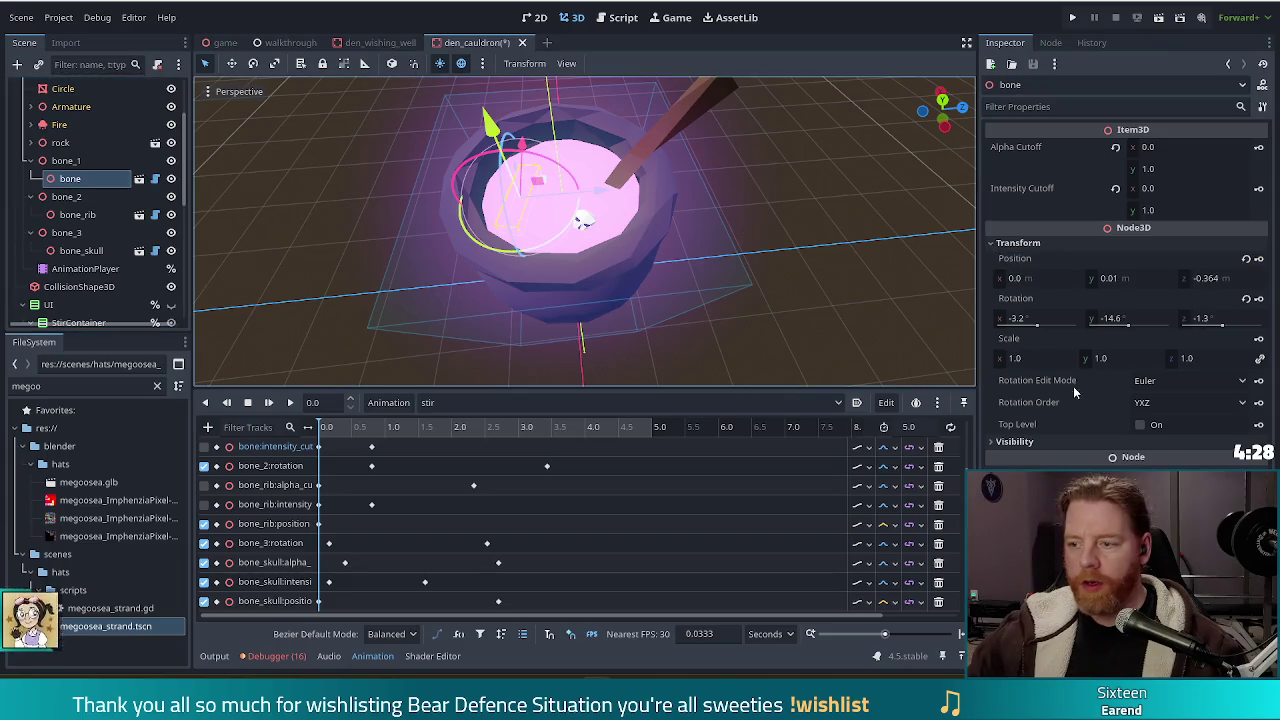
click(1259, 259)
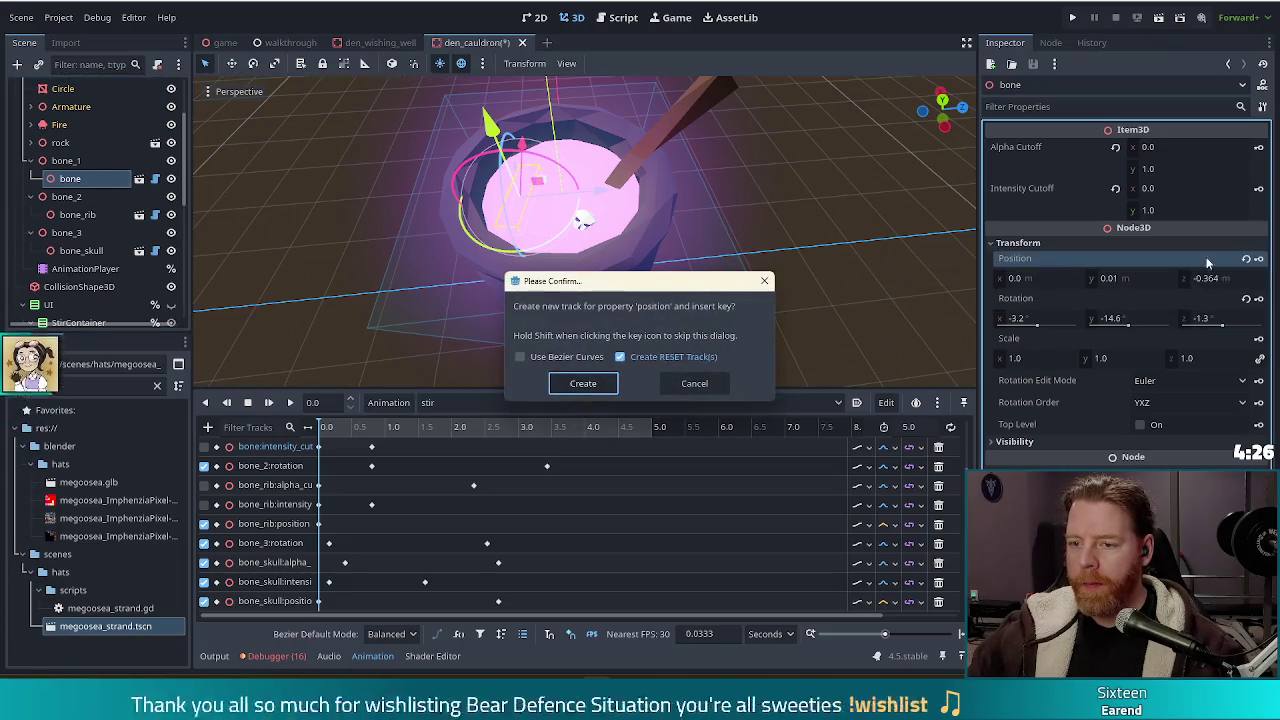
click(588, 379)
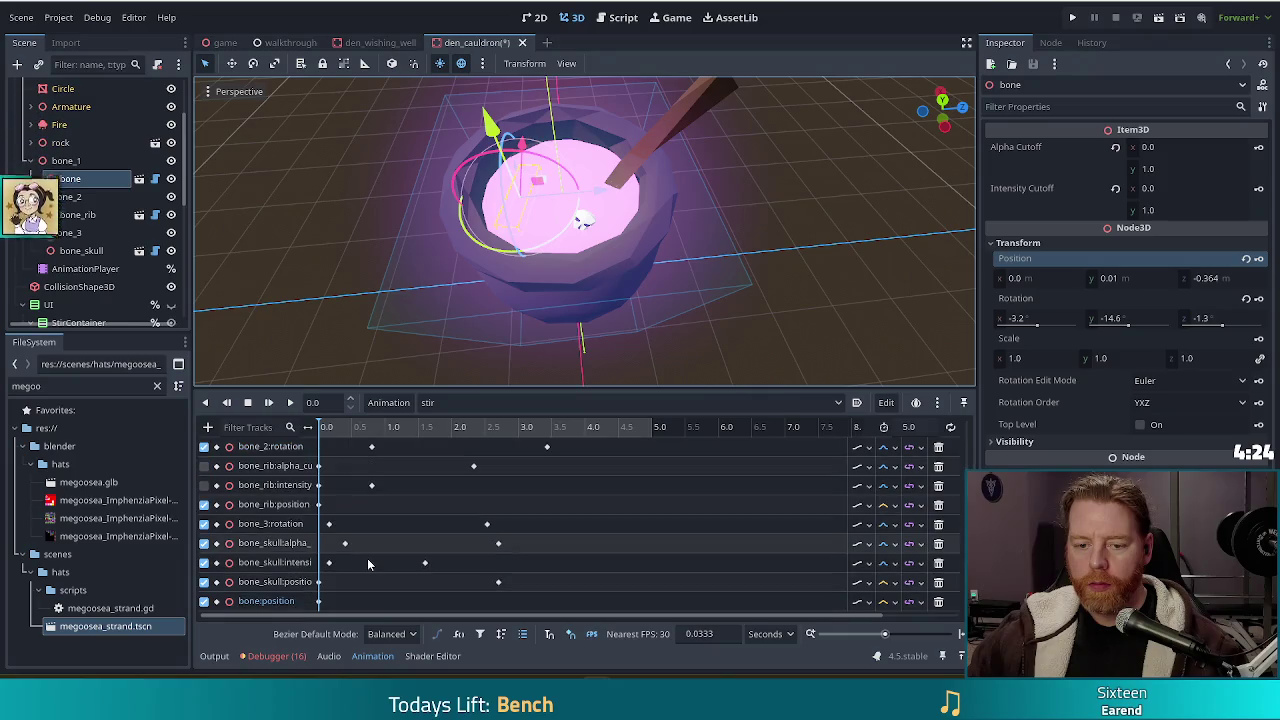
scroll(284, 590, down, 1)
Move the bone:position track up alongside the other bone tracks.
mouse_move(300, 601)
mouse_down()
mouse_move(305, 447)
mouse_move(295, 495)
mouse_move(287, 488)
mouse_up()
scroll(306, 481, up, 2)
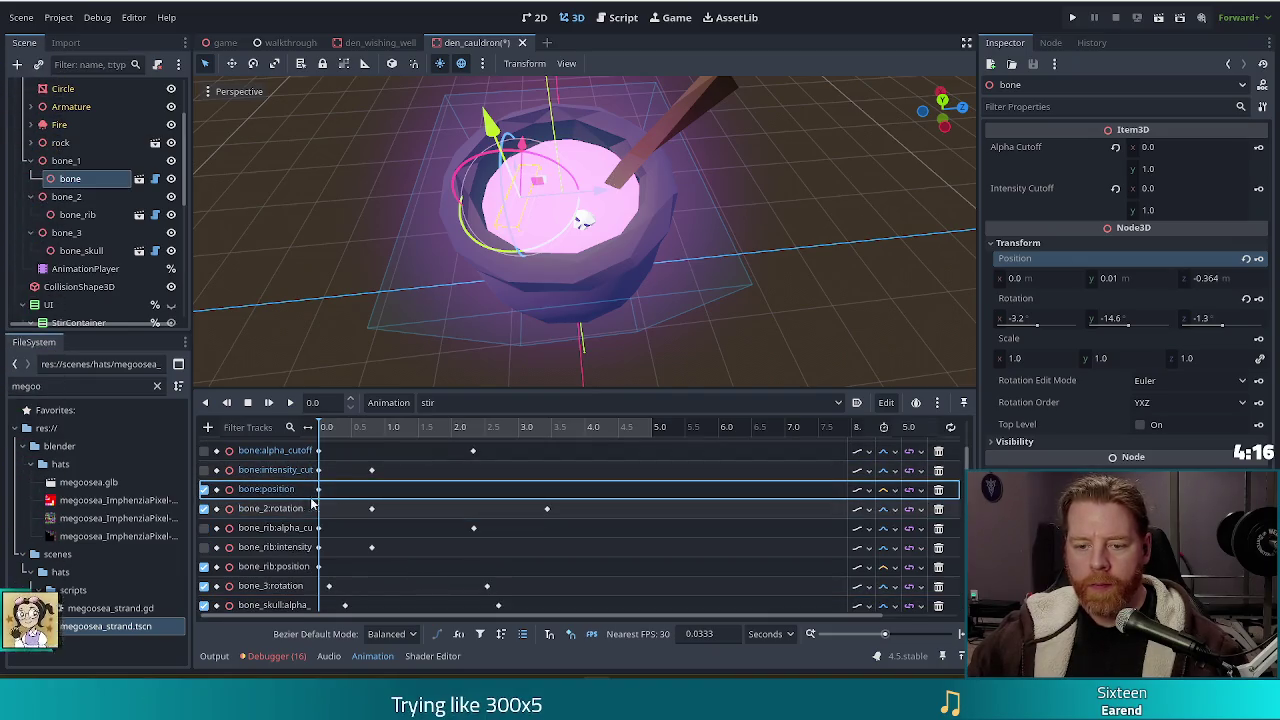
scroll(408, 558, down, 2)
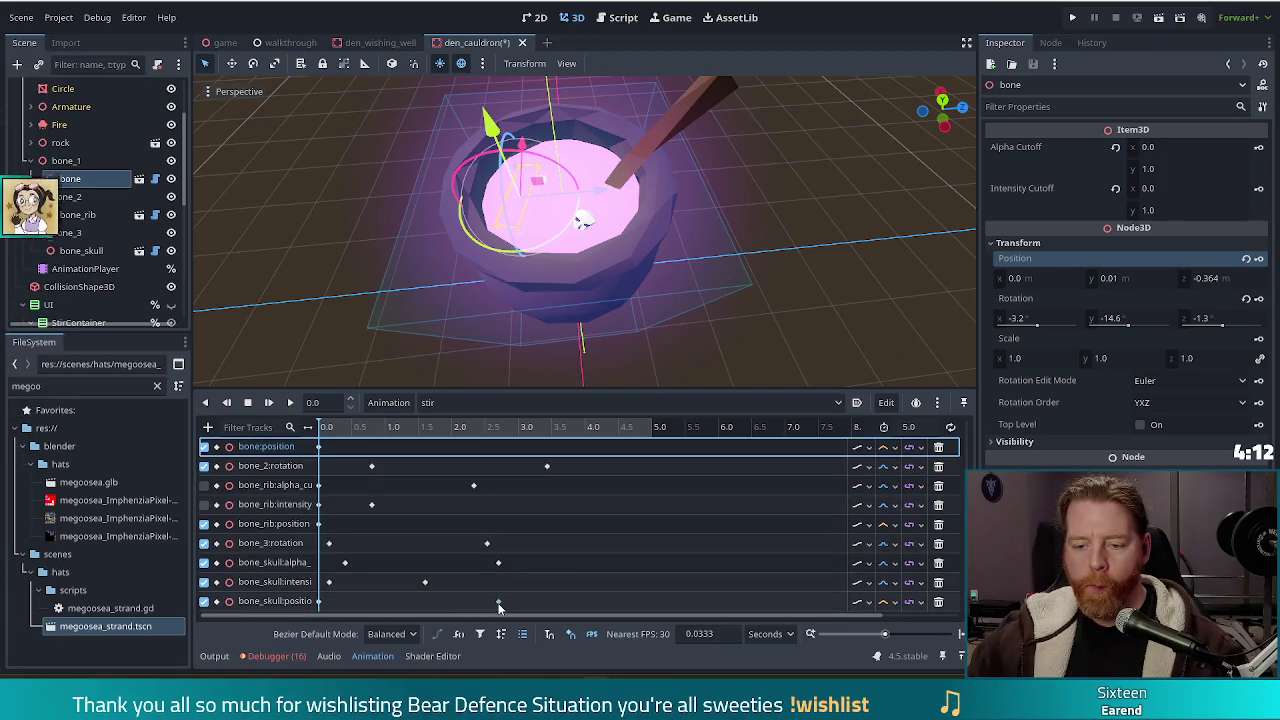
mouse_move(499, 605)
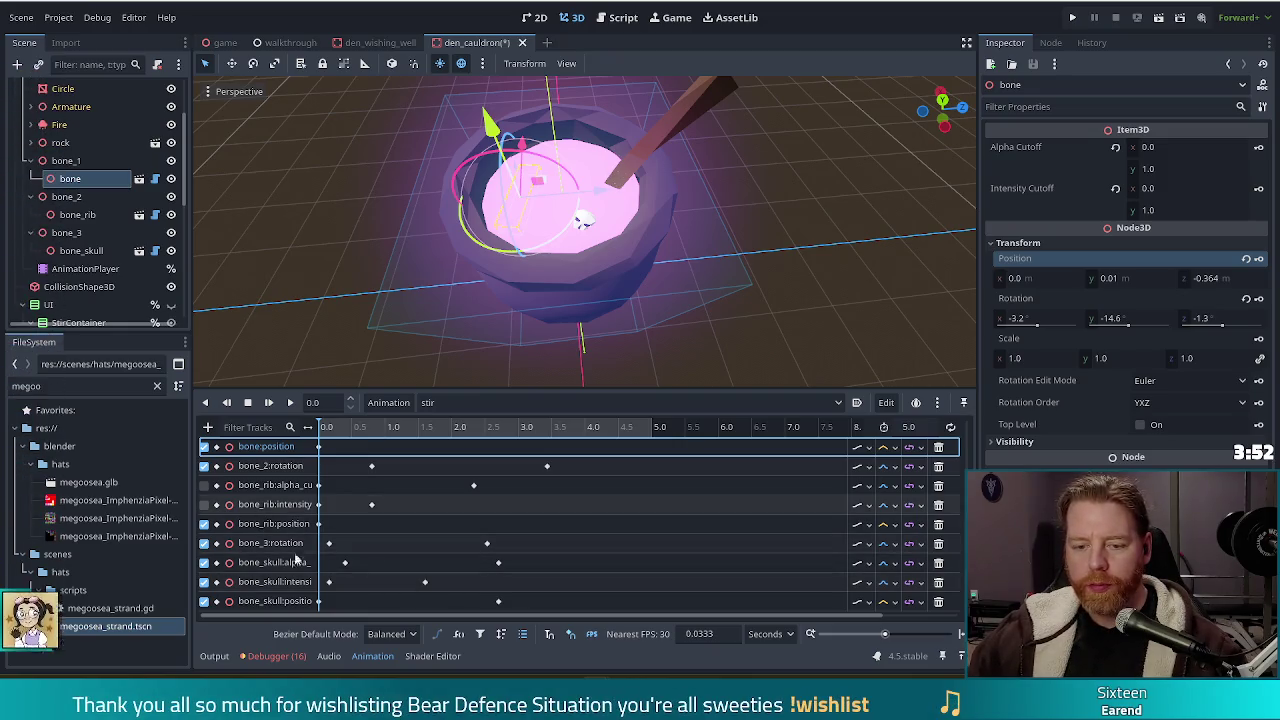
Enlarge the animation panel and enable the bone:alpha_cutoff and bone:intensity_cut tracks.
click(236, 505)
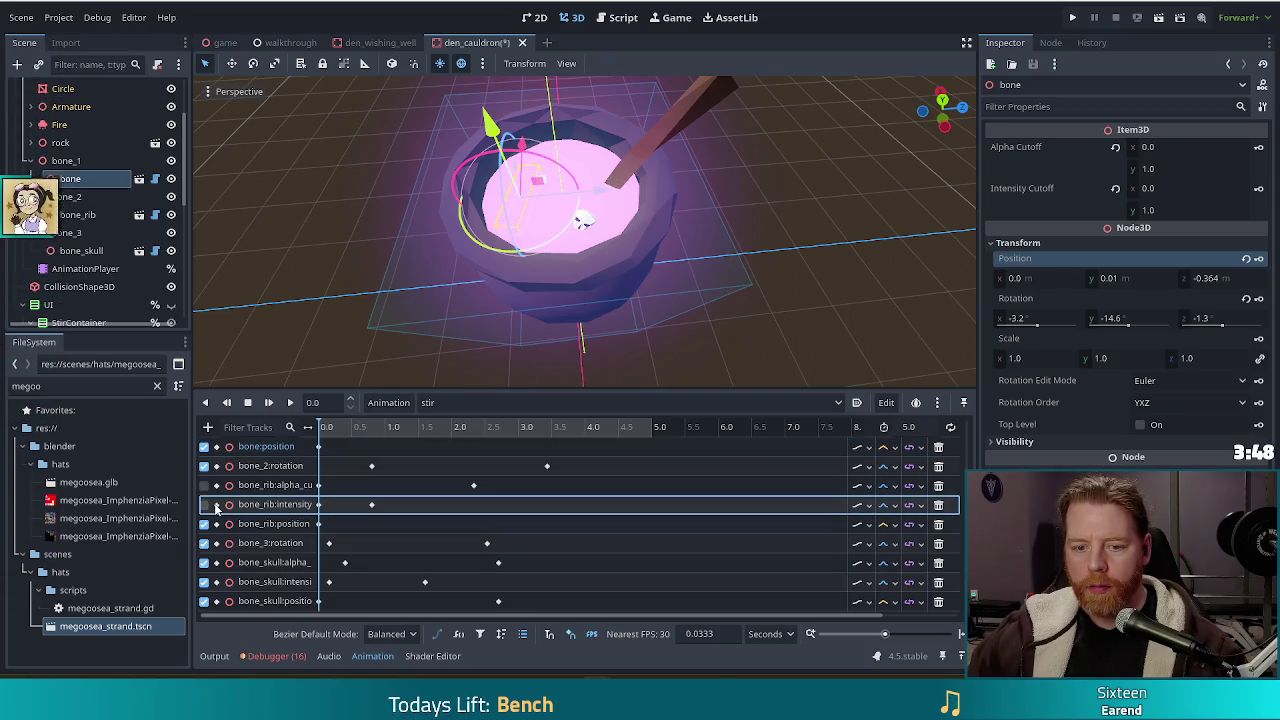
scroll(216, 507, up, 3)
drag(490, 387, 501, 324)
scroll(417, 507, down, 1)
scroll(417, 507, up, 1)
click(204, 419)
click(204, 439)
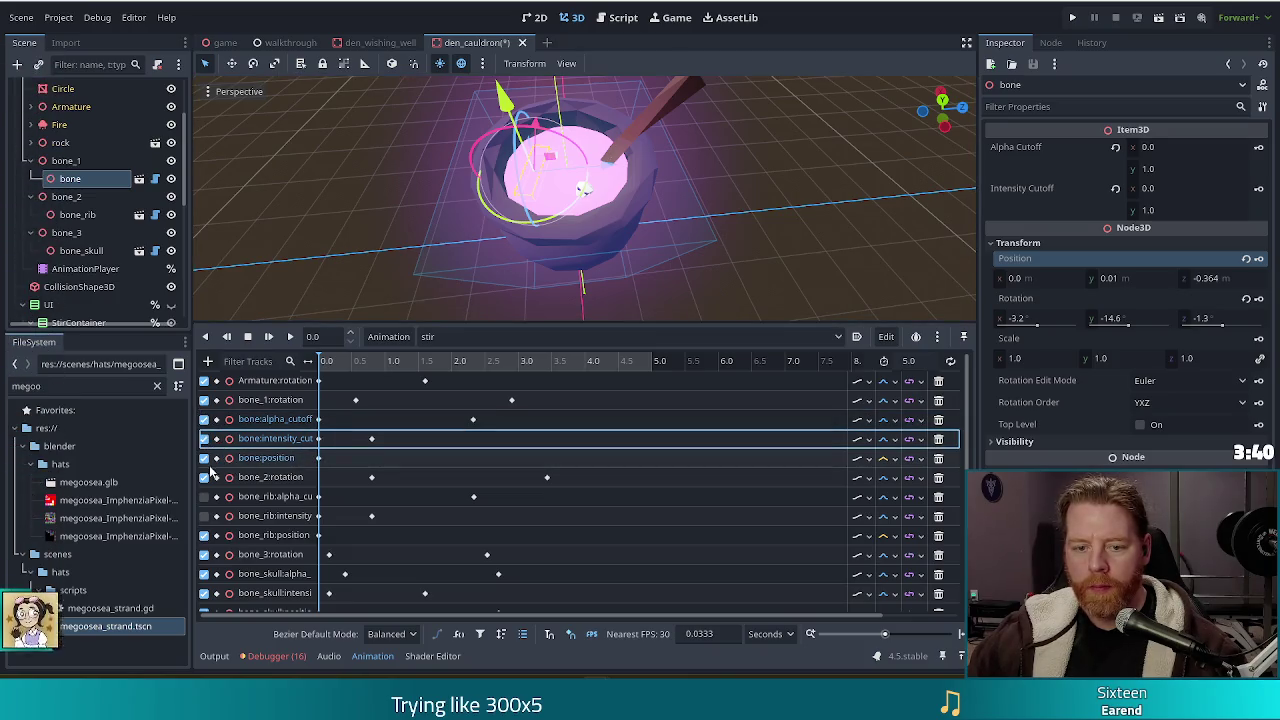
Shift the bone:alpha_cutoff and bone:intensity_cut keyframes later in the stir animation.
click(320, 420)
shift+click(474, 420)
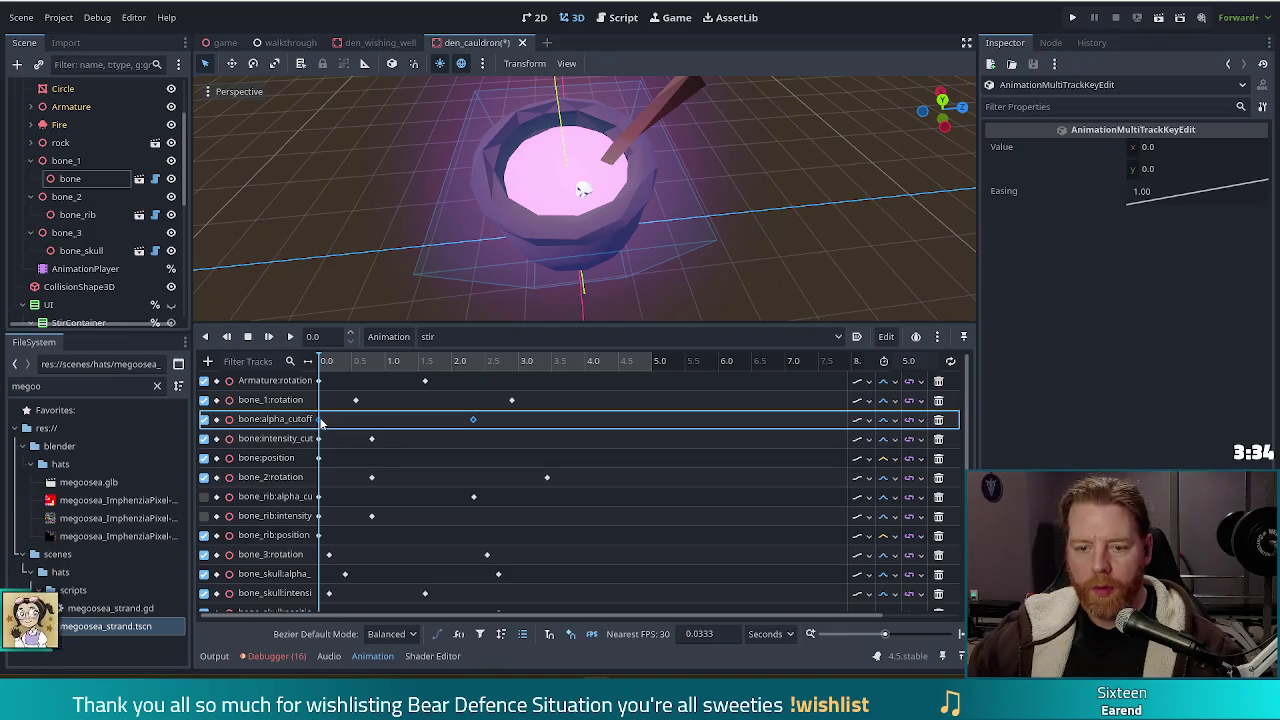
drag(360, 425, 362, 425)
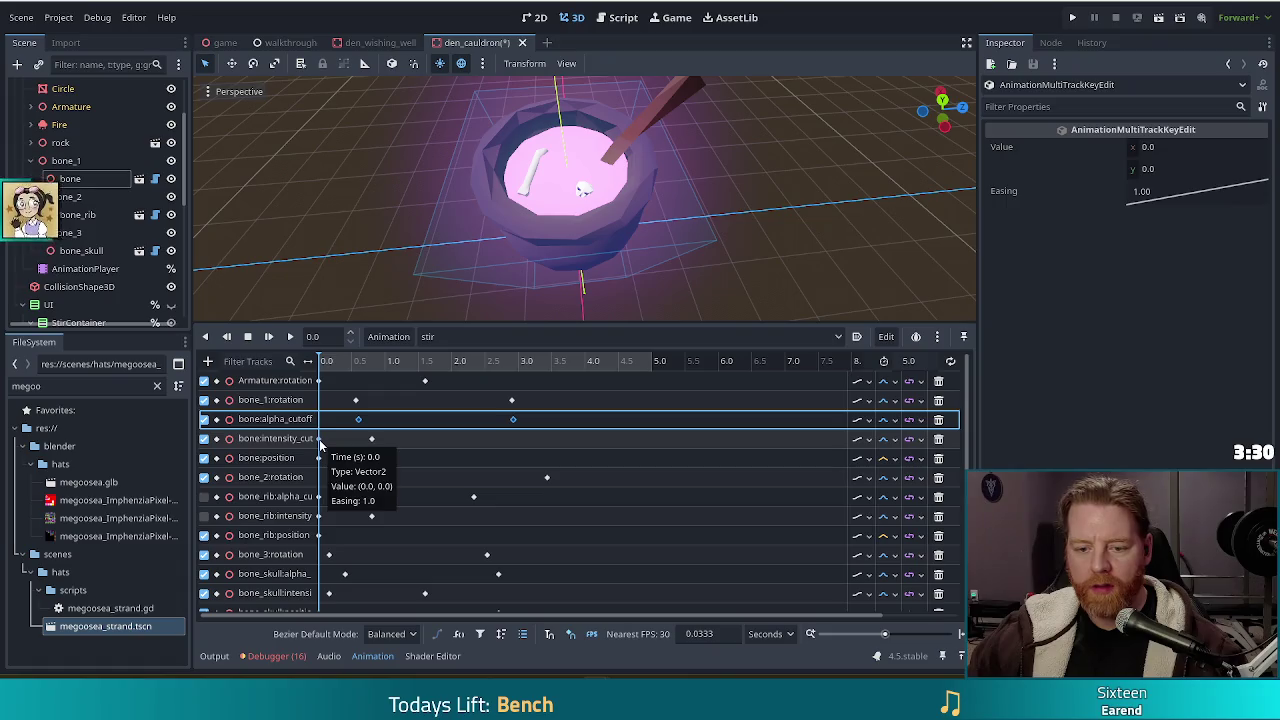
drag(372, 438, 393, 444)
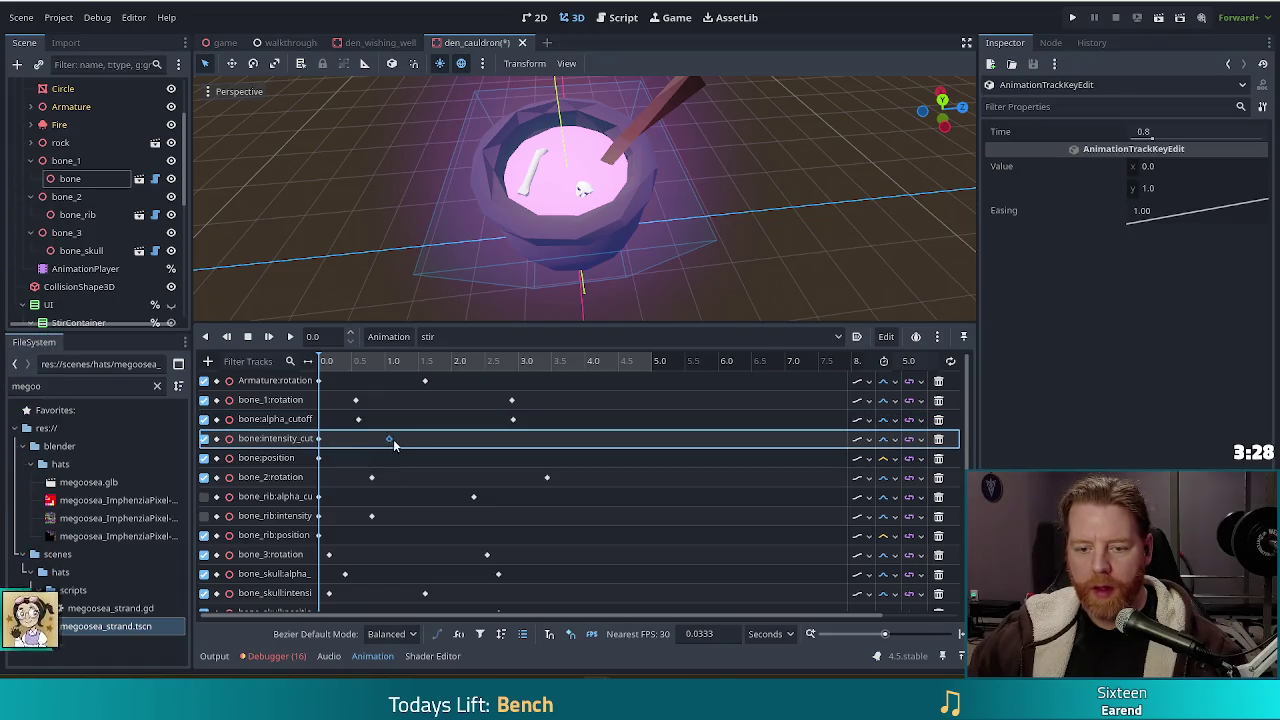
click(329, 440)
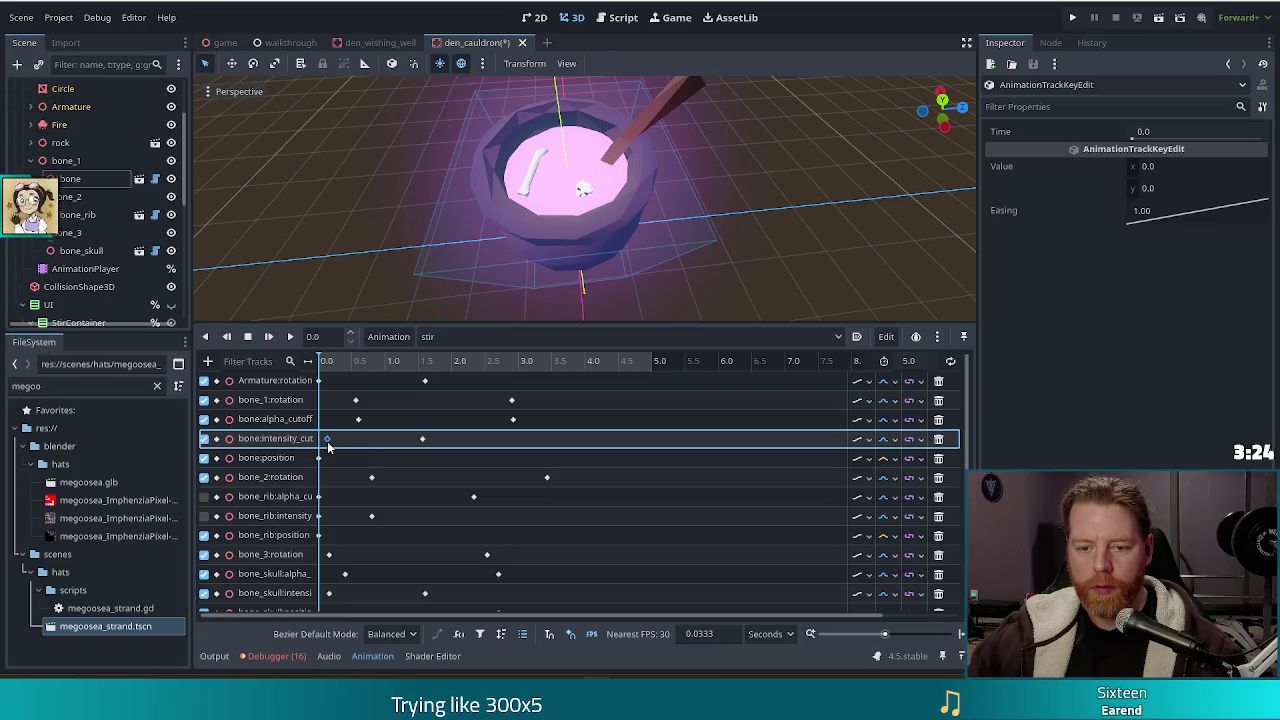
shift+click(422, 440)
drag(326, 442, 345, 448)
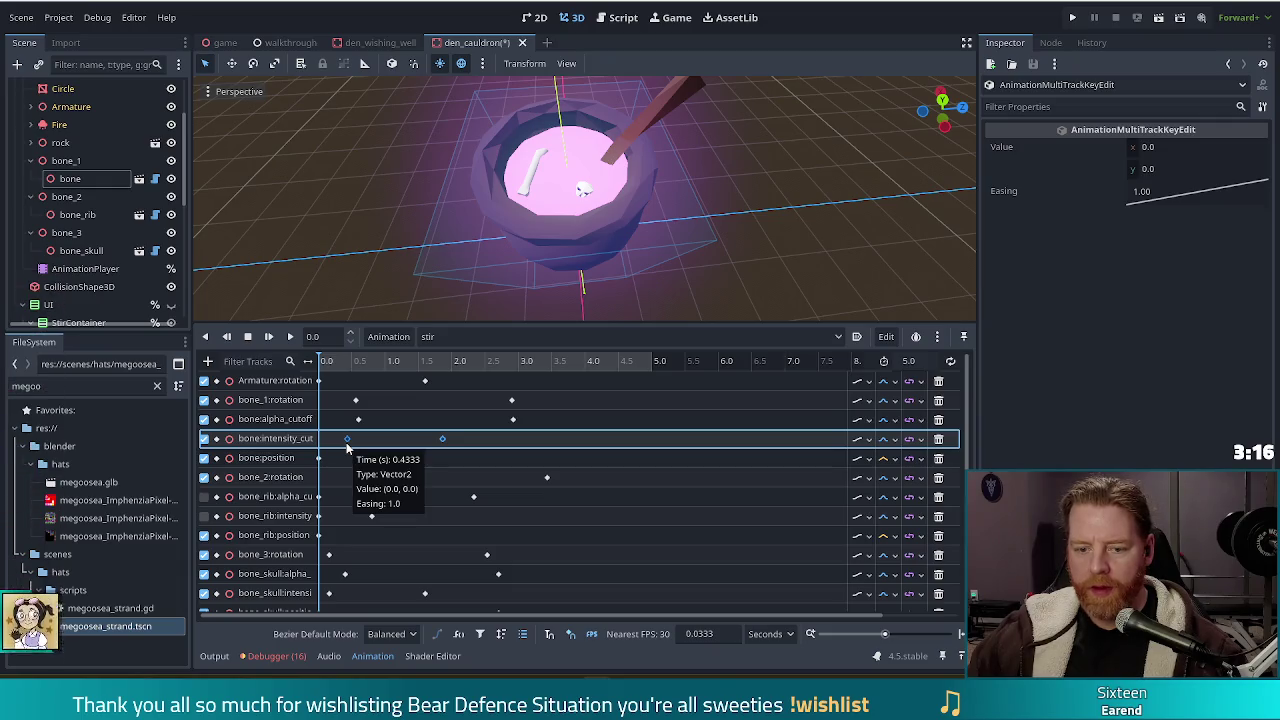
click(358, 419)
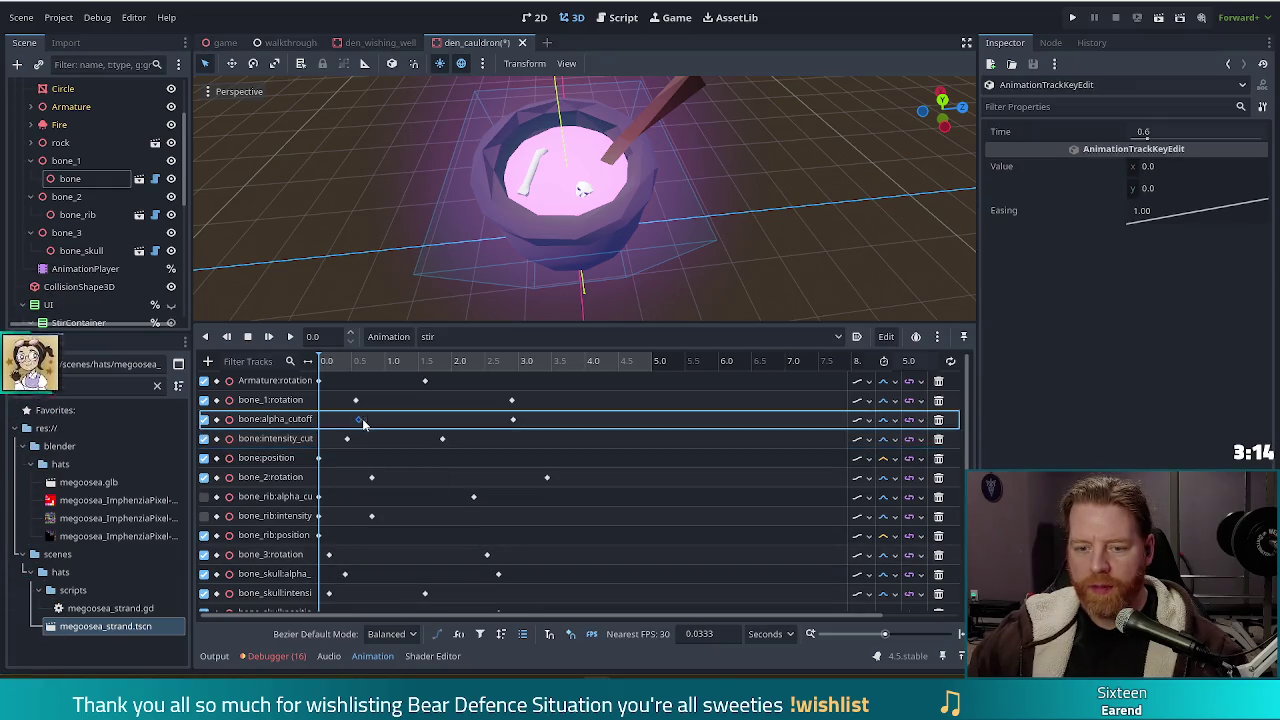
shift+click(512, 419)
drag(454, 451, 326, 431)
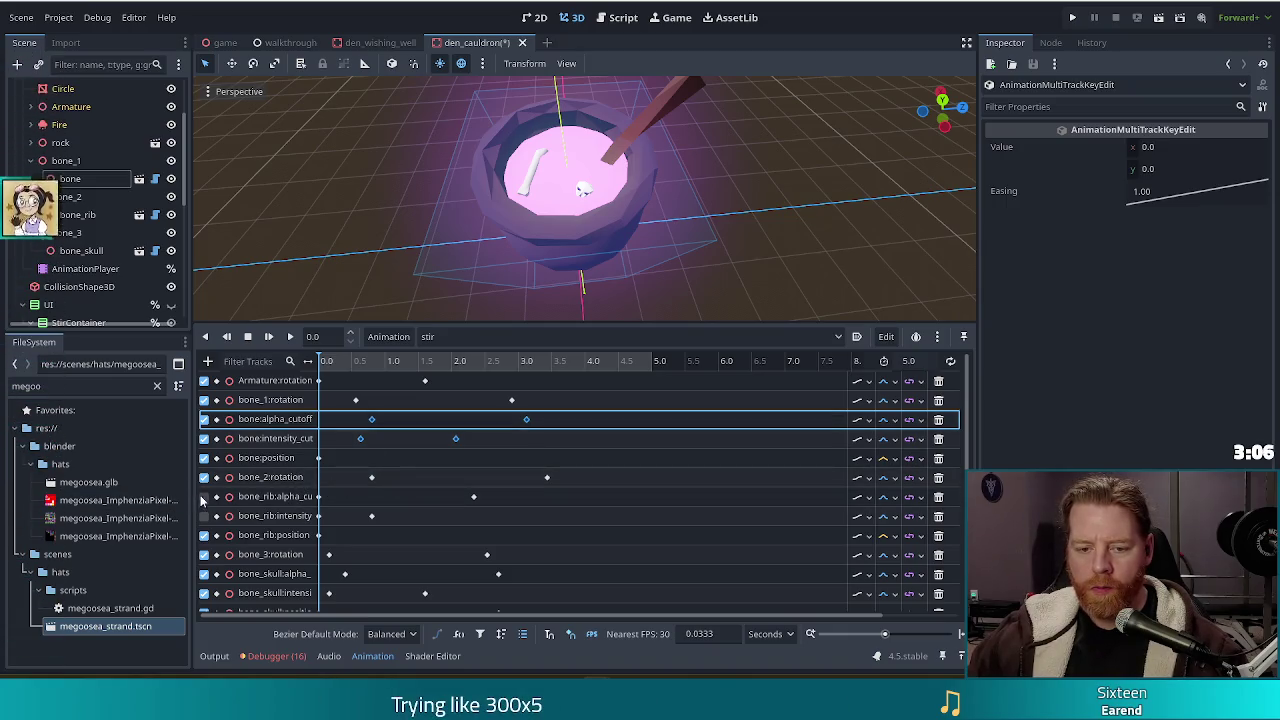
Shift bone_rib's alpha cutoff and intensity keyframes later in time.
click(328, 515)
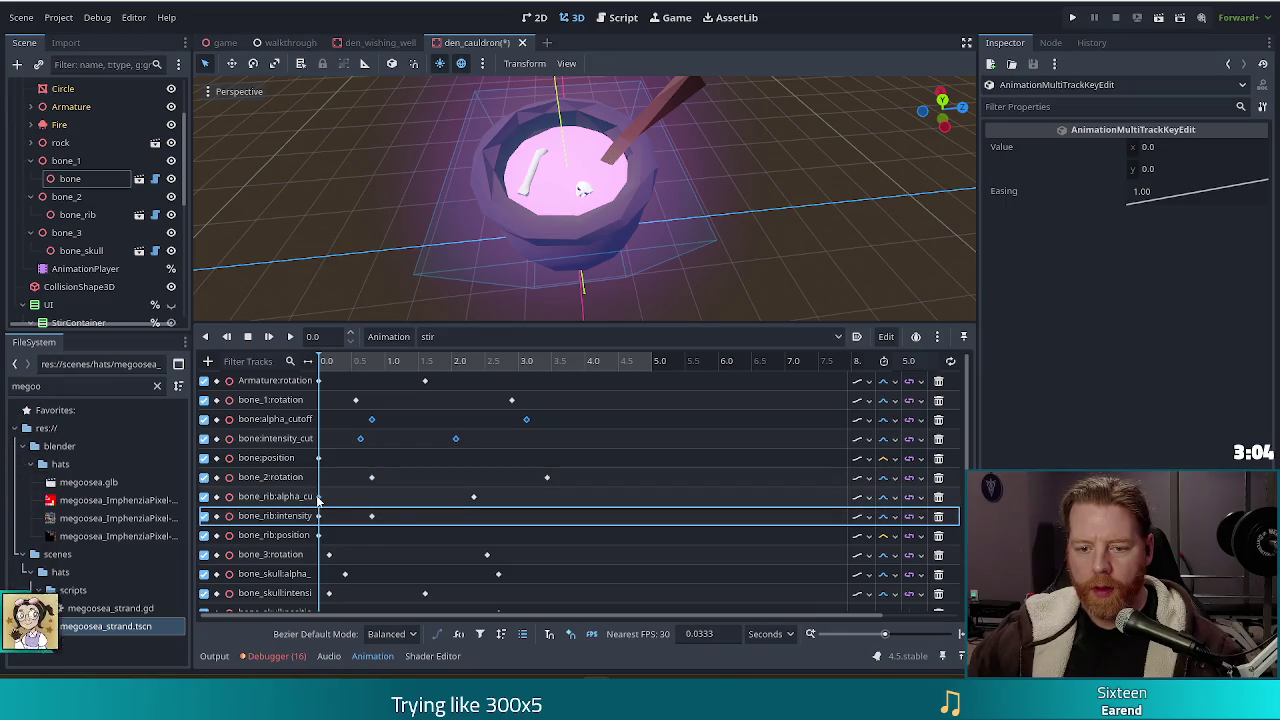
click(475, 498)
mouse_move(472, 500)
mouse_down()
mouse_move(343, 498)
mouse_move(390, 498)
mouse_up()
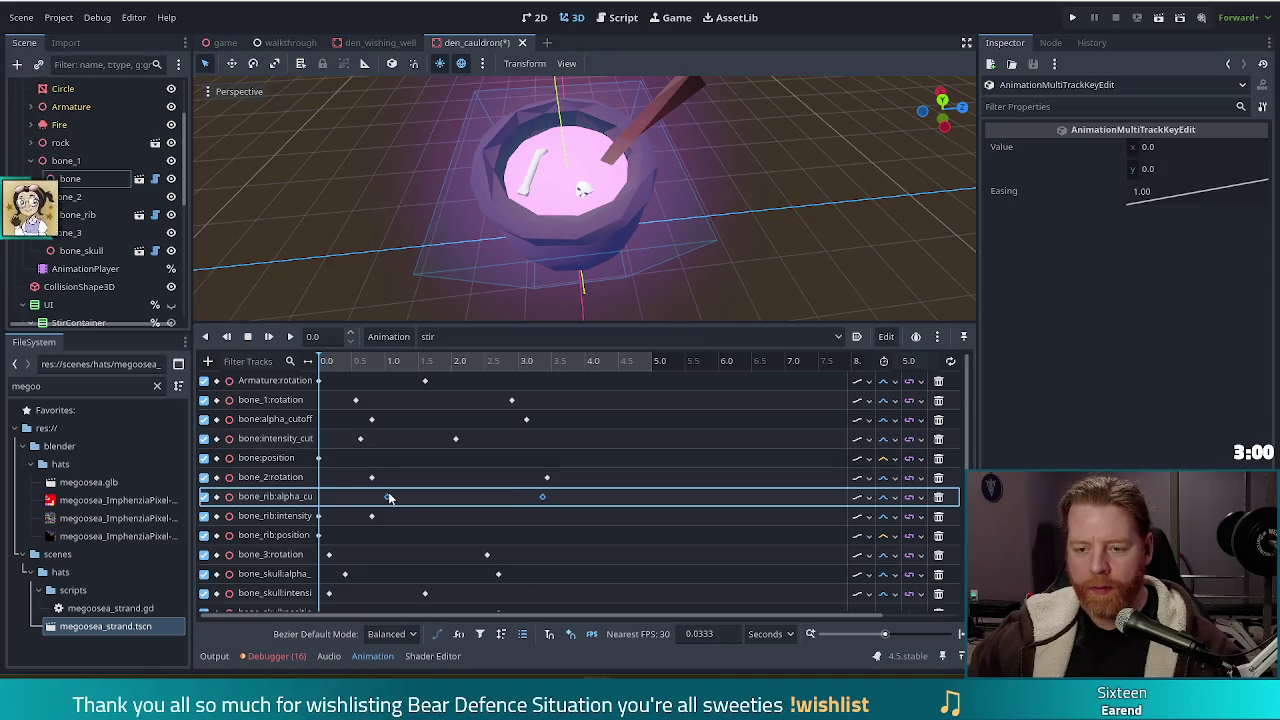
drag(390, 498, 397, 500)
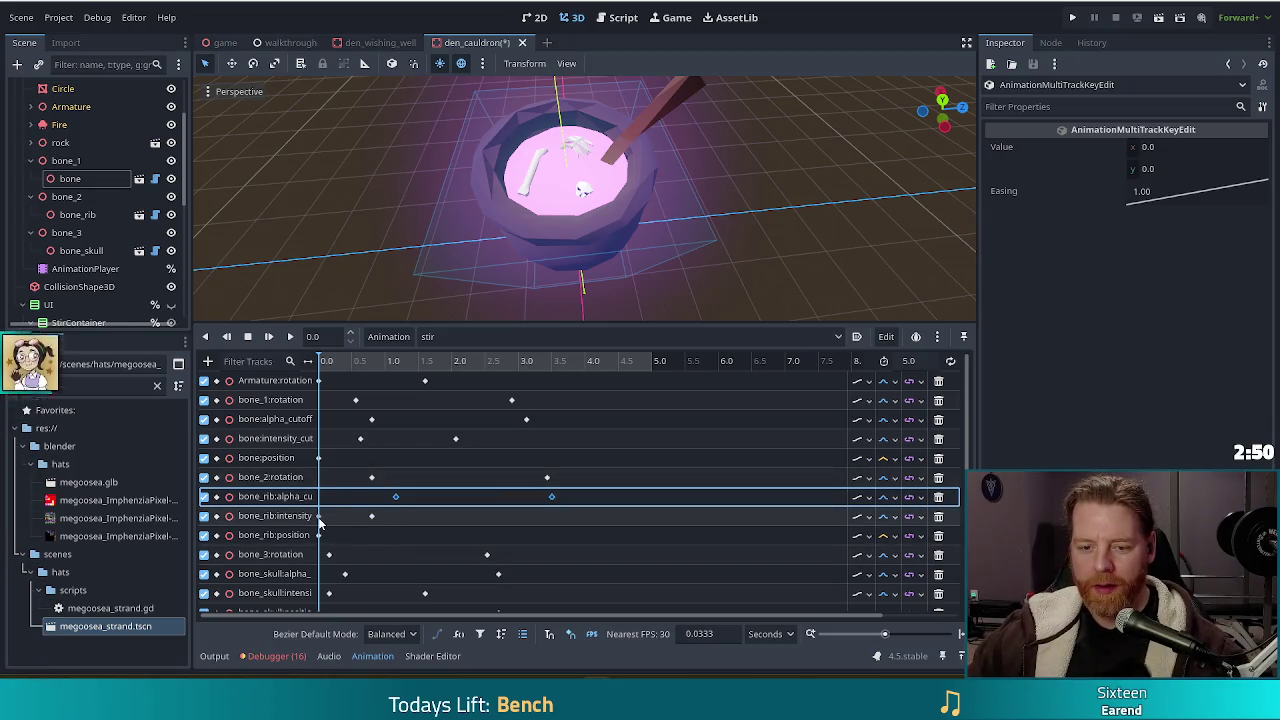
drag(318, 522, 373, 522)
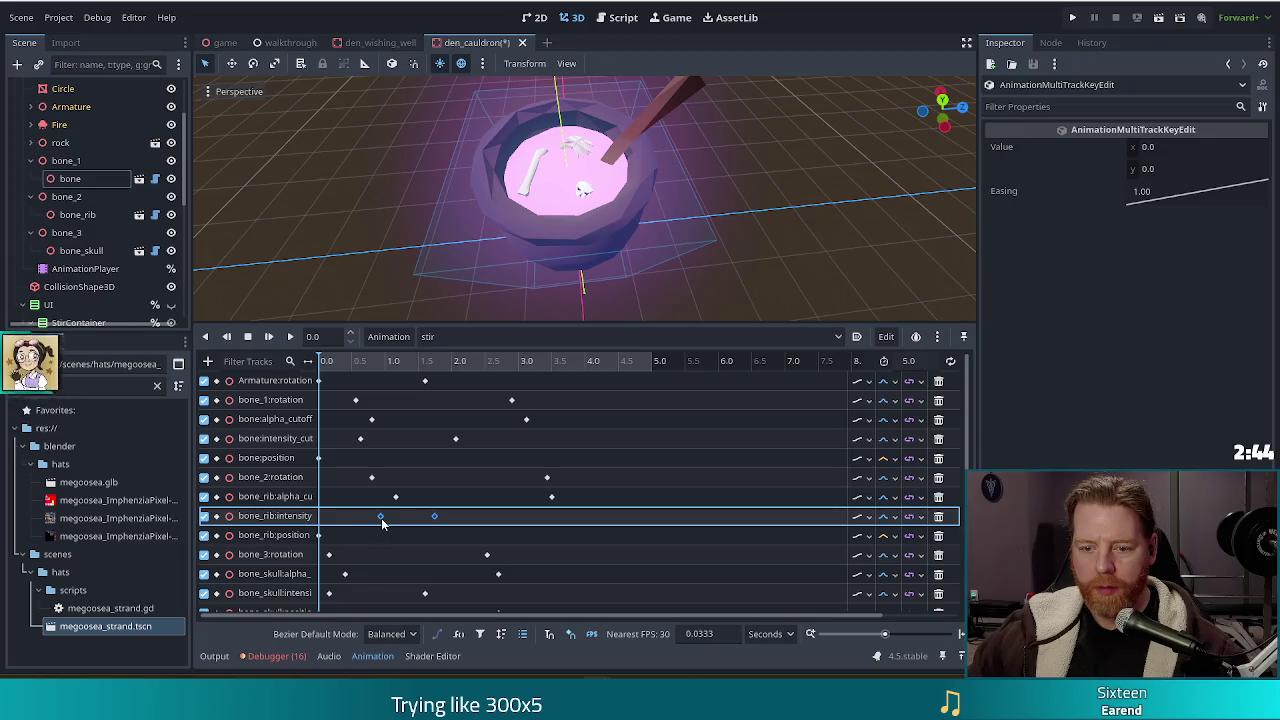
click(436, 516)
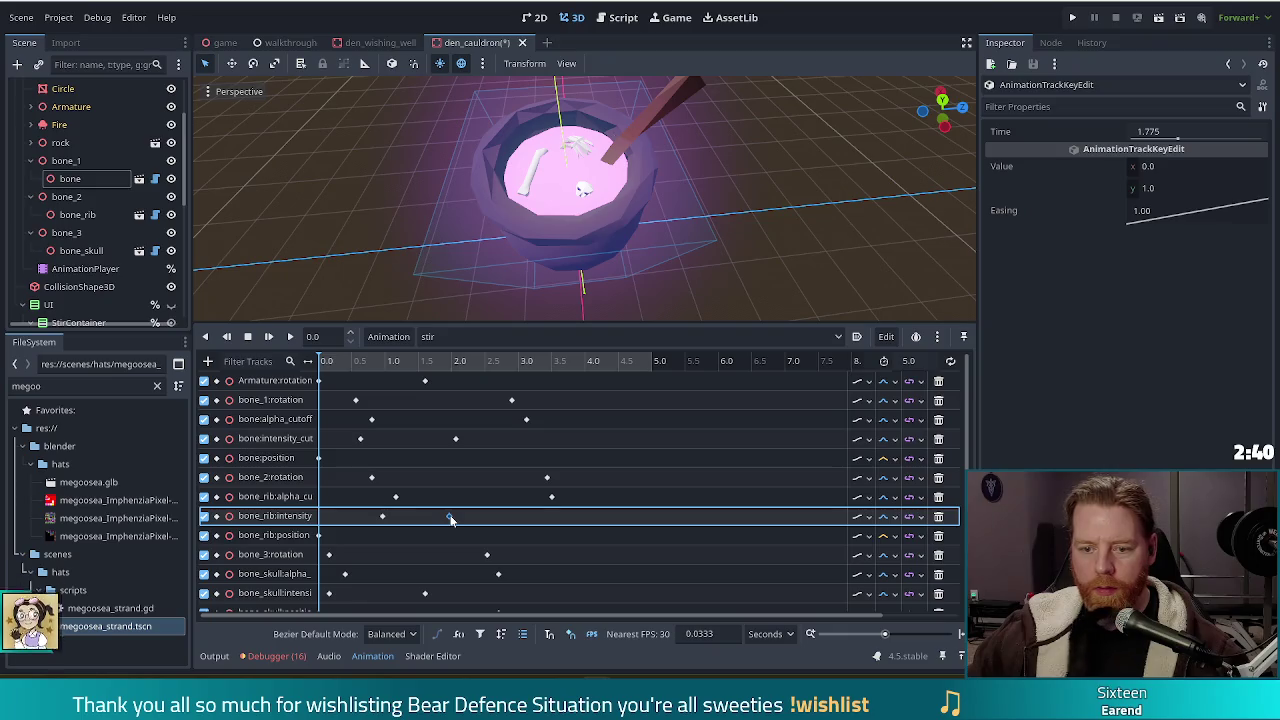
drag(471, 519, 472, 519)
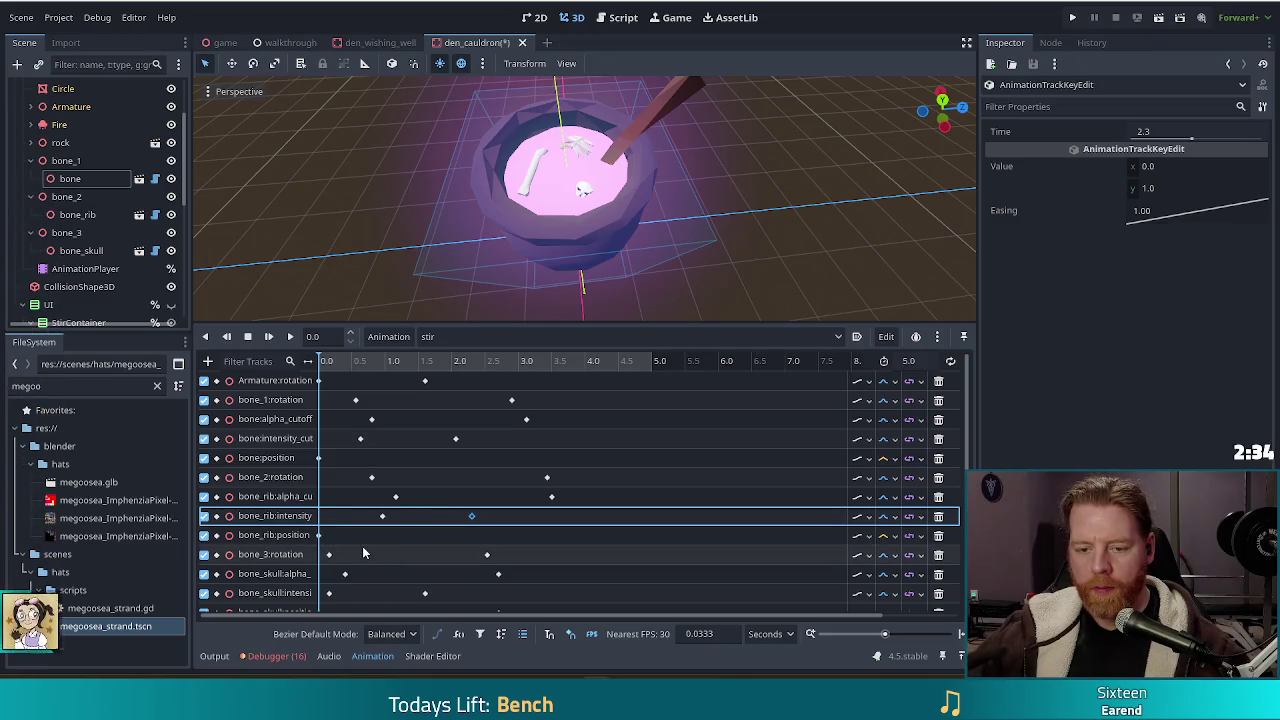
Delay the bone_rib:position key to about 0.7 s and select the bone:position start key.
scroll(362, 544, down, 1)
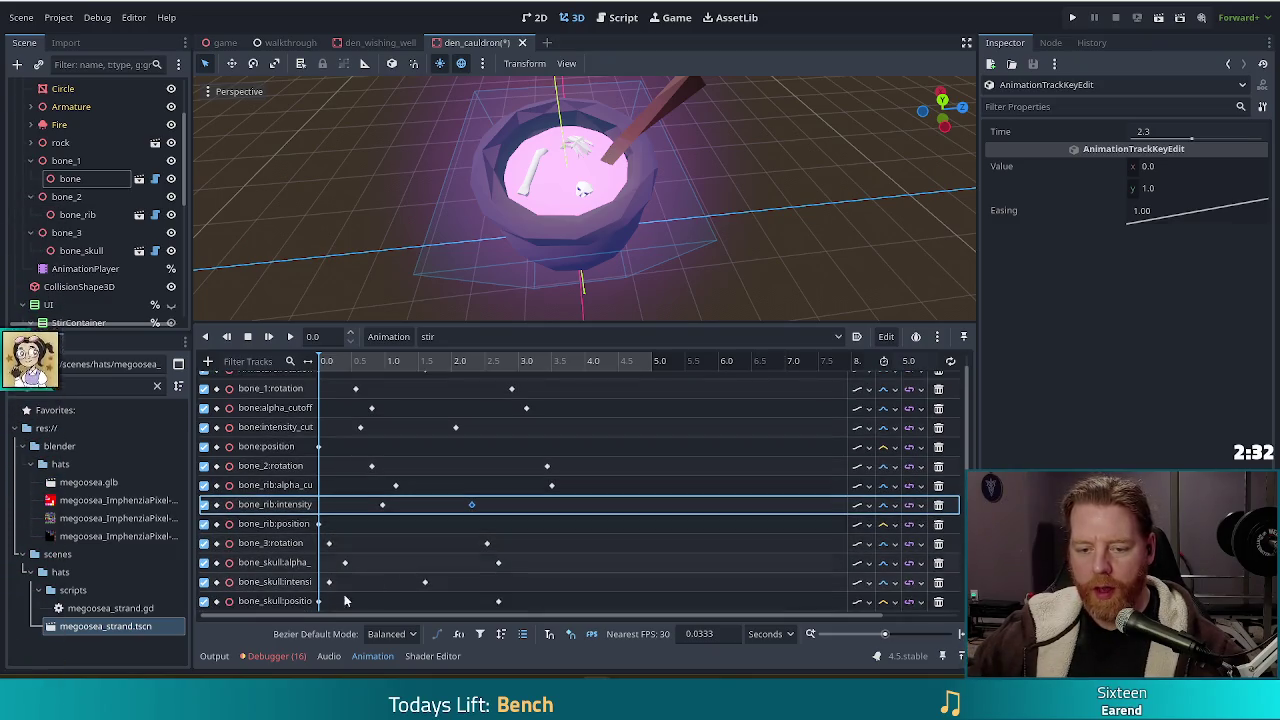
mouse_move(320, 605)
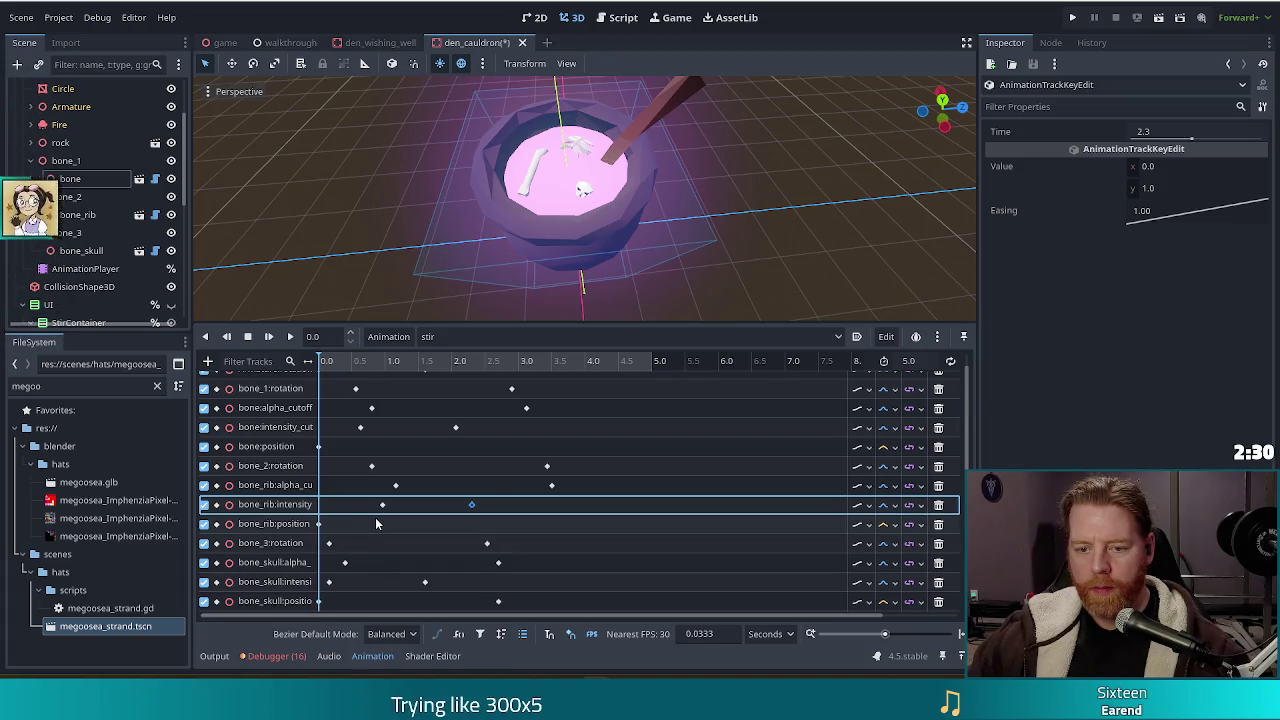
drag(318, 524, 366, 528)
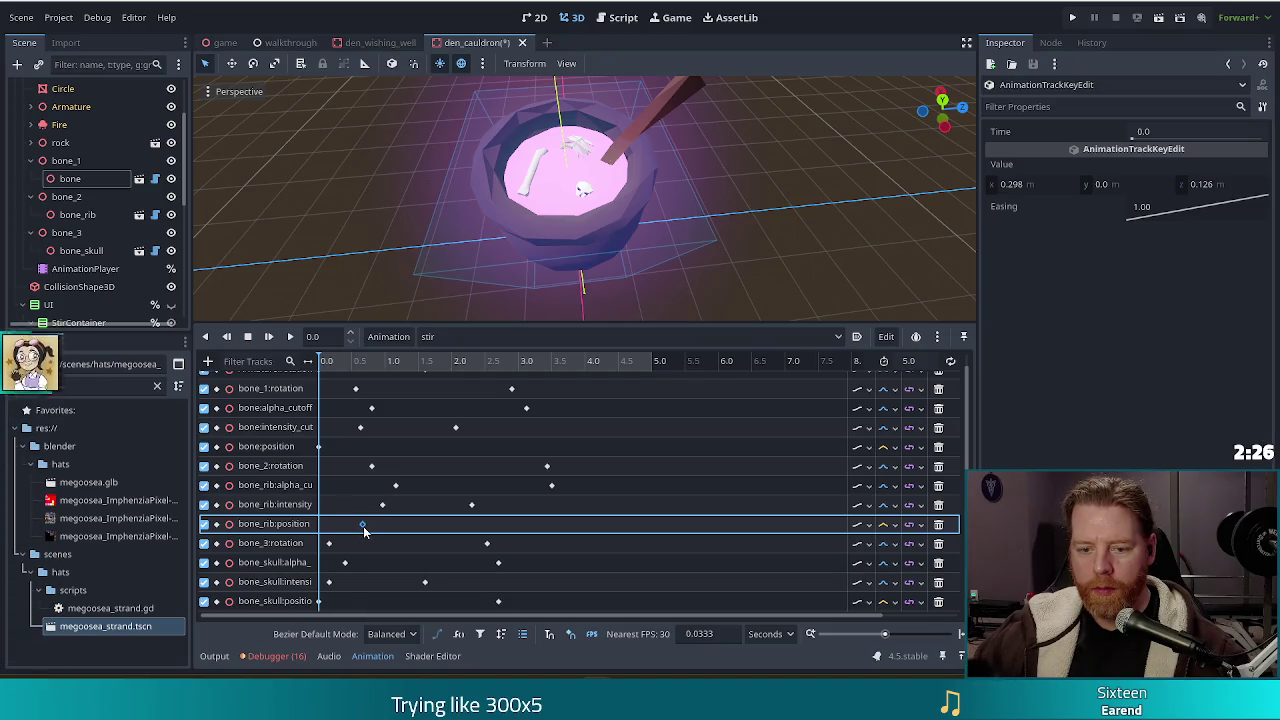
click(320, 447)
Move the bone:position key to 0.4 s and insert position keys near 3.3 s and 2.9 s.
drag(336, 455, 348, 455)
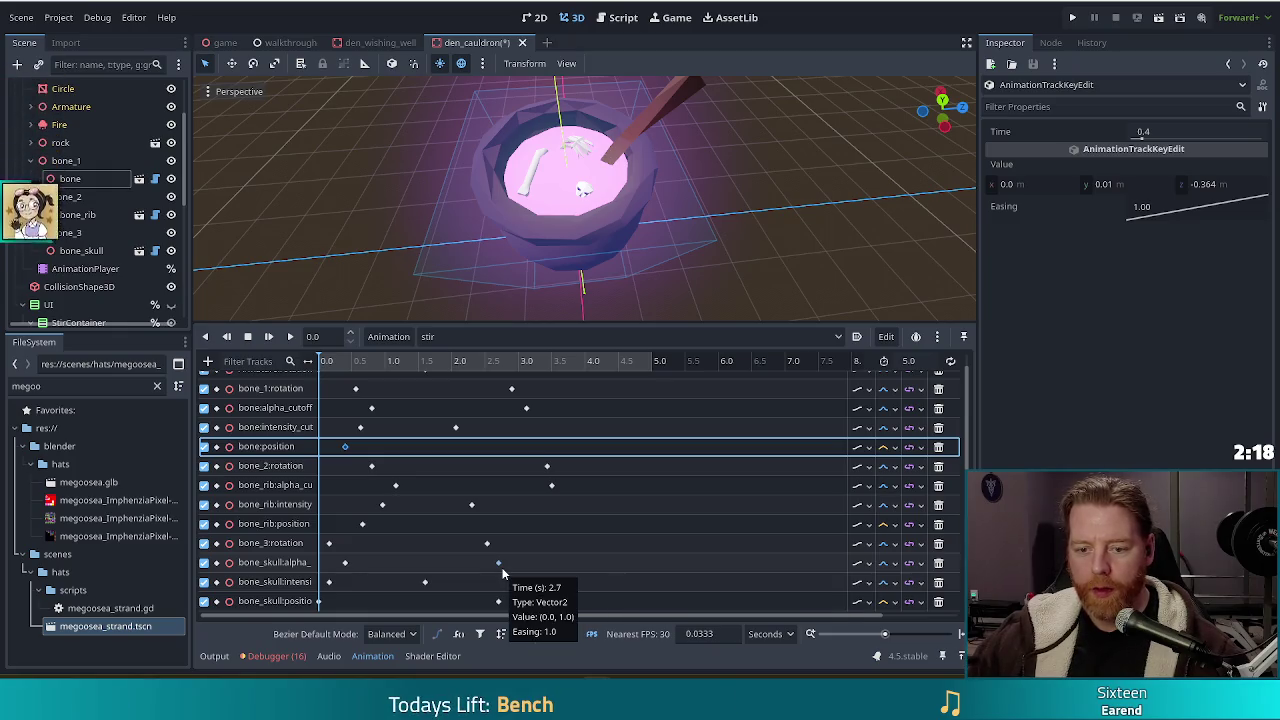
right_click(550, 524)
click(578, 533)
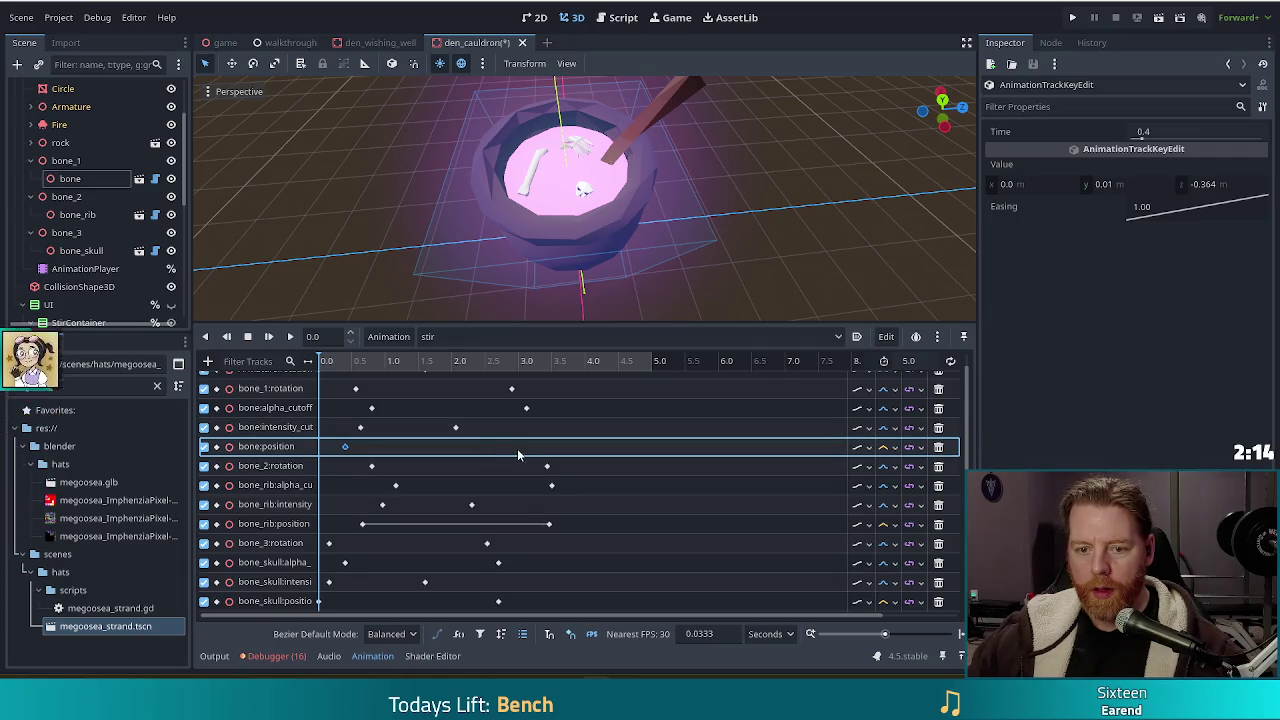
right_click(513, 448)
click(535, 459)
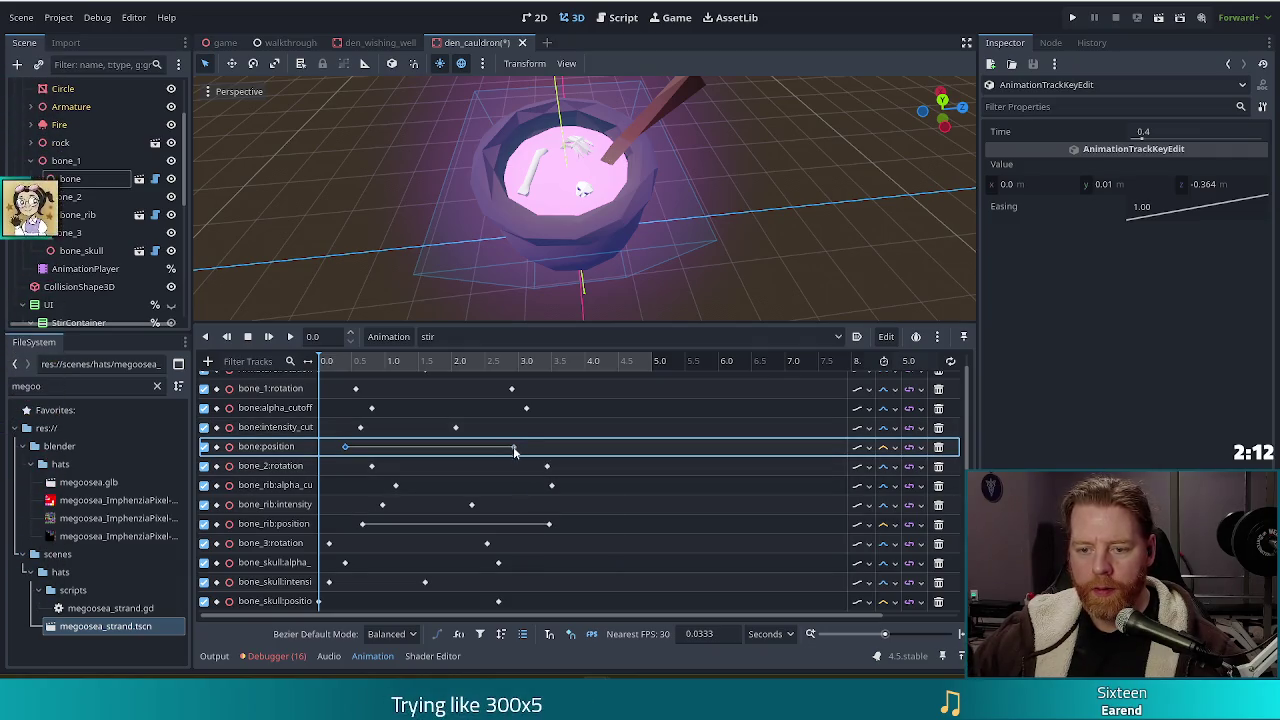
Set the bone_rib:position key at 3.4667 s to a Y value of -0.1.
click(499, 602)
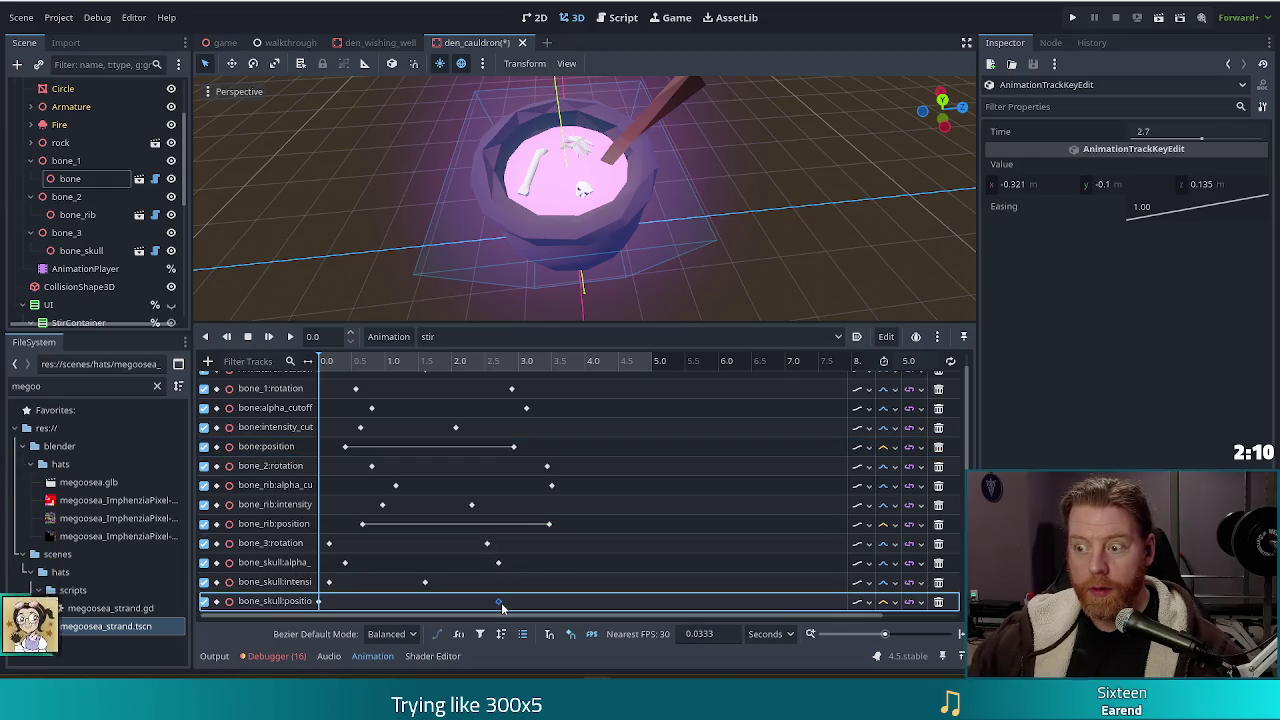
click(548, 524)
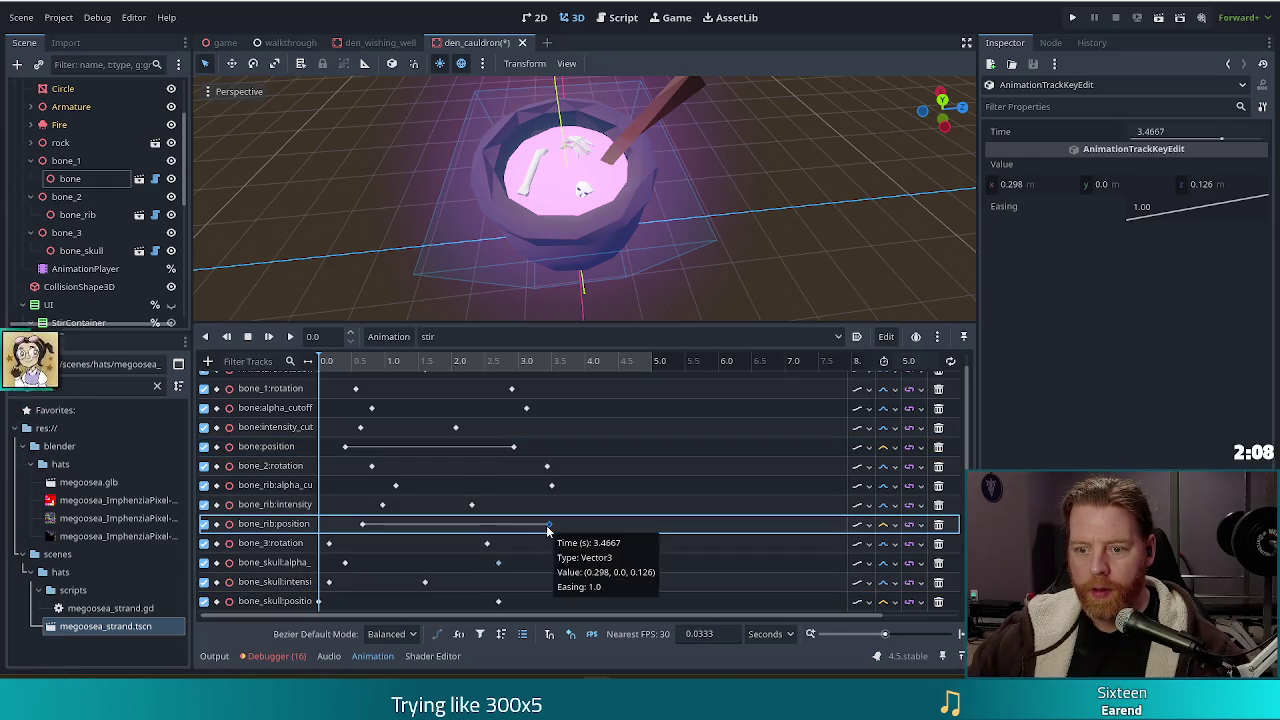
click(1124, 186)
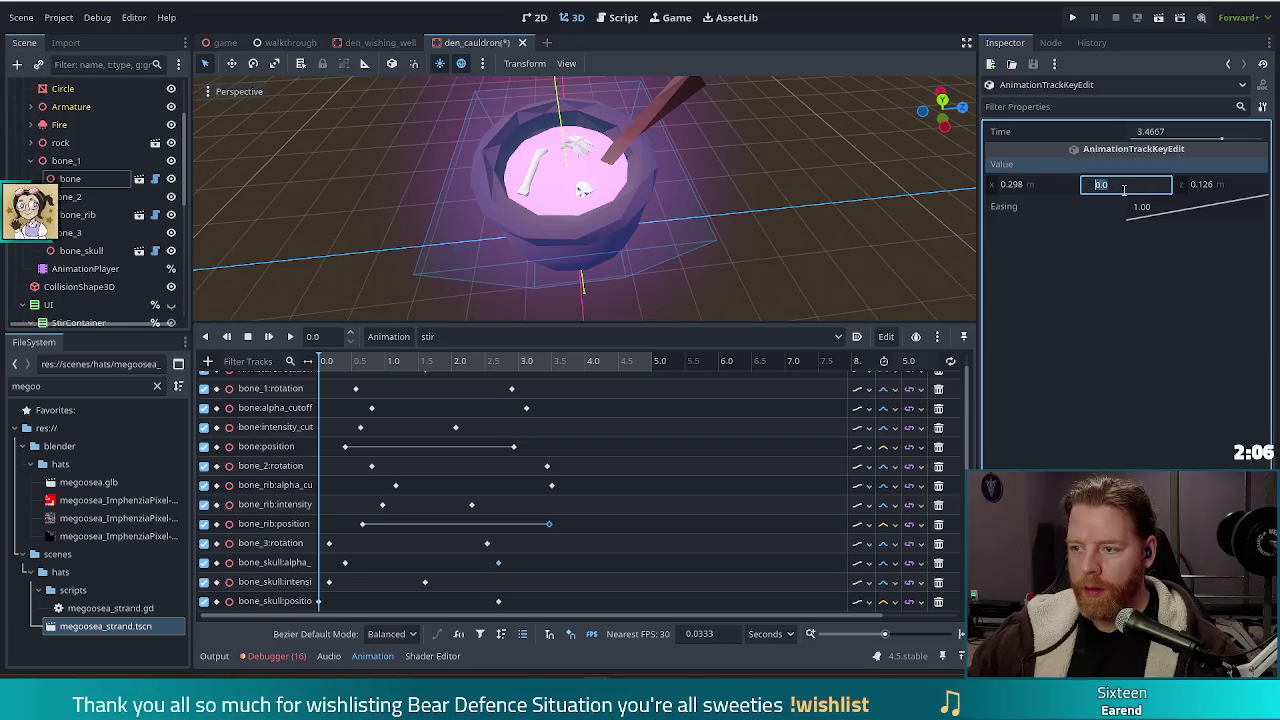
key(BackSpace)
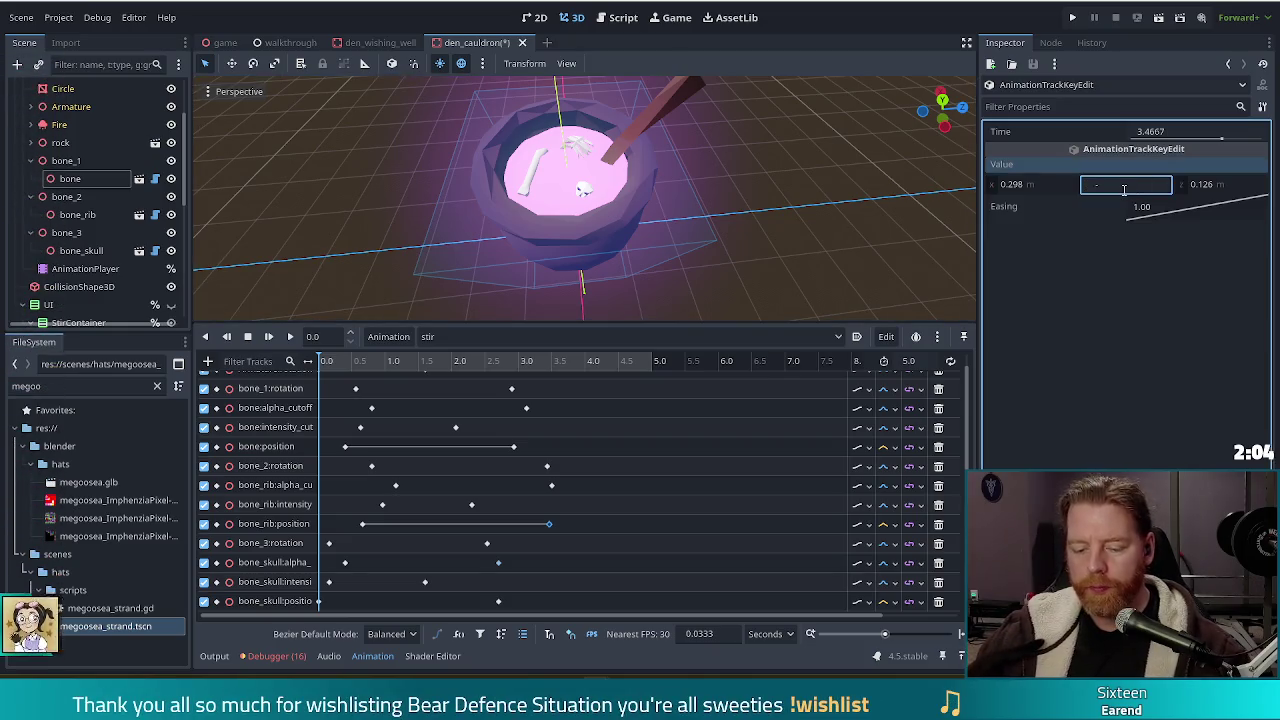
text(0.1)
key(Return)
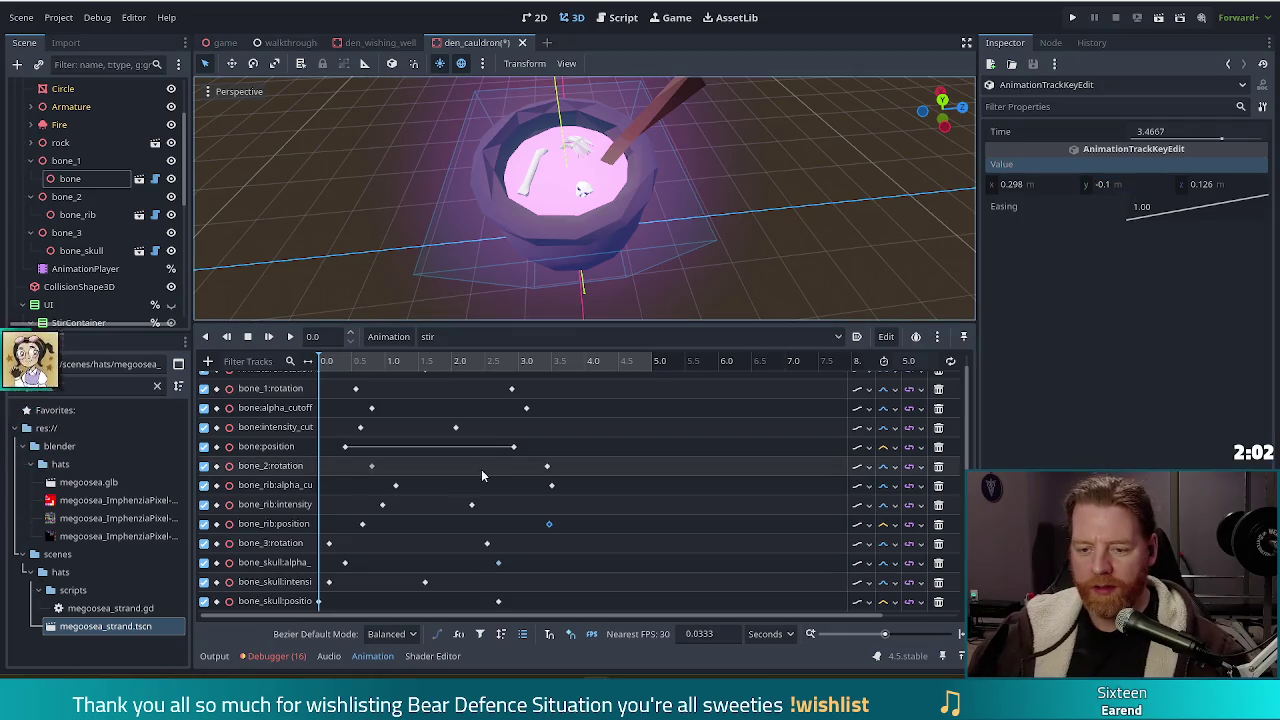
Set the new bone:position key at 2.9333 s to a Y value of -0.09.
click(513, 447)
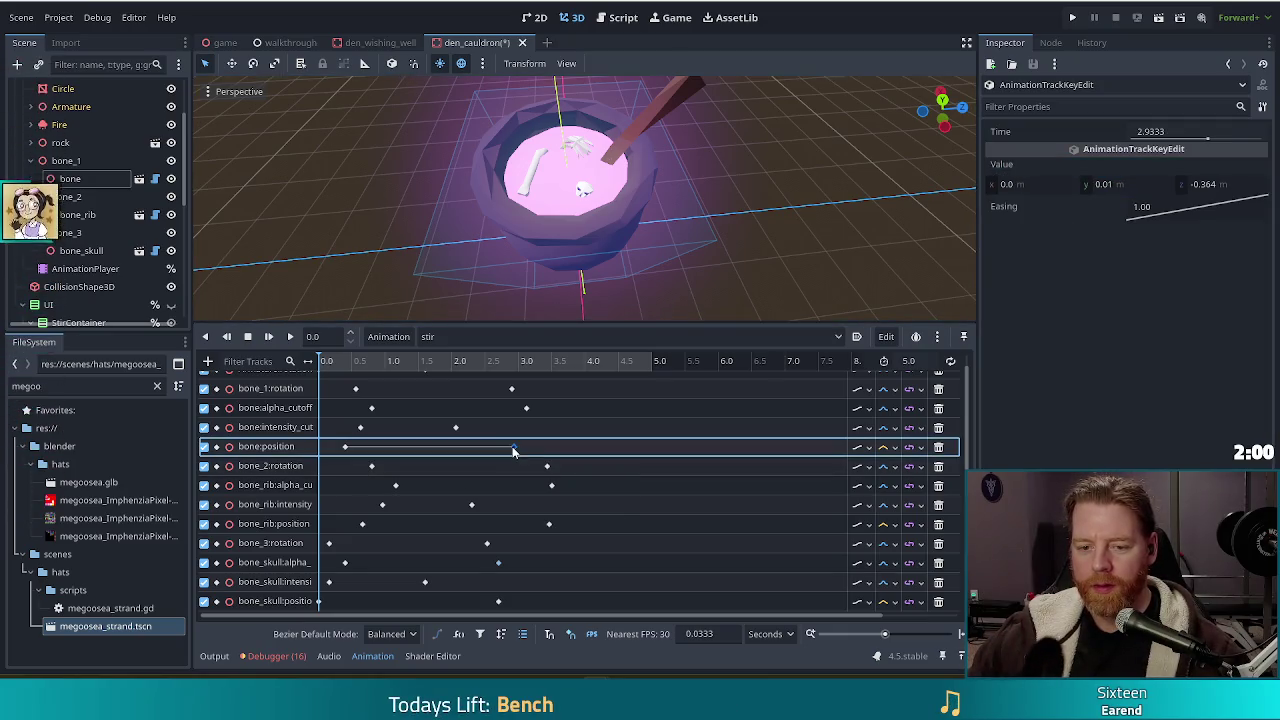
click(1132, 184)
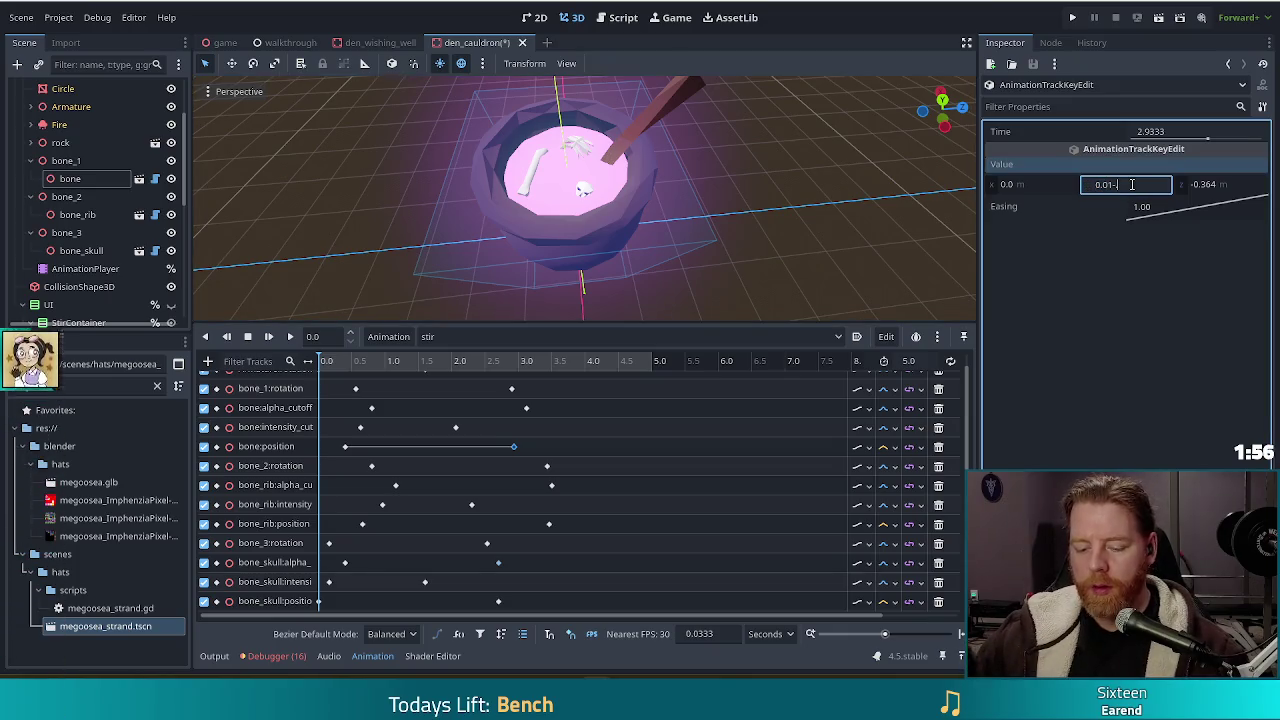
text(-0.09)
key(Return)
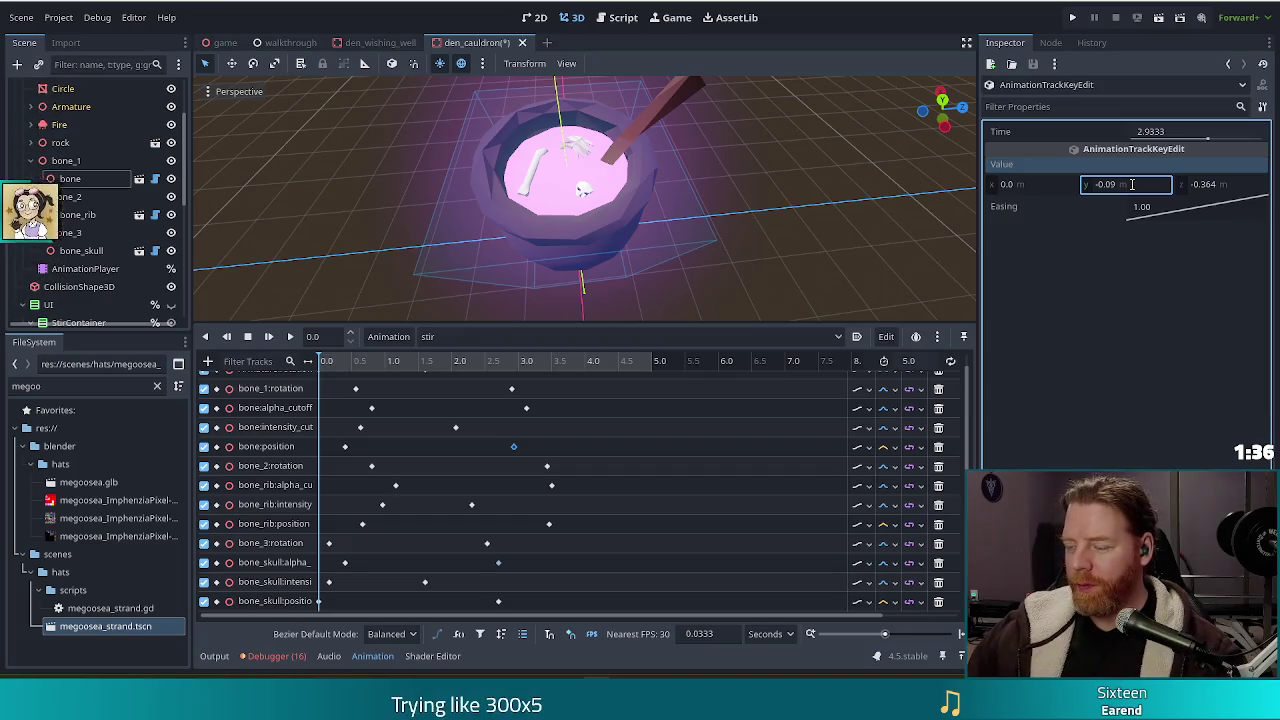
key(Return)
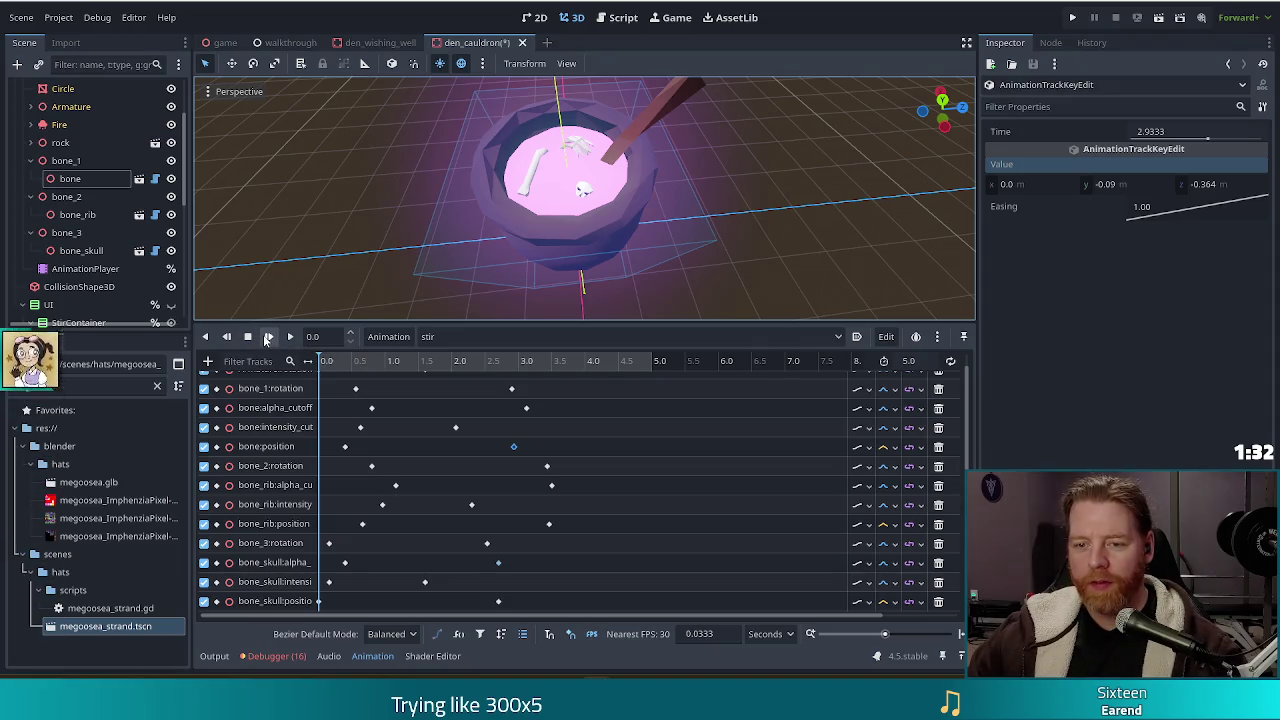
Replay the stir animation from the start three times to watch the stick's new motion.
click(268, 337)
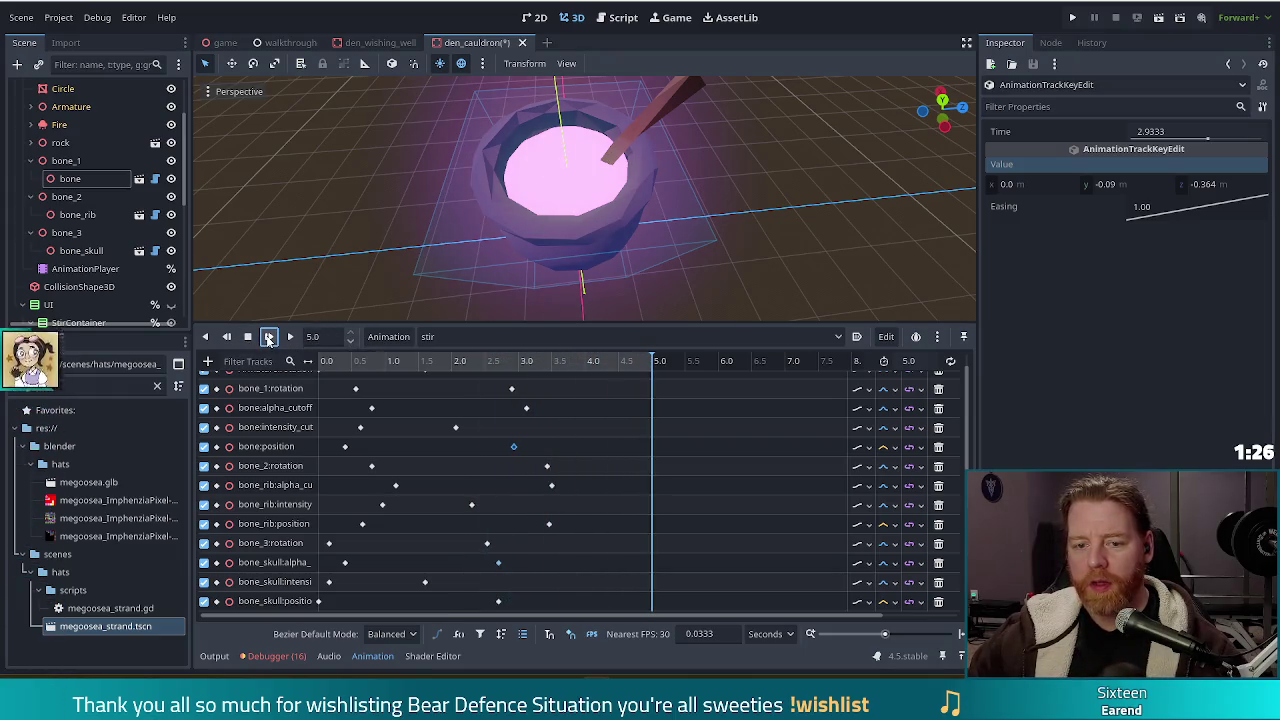
click(268, 338)
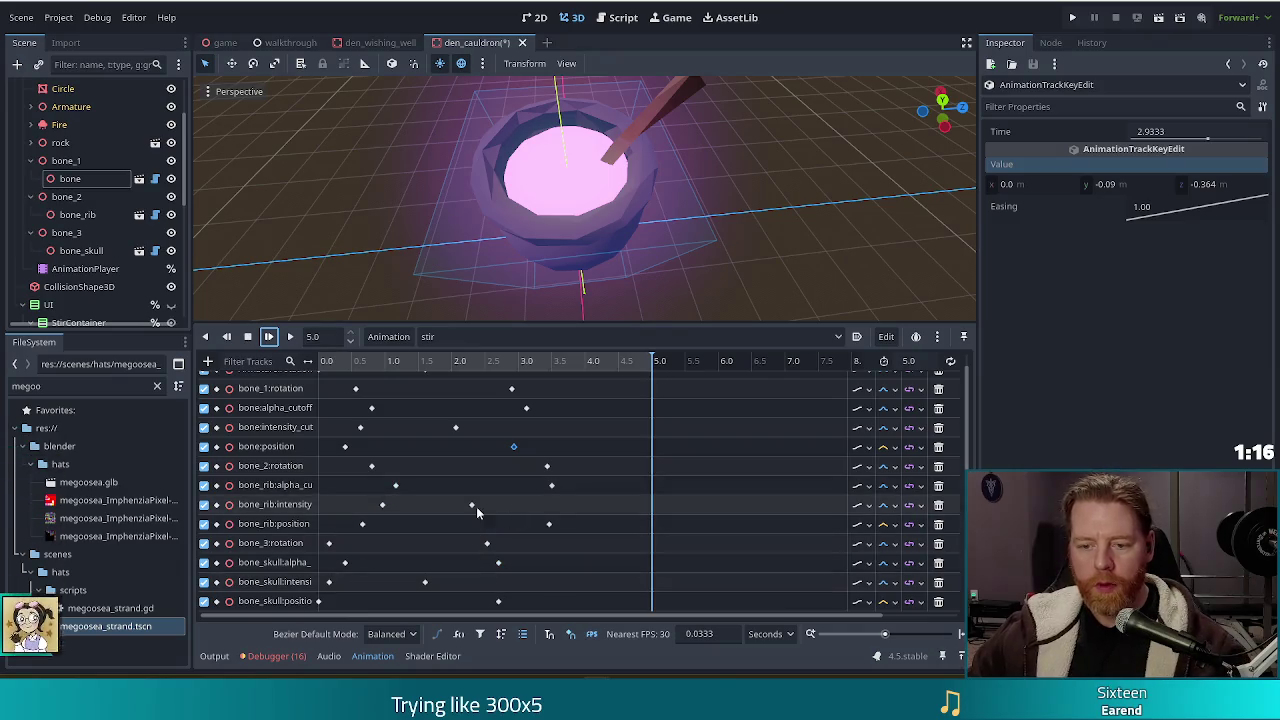
mouse_move(553, 488)
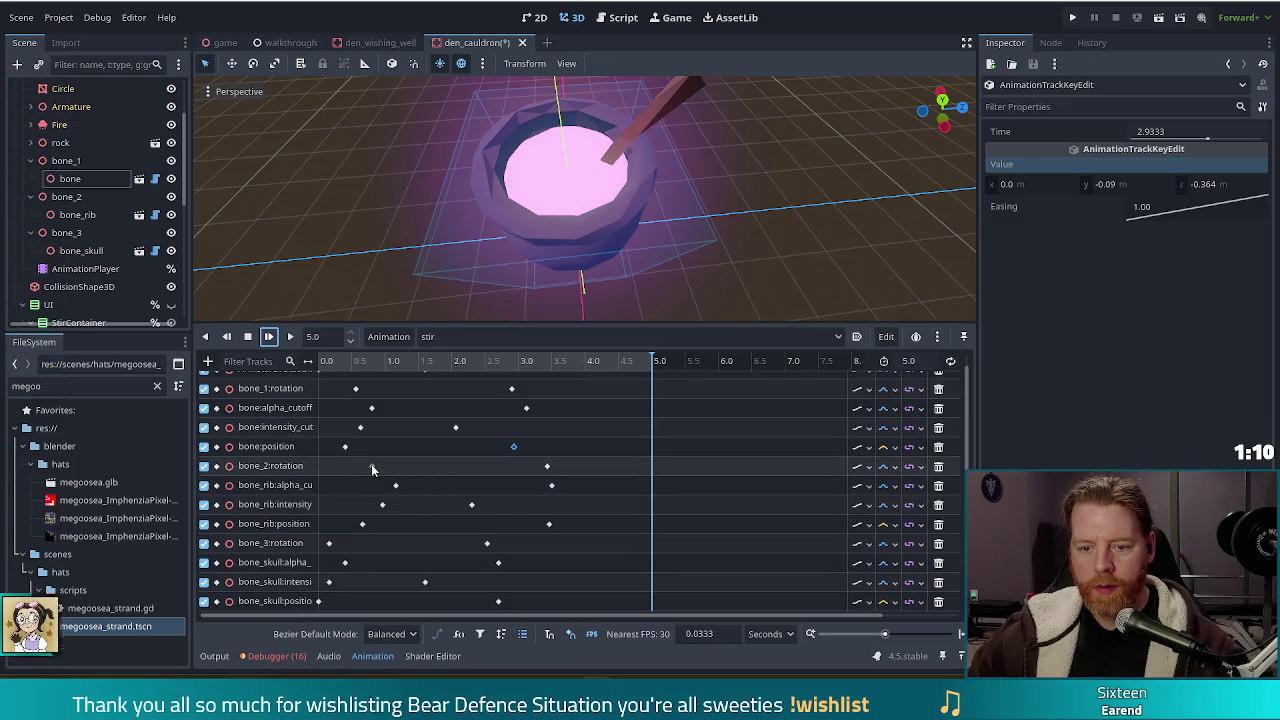
click(269, 339)
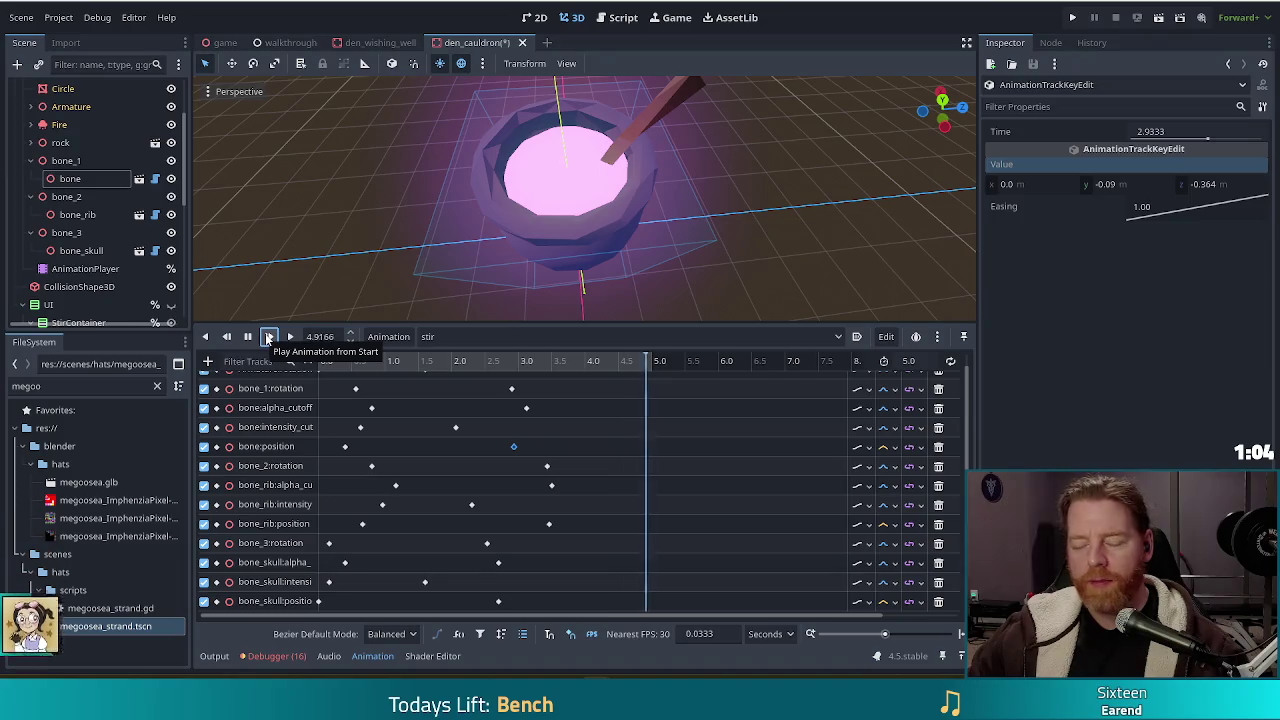
Try Y values of -0.2 and -0.15 on the bone_rib:position key, replaying after each.
click(549, 523)
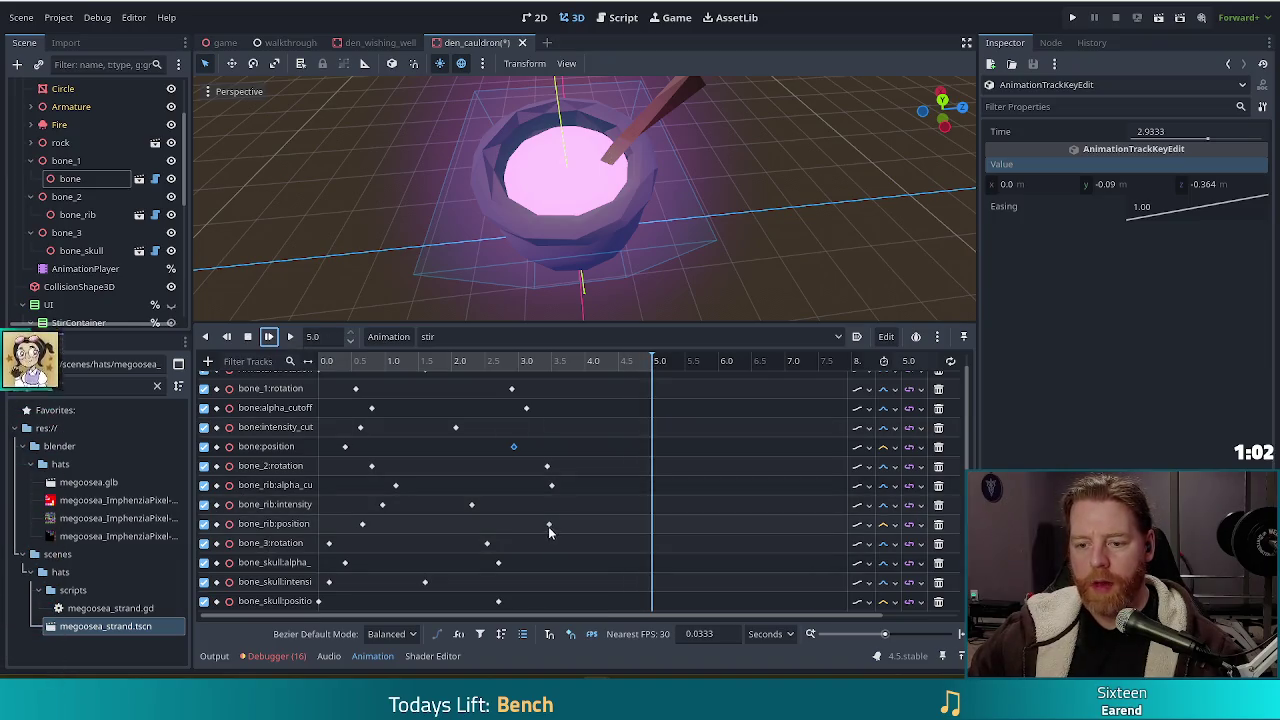
click(1138, 185)
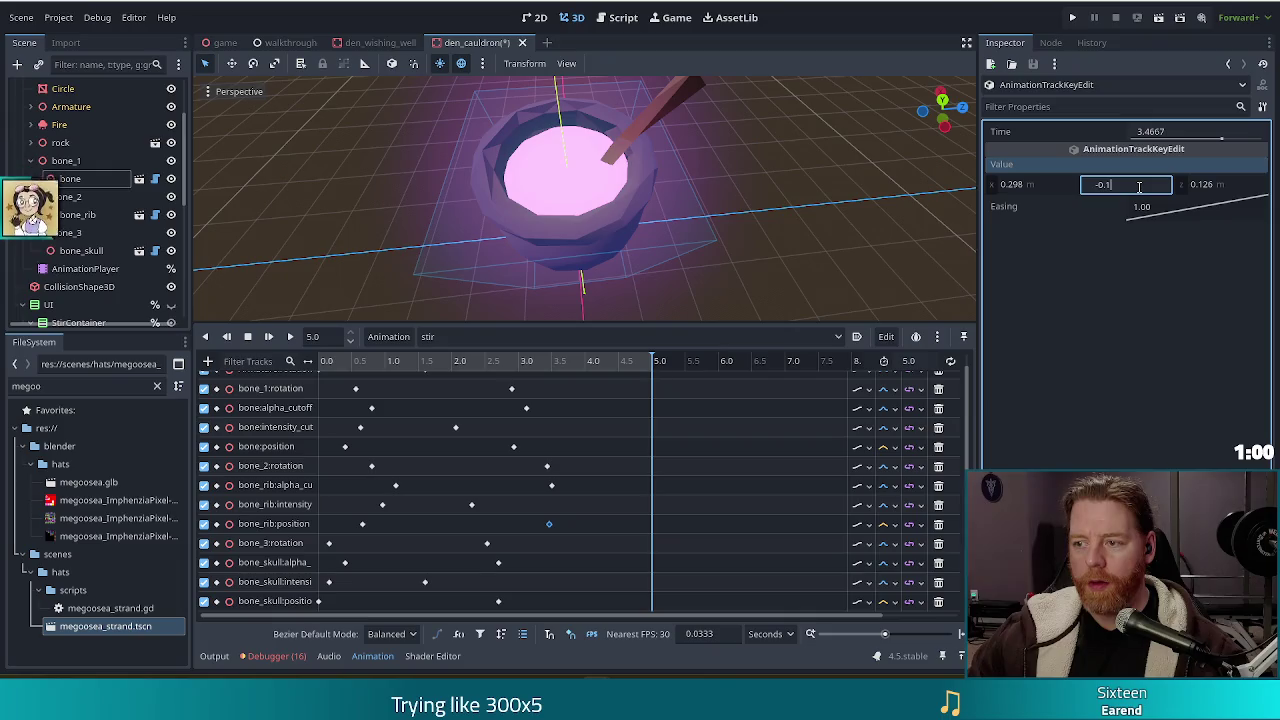
text(-0.2)
key(Return)
click(269, 337)
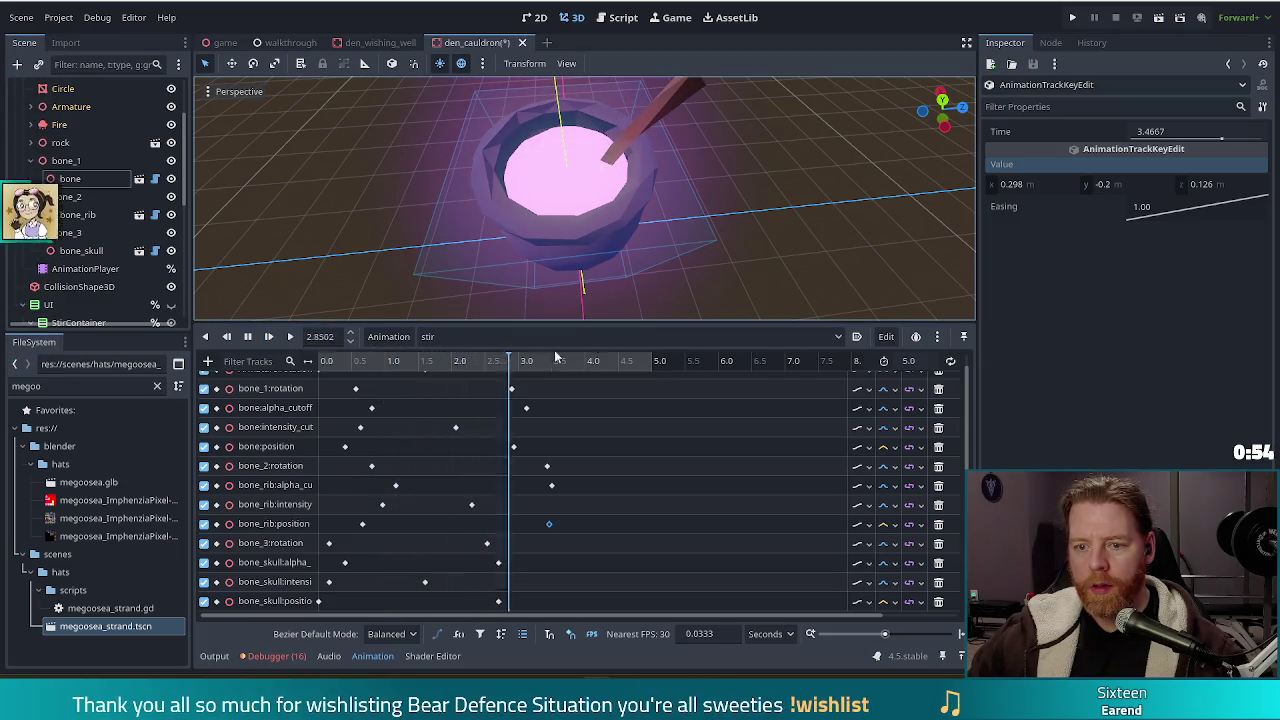
click(1133, 185)
text(-0.15)
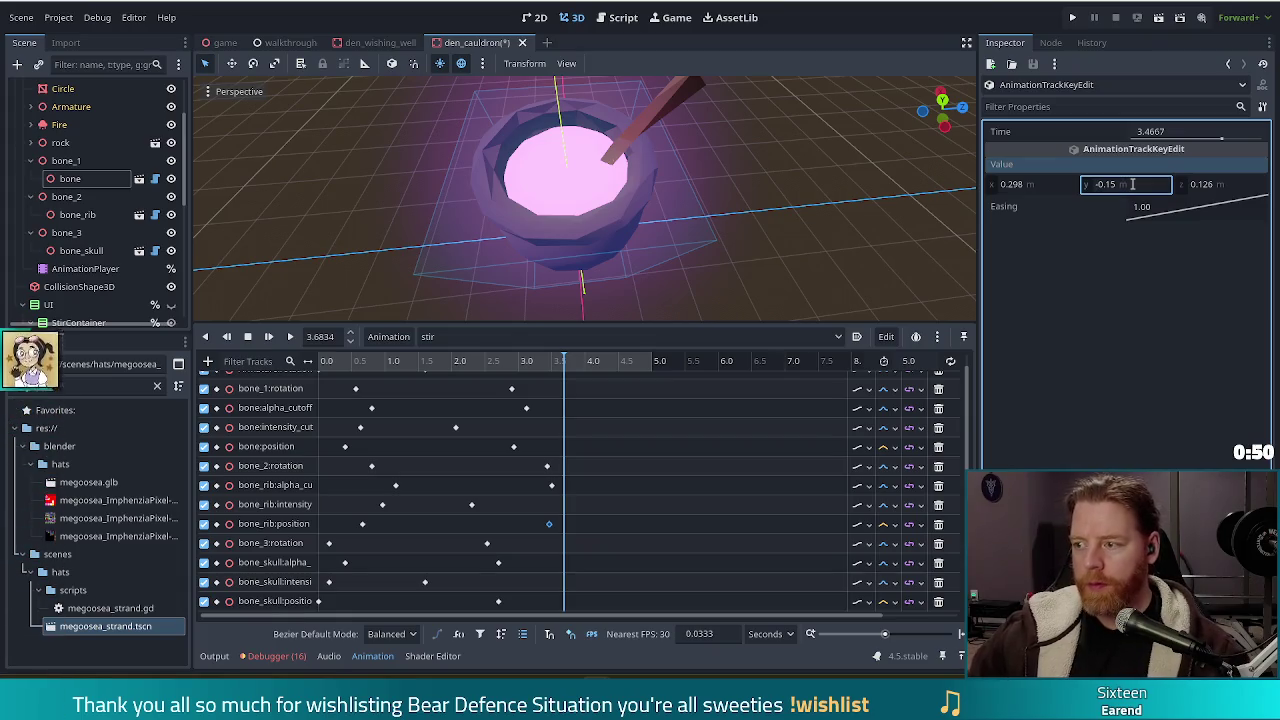
click(269, 337)
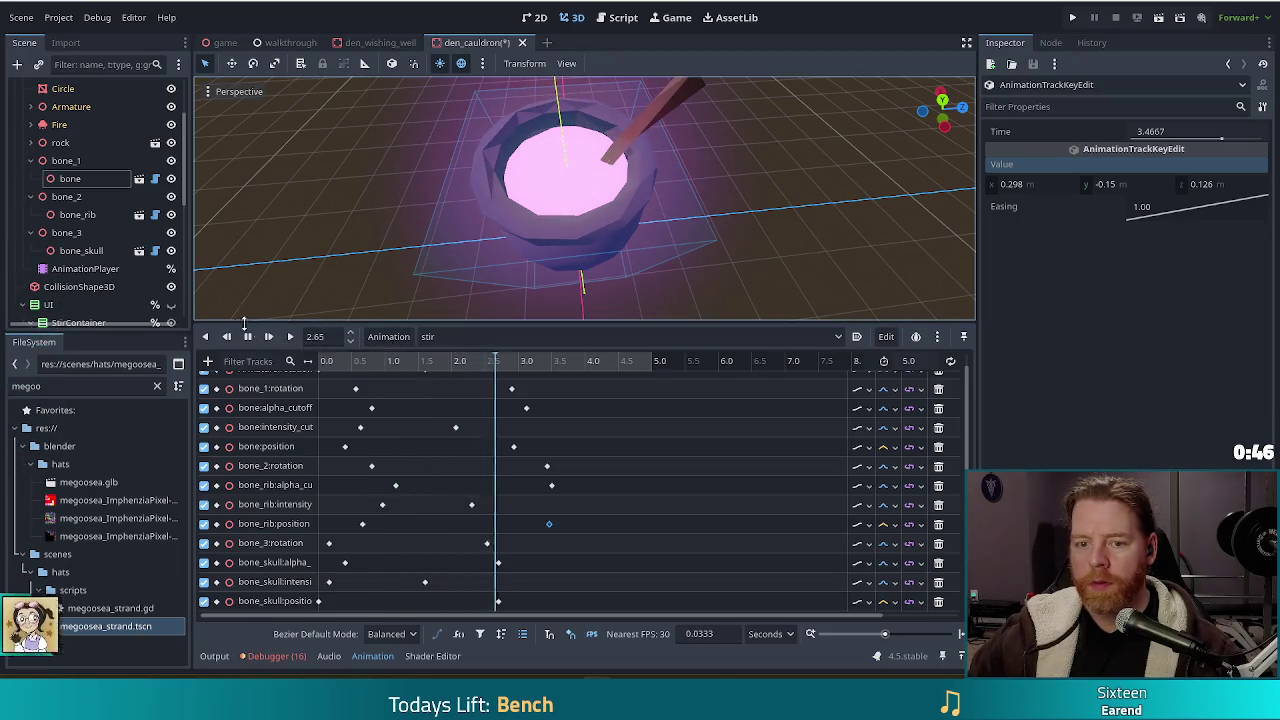
Stop playback and replay the stir animation from the start several times.
click(247, 337)
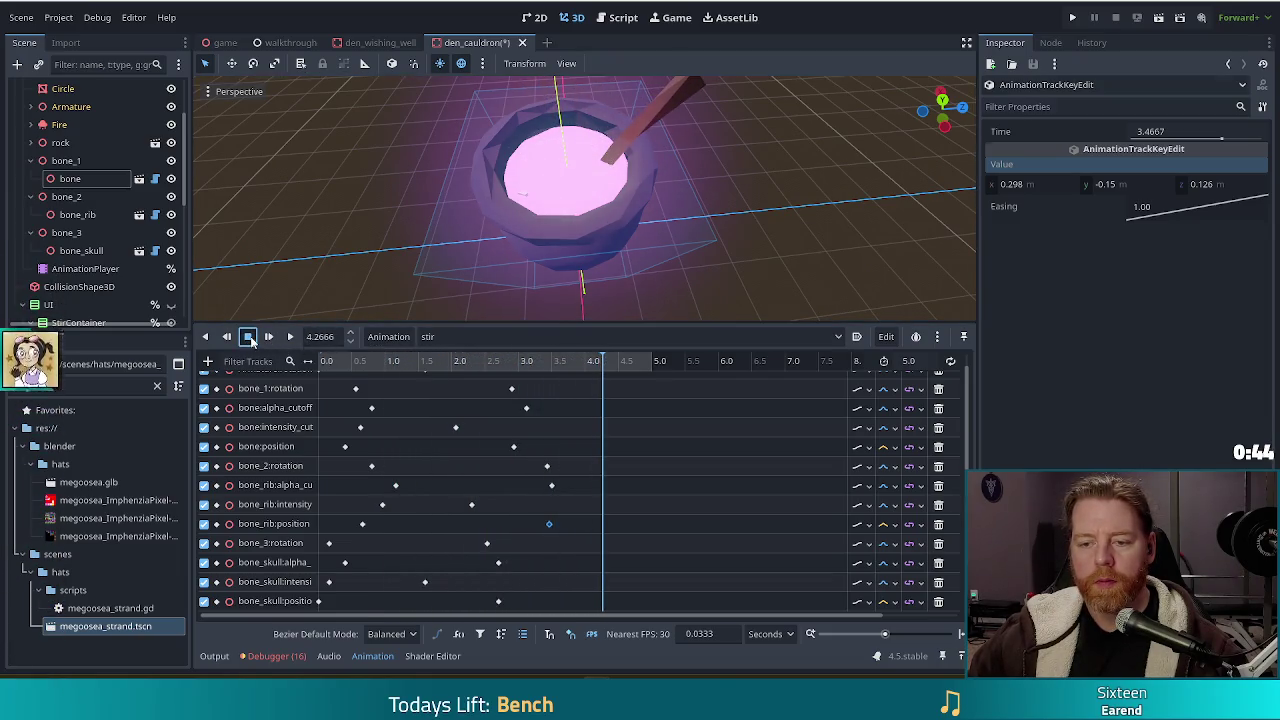
click(247, 337)
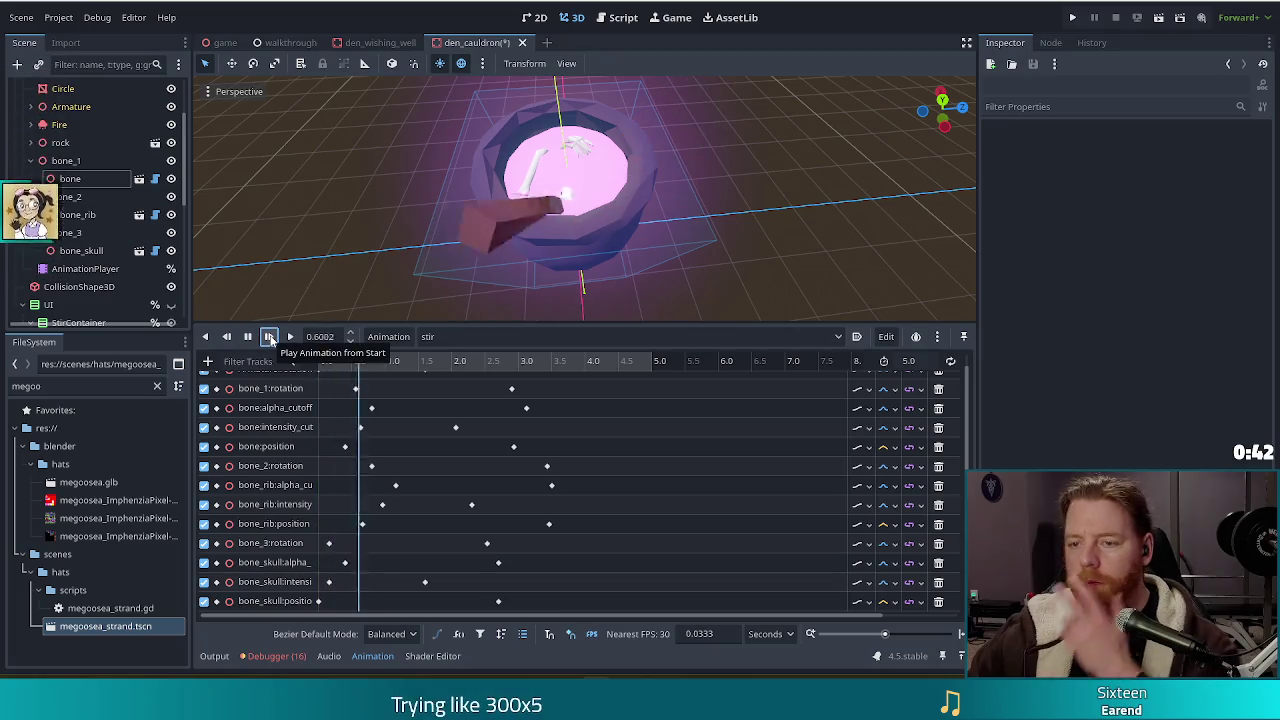
click(269, 337)
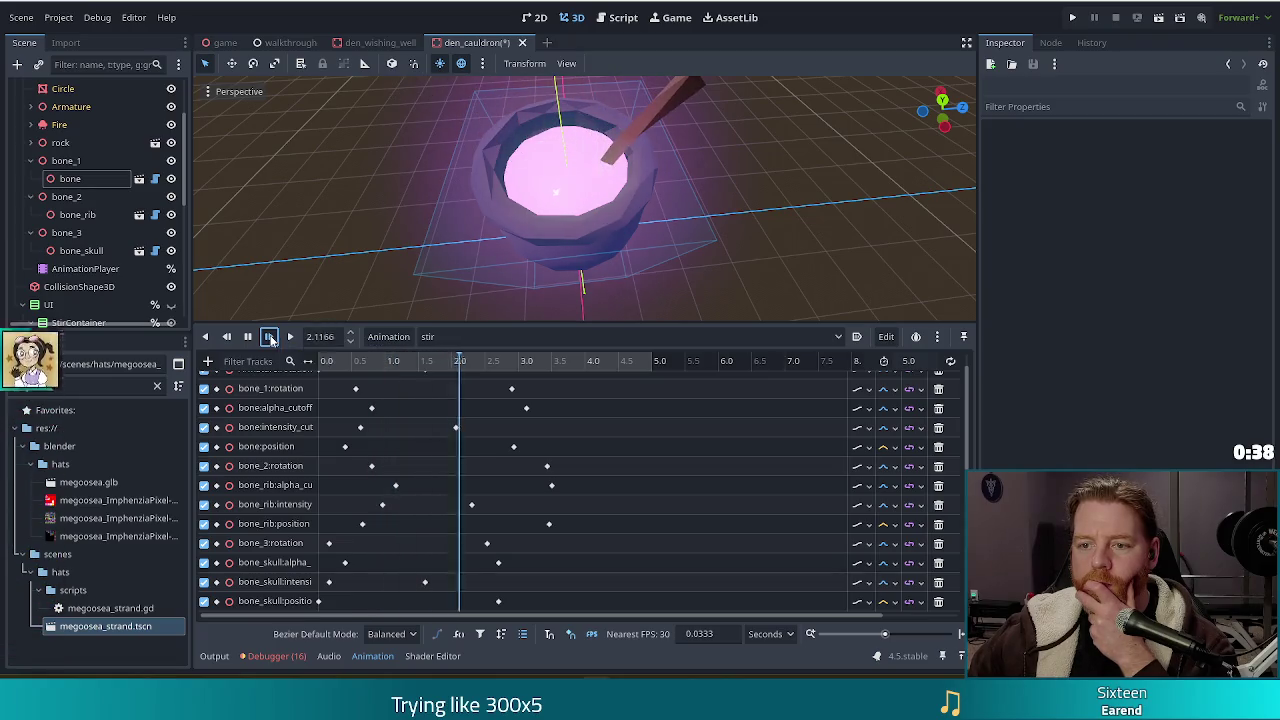
click(269, 337)
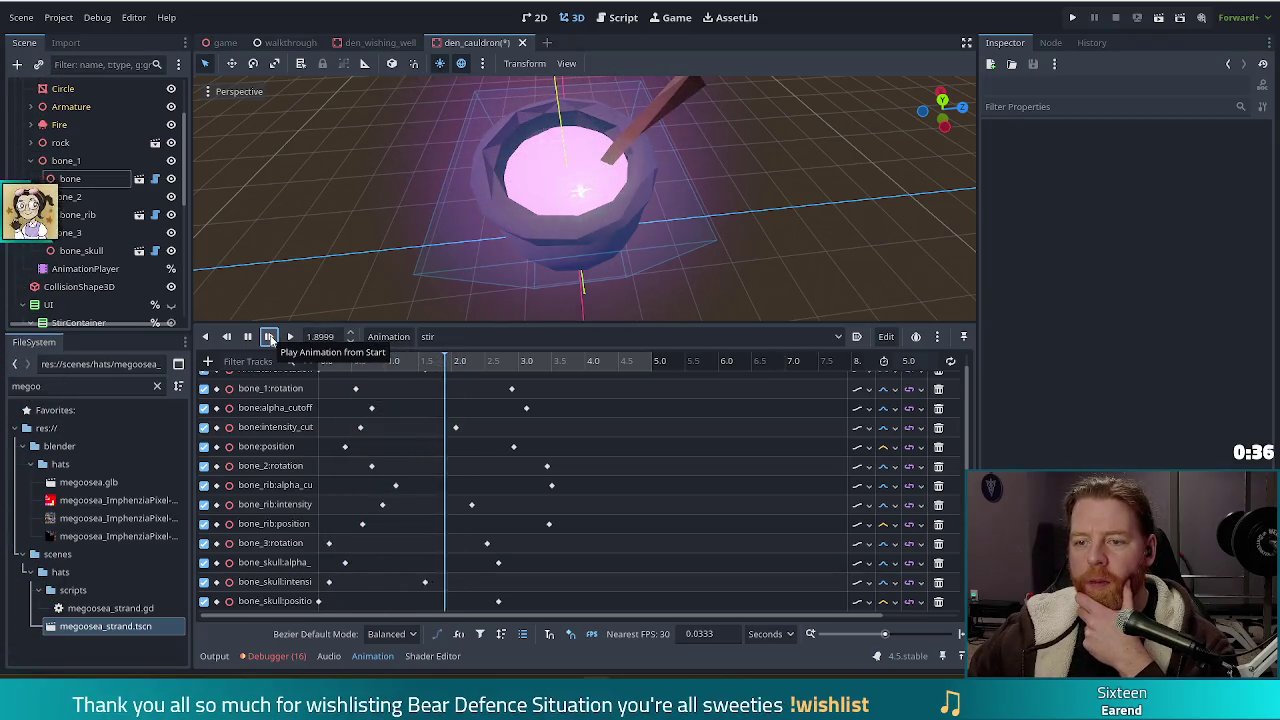
click(269, 337)
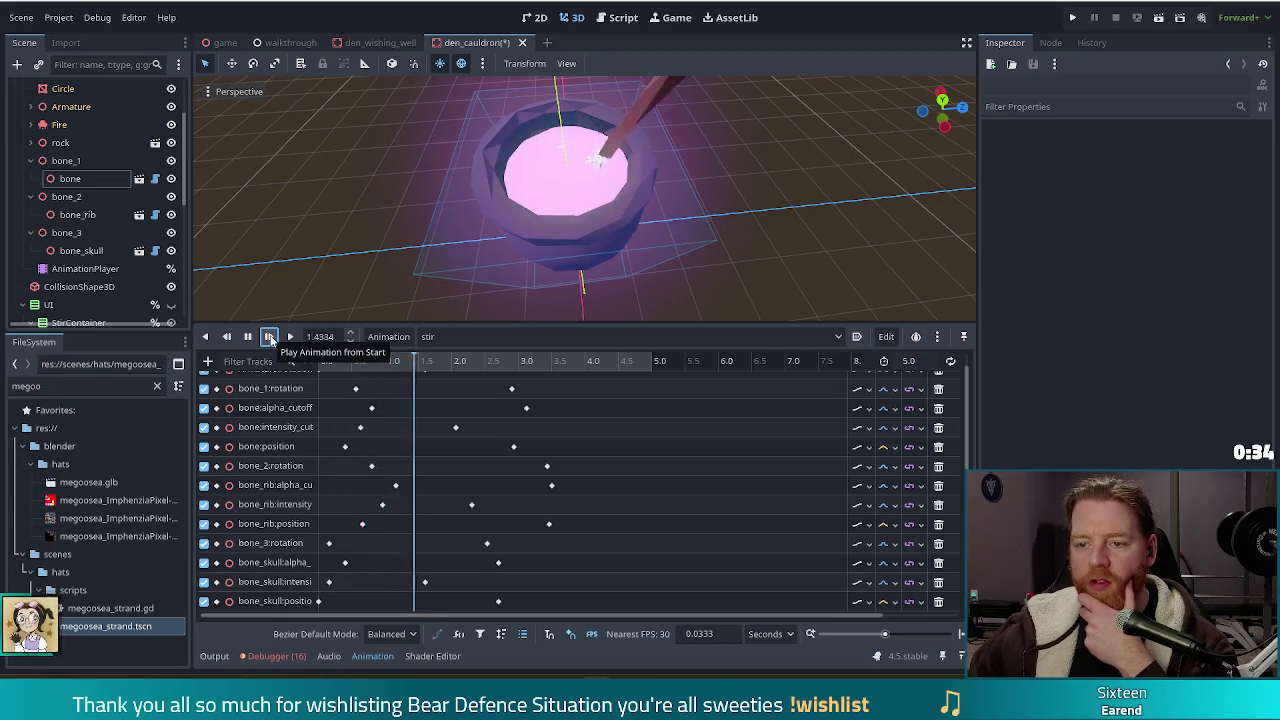
click(269, 337)
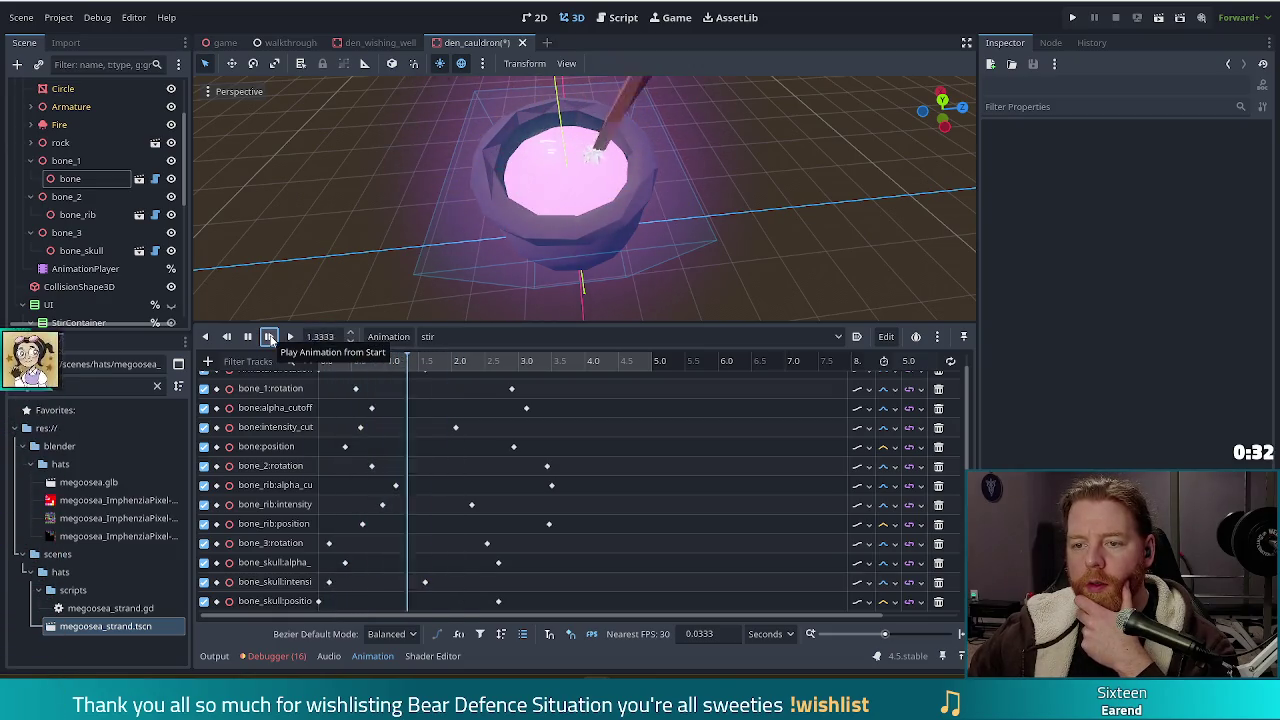
click(269, 337)
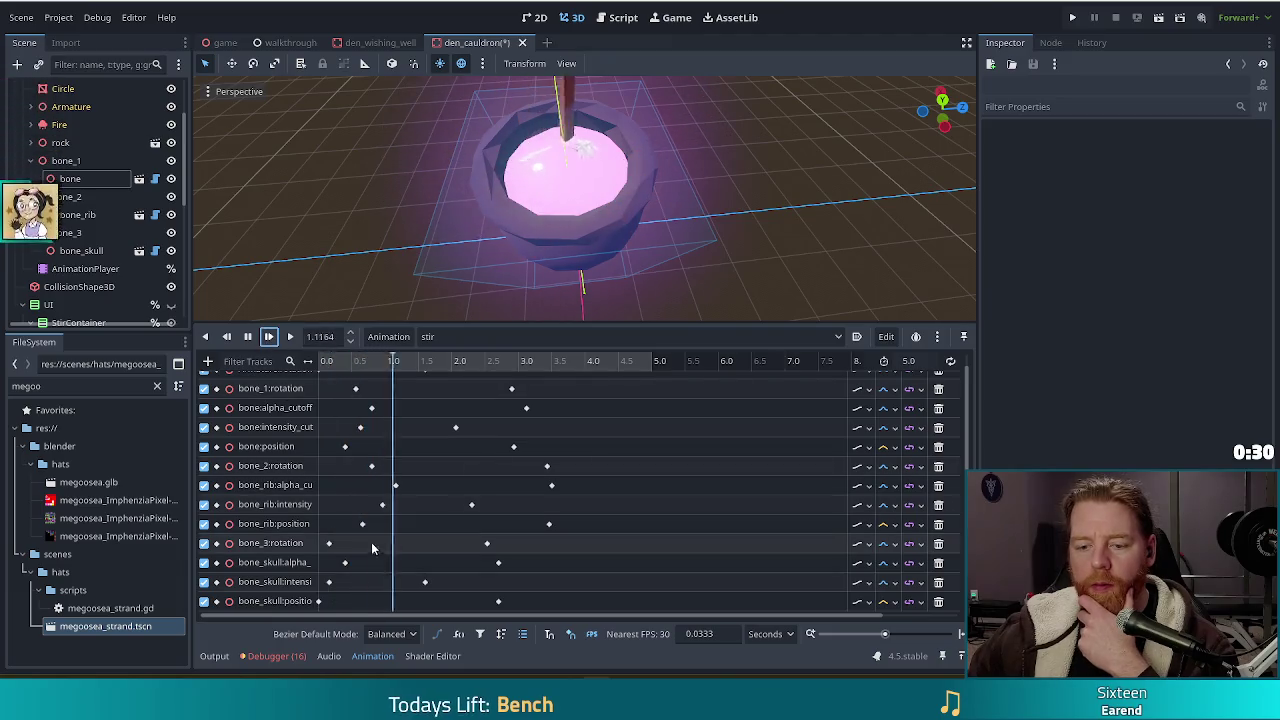
Set the bone_rib:position key's Y to -0.17 and replay the animation to check it.
click(548, 524)
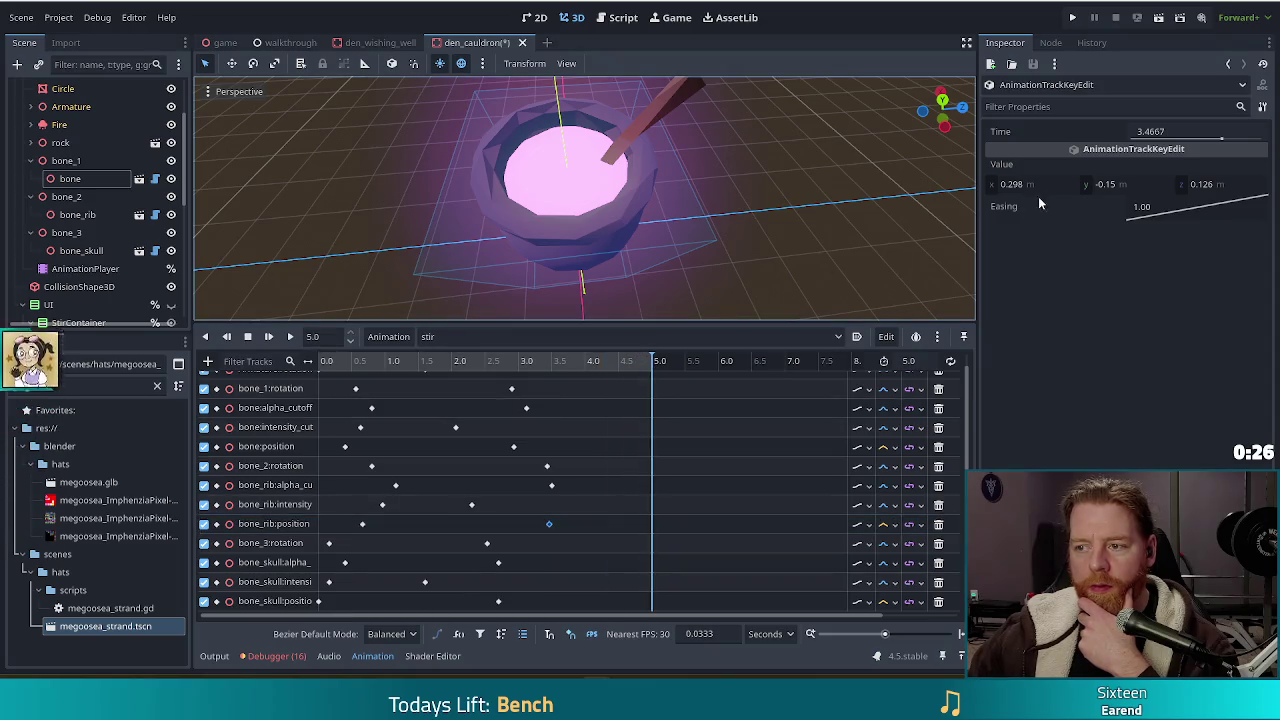
click(1126, 184)
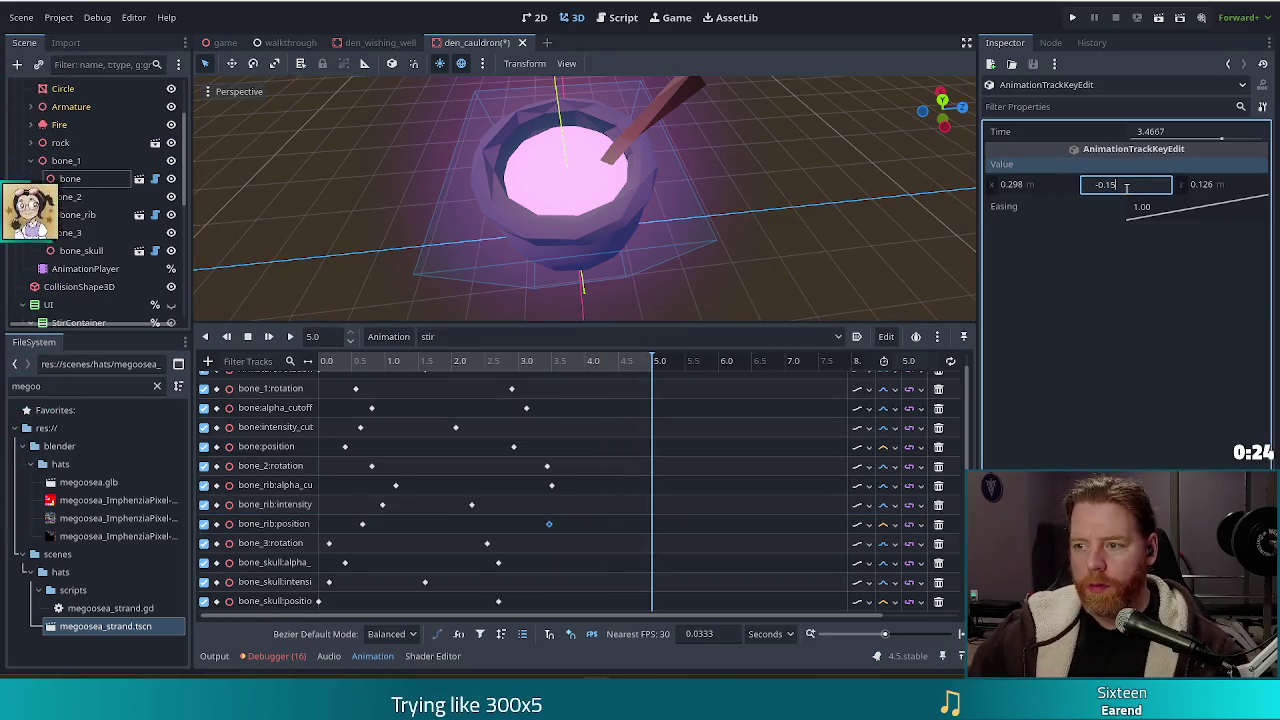
text(-0.17)
key(Return)
click(269, 337)
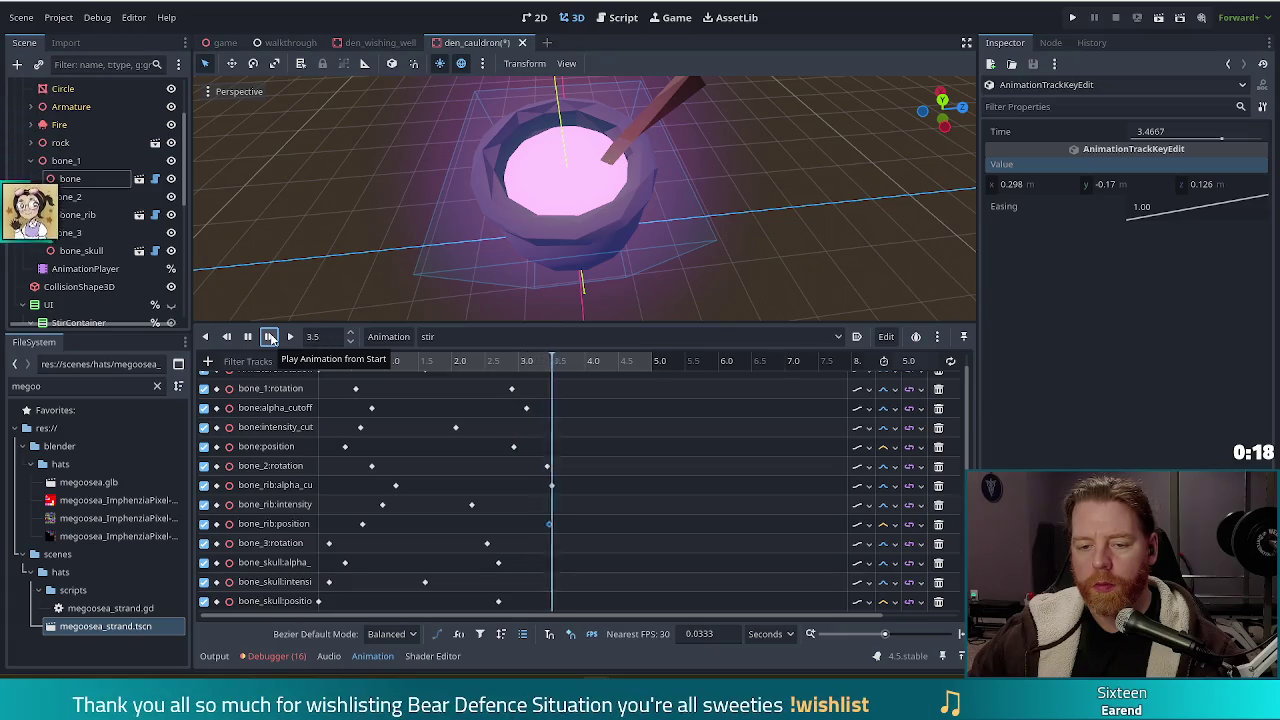
click(269, 337)
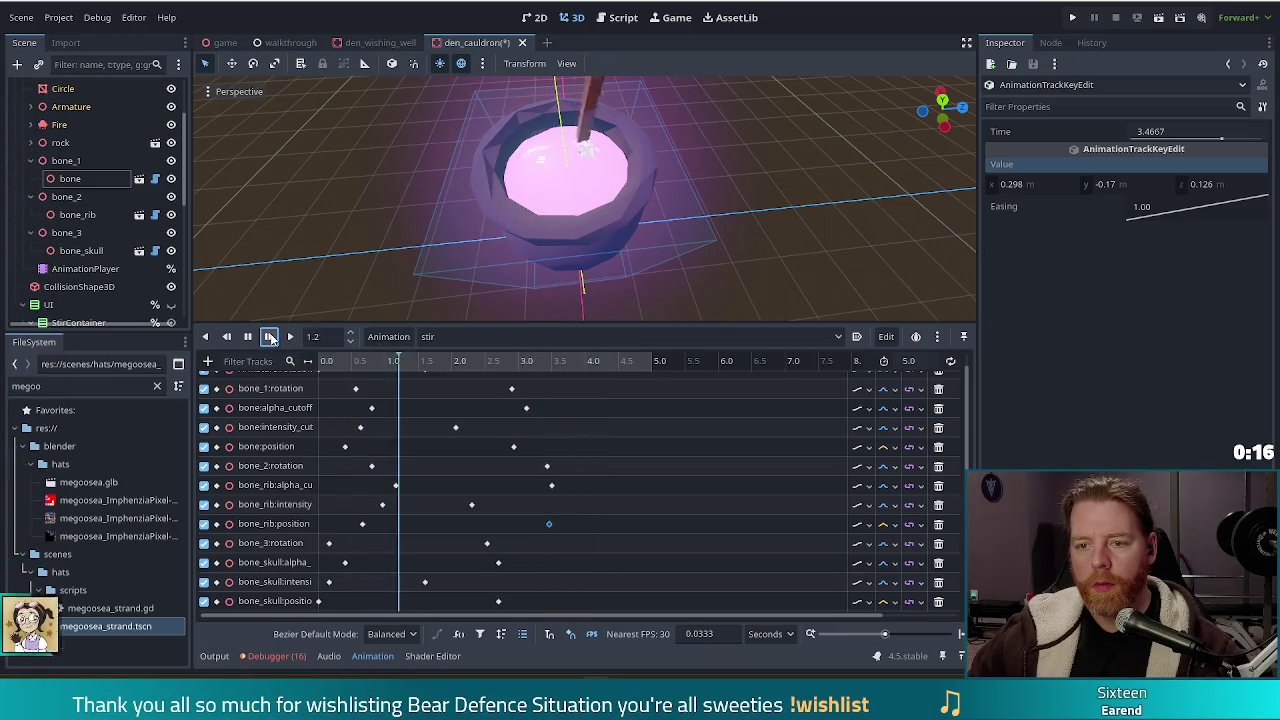
click(269, 337)
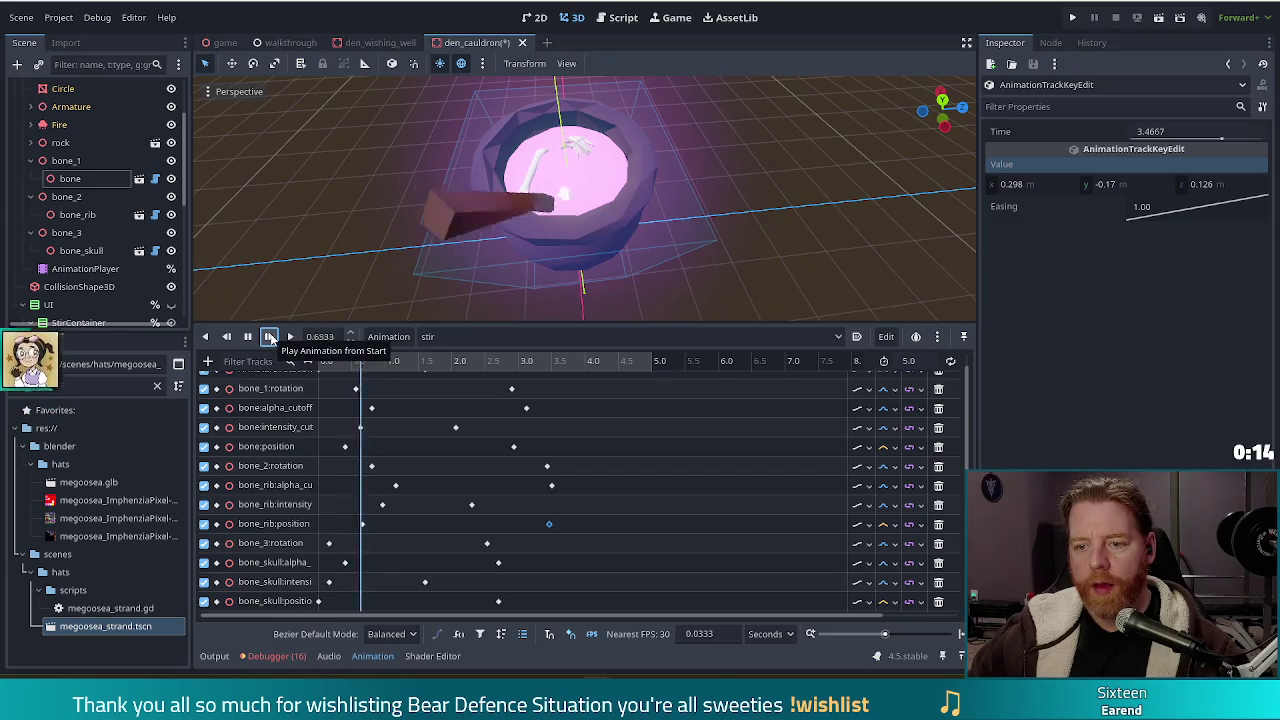
click(269, 337)
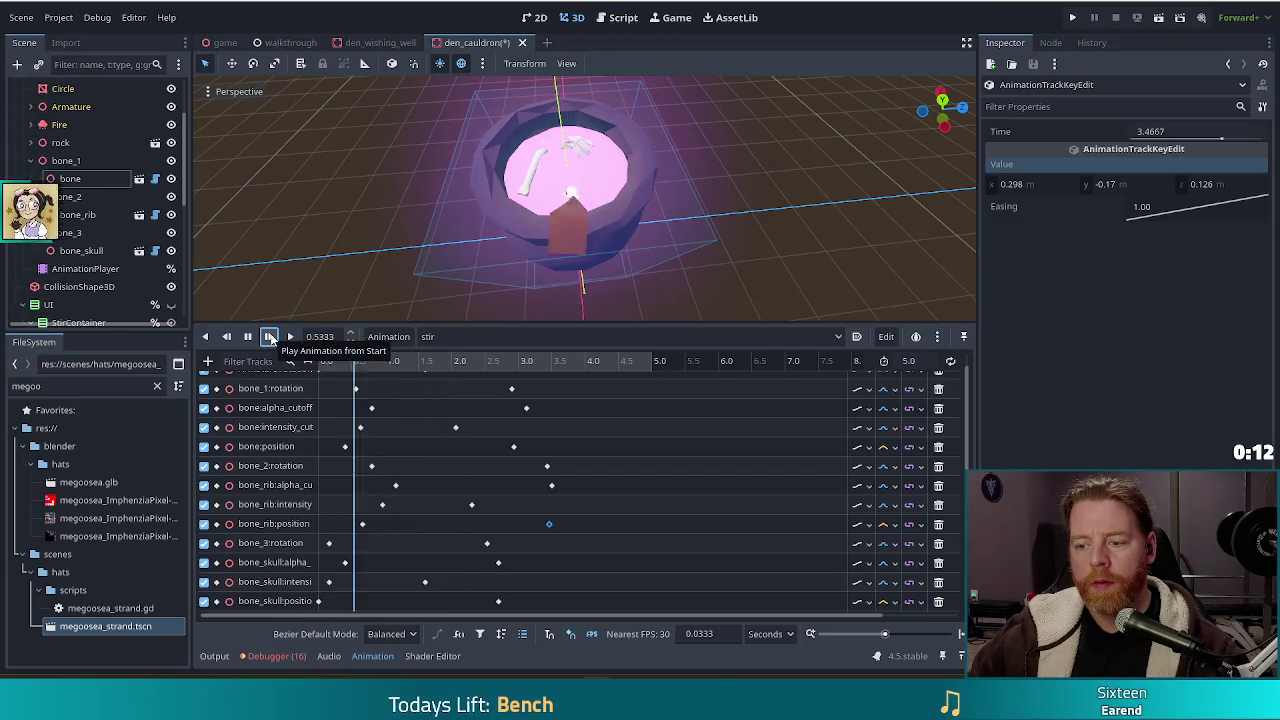
click(890, 447)
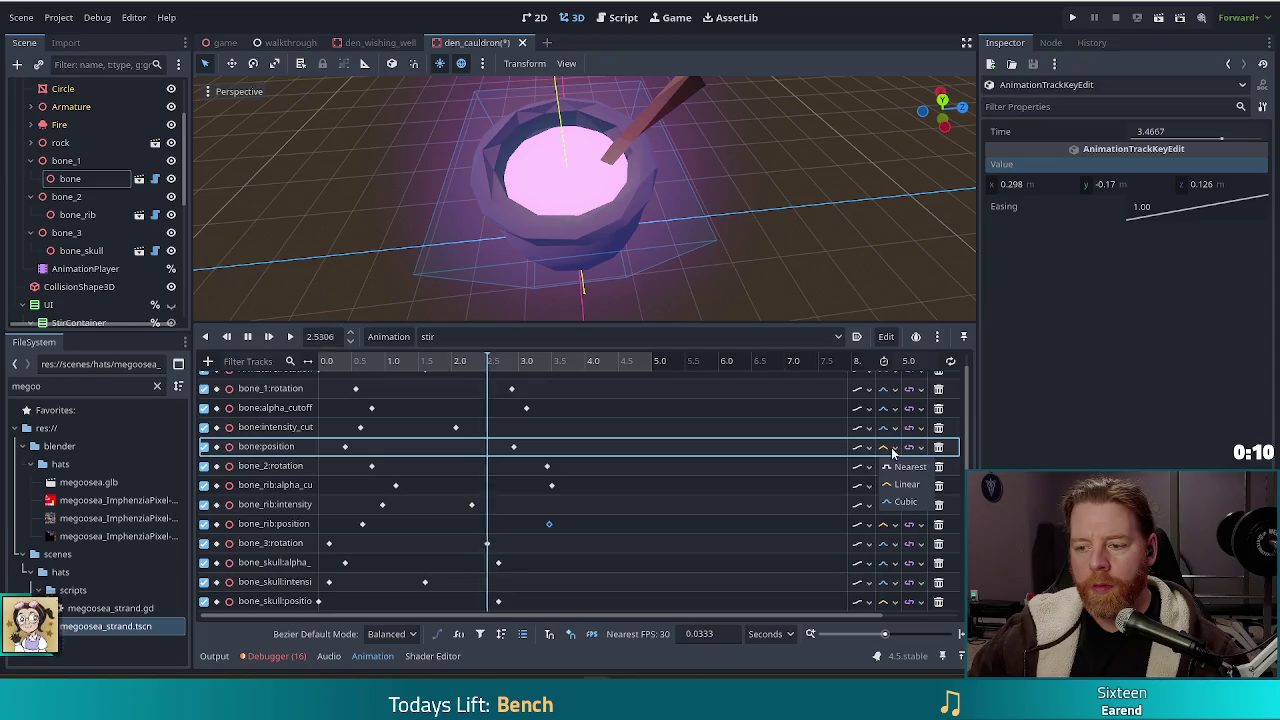
Set bone_skull:position interpolation to Cubic and replay the stir animation.
click(883, 601)
click(902, 657)
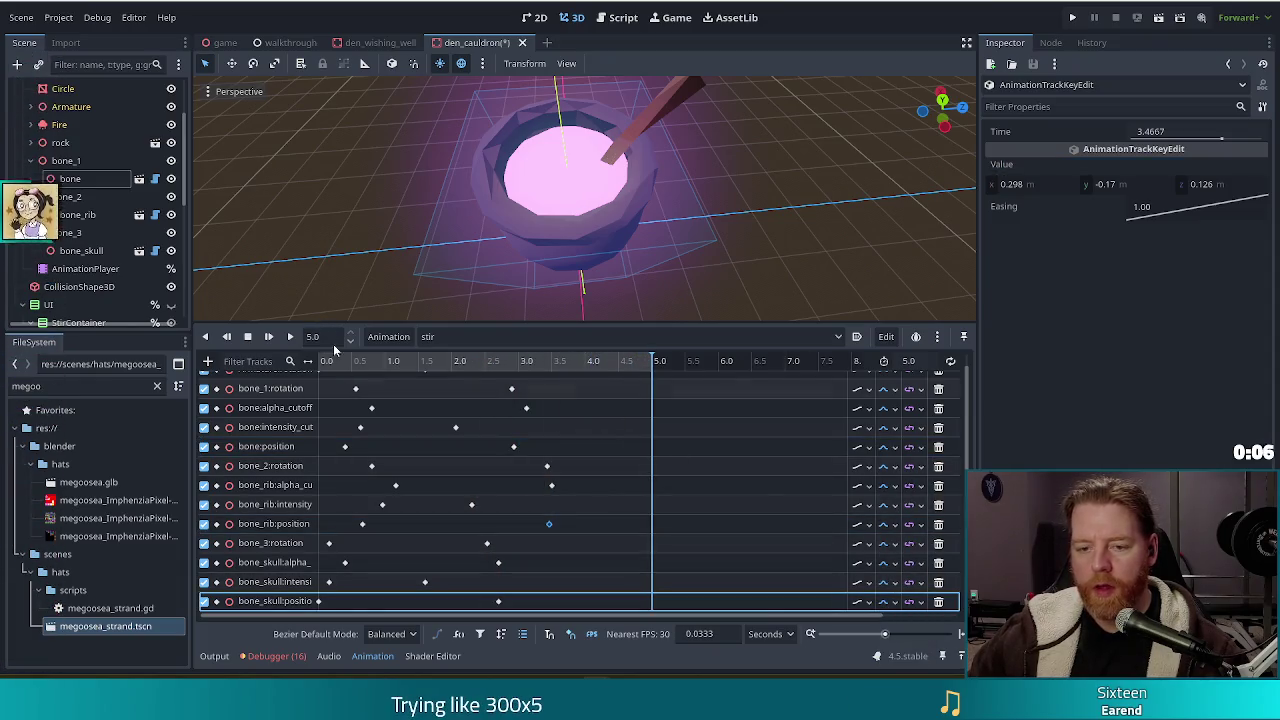
click(268, 337)
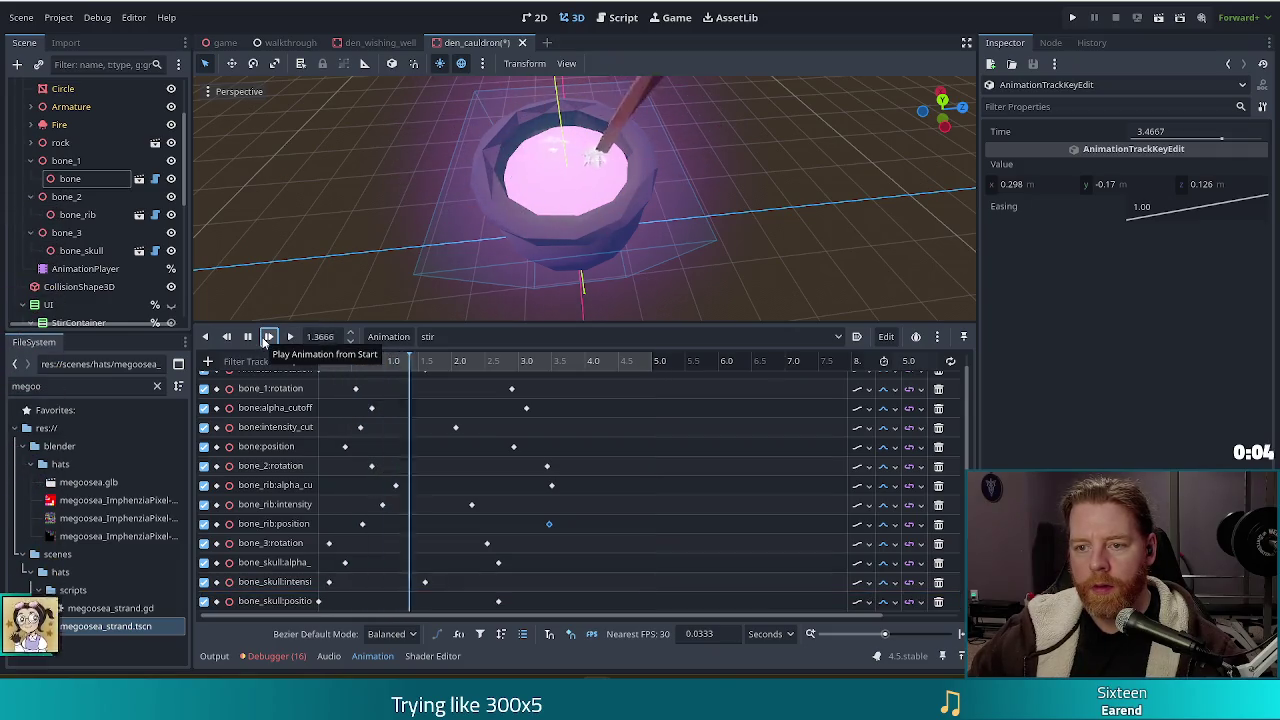
click(268, 337)
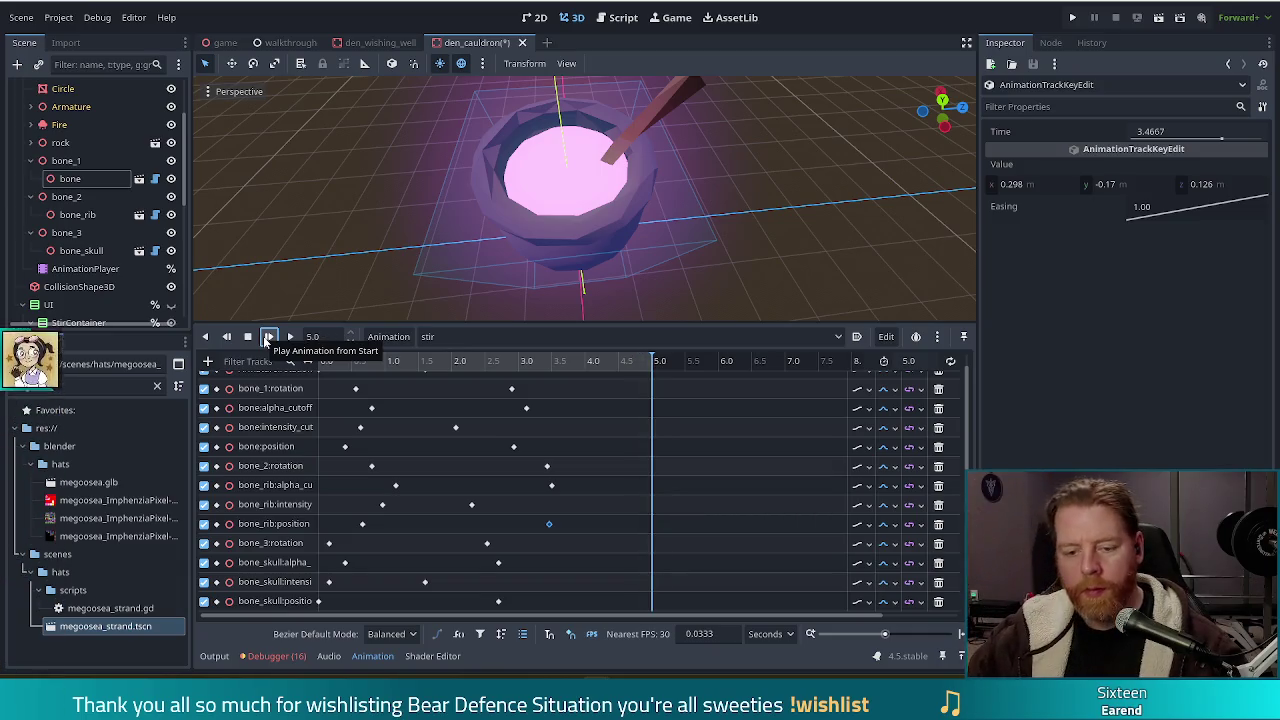
click(268, 337)
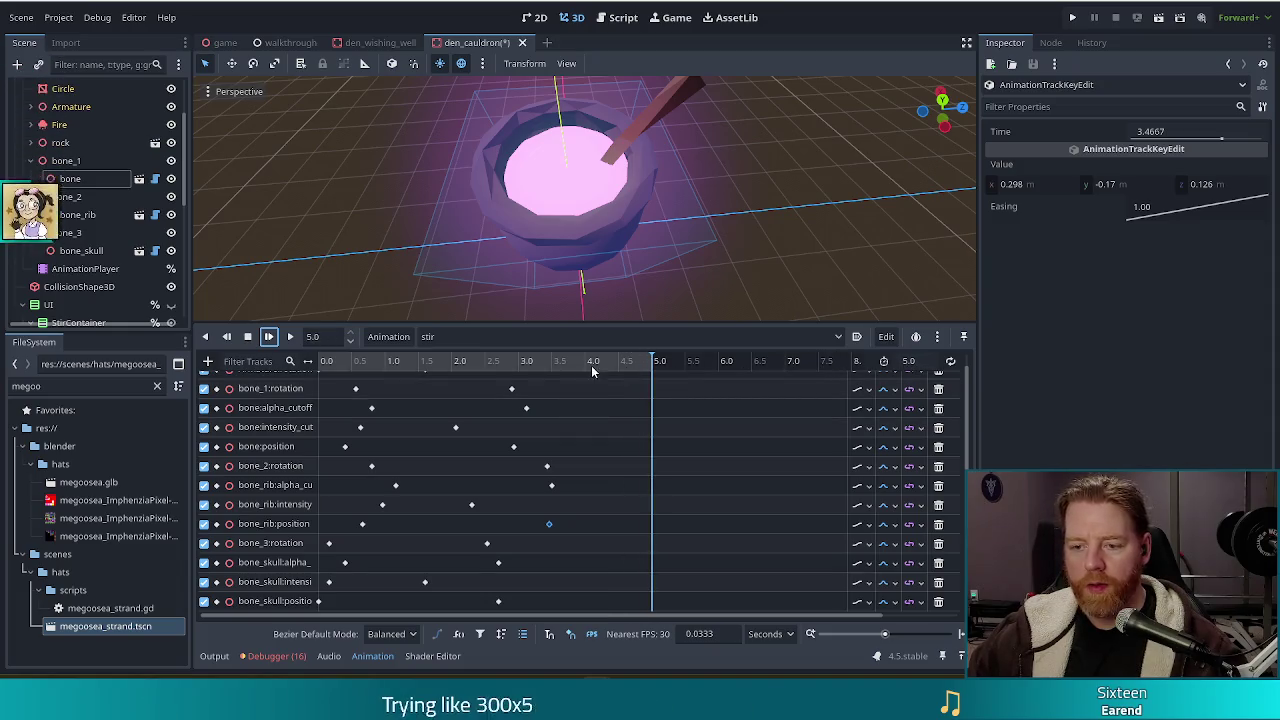
Move the playhead to about 4.0 s and enter 4 as the animation length.
drag(576, 363, 564, 365)
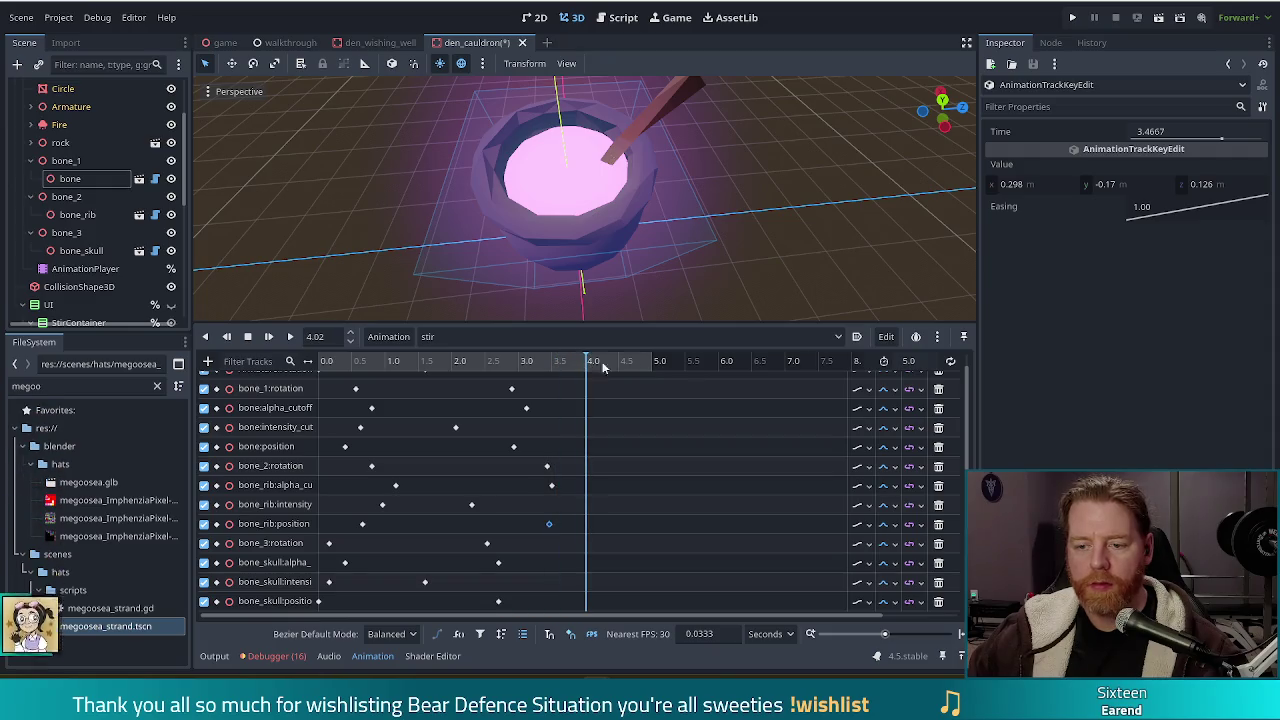
text(4)
key(Return)
Confirm the 4-second stir animation length and save the cauldron scene.
key(ctrl+s)
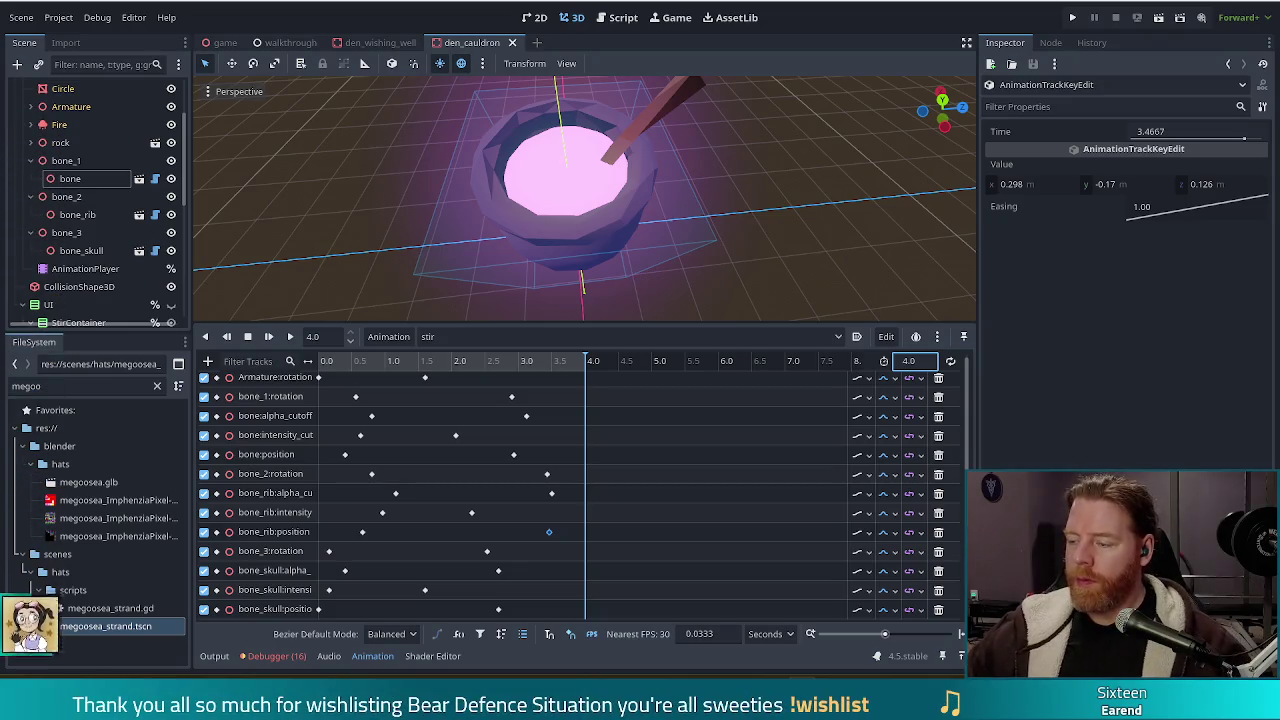
click(840, 31)
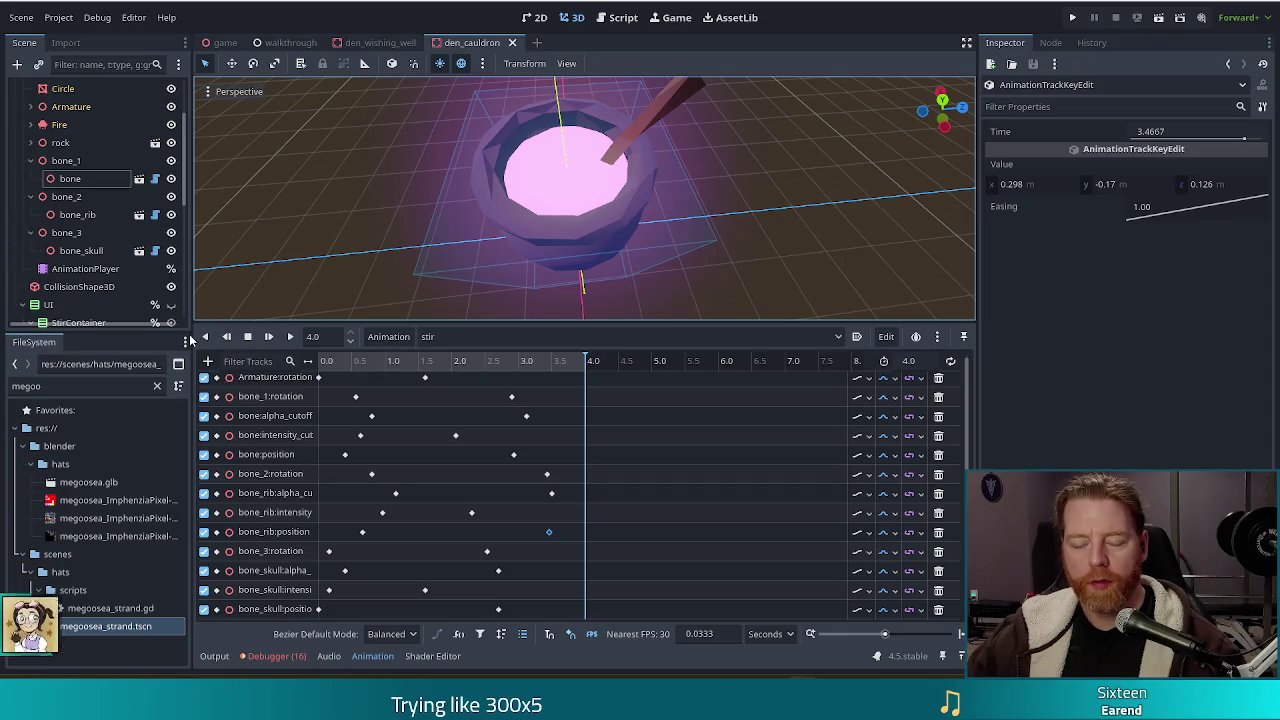
key(ctrl+s)
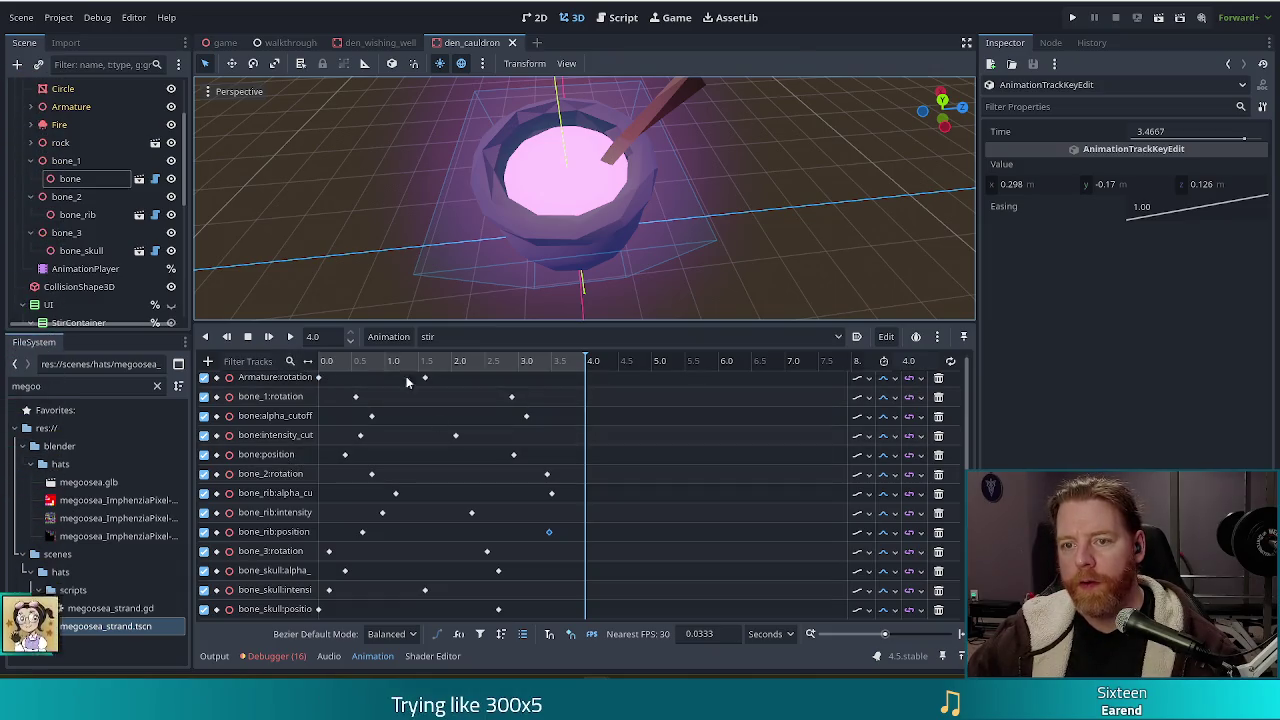
Launch the game, start a new game, open the cauldron and run test_kit in the console.
click(1072, 19)
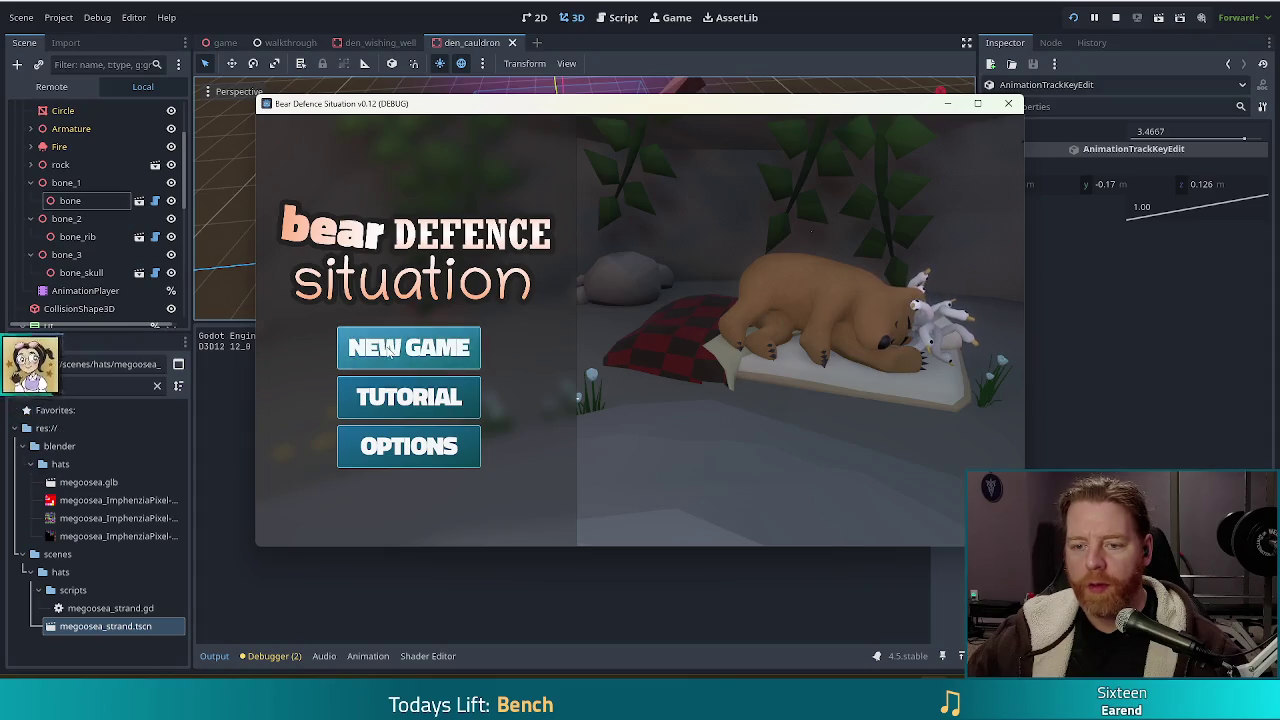
click(388, 352)
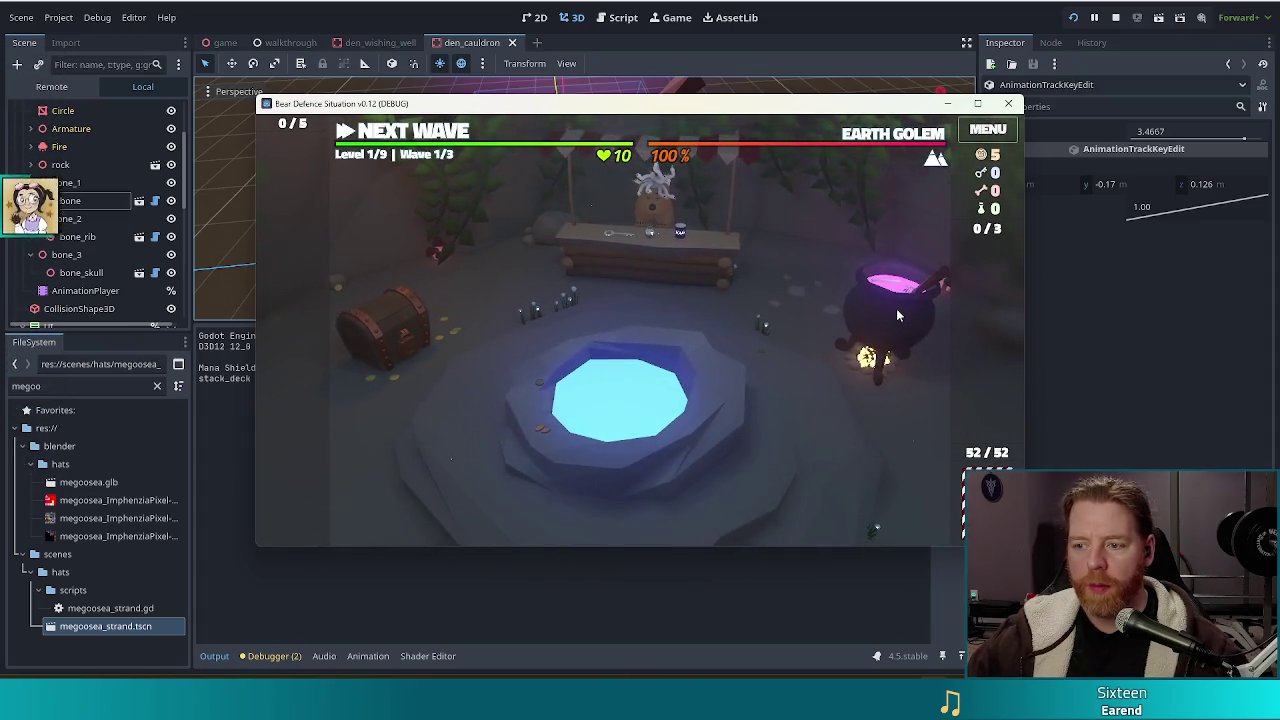
click(896, 308)
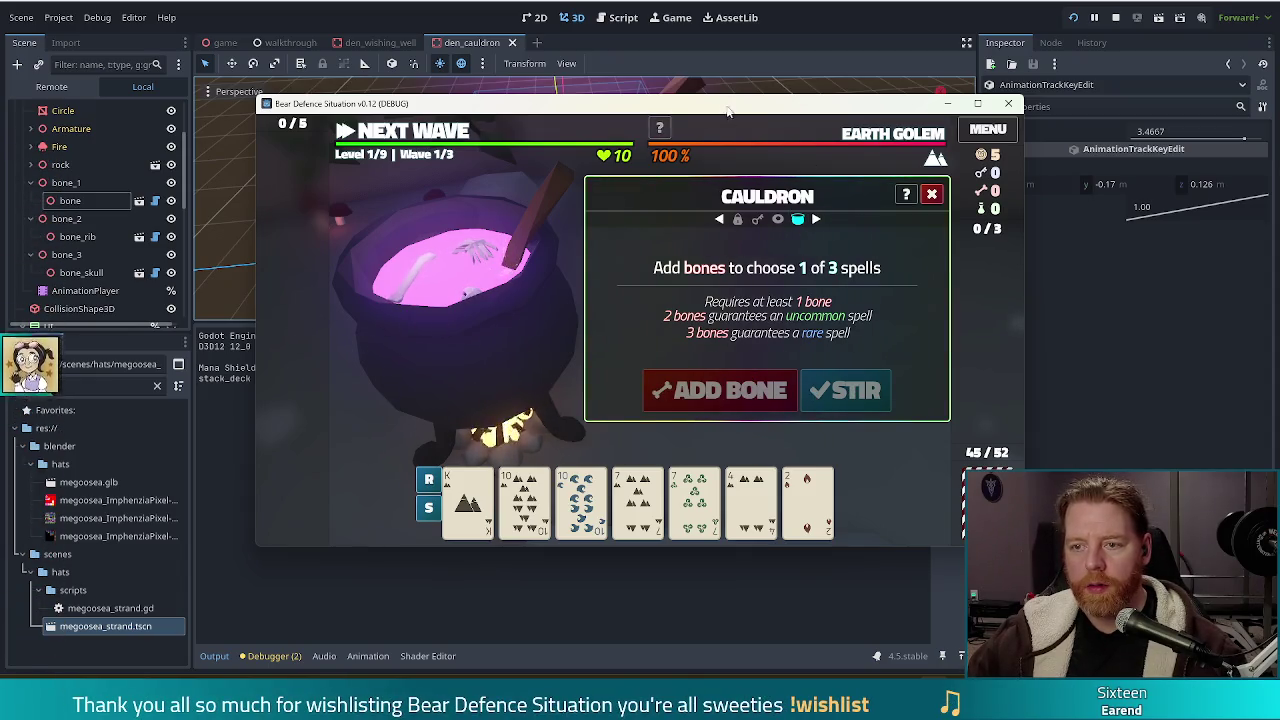
key(grave)
text(_kit)
key(Return)
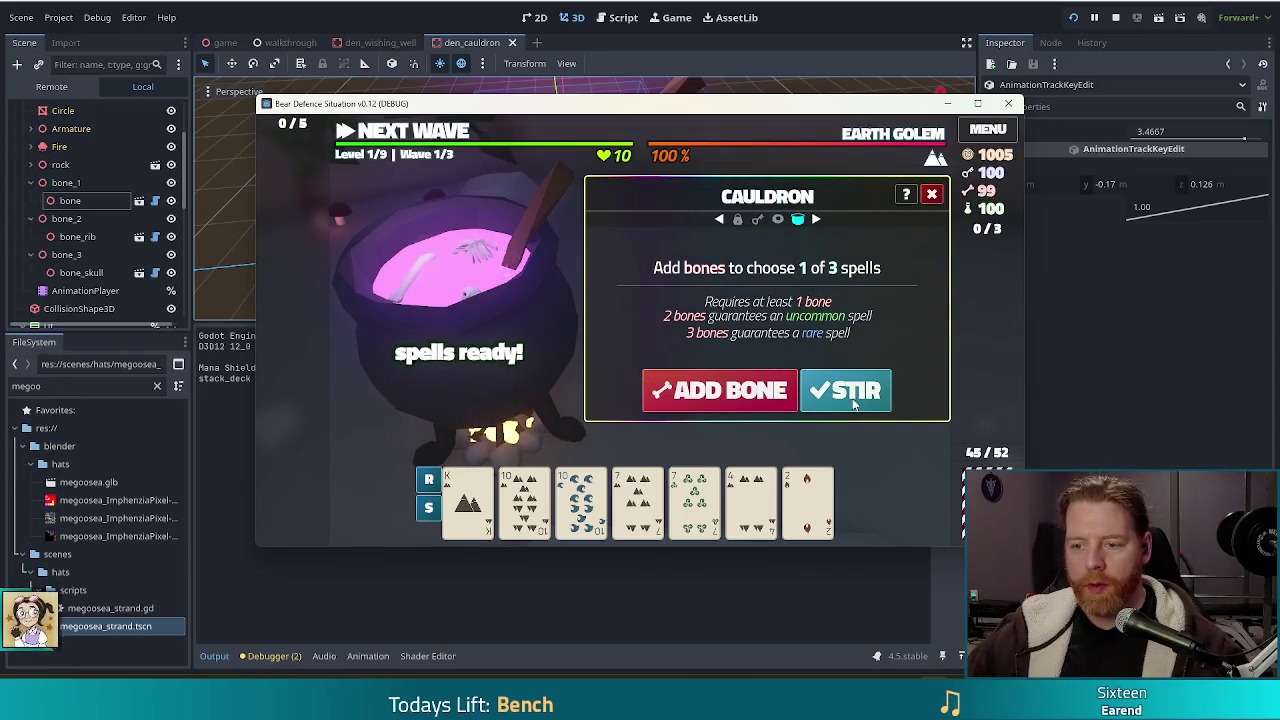
Add bones and stir the cauldron repeatedly, then close the game and reselect AnimationPlayer.
click(848, 393)
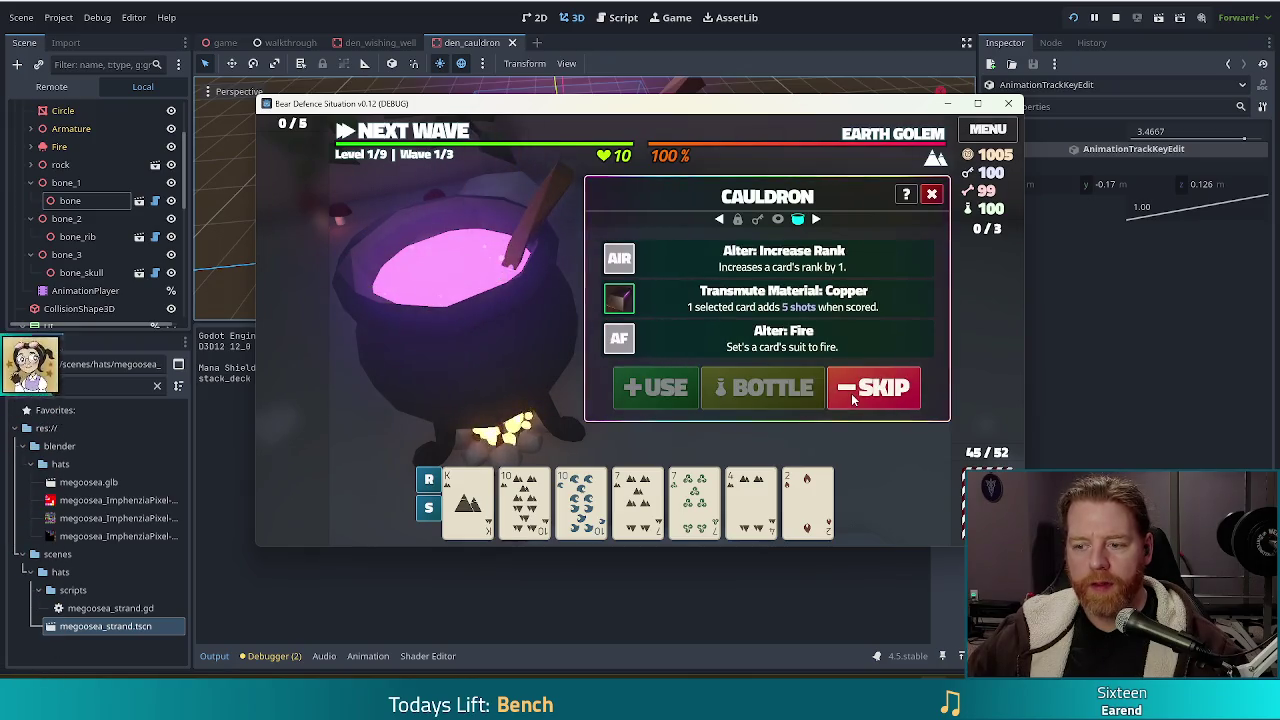
click(853, 398)
click(795, 392)
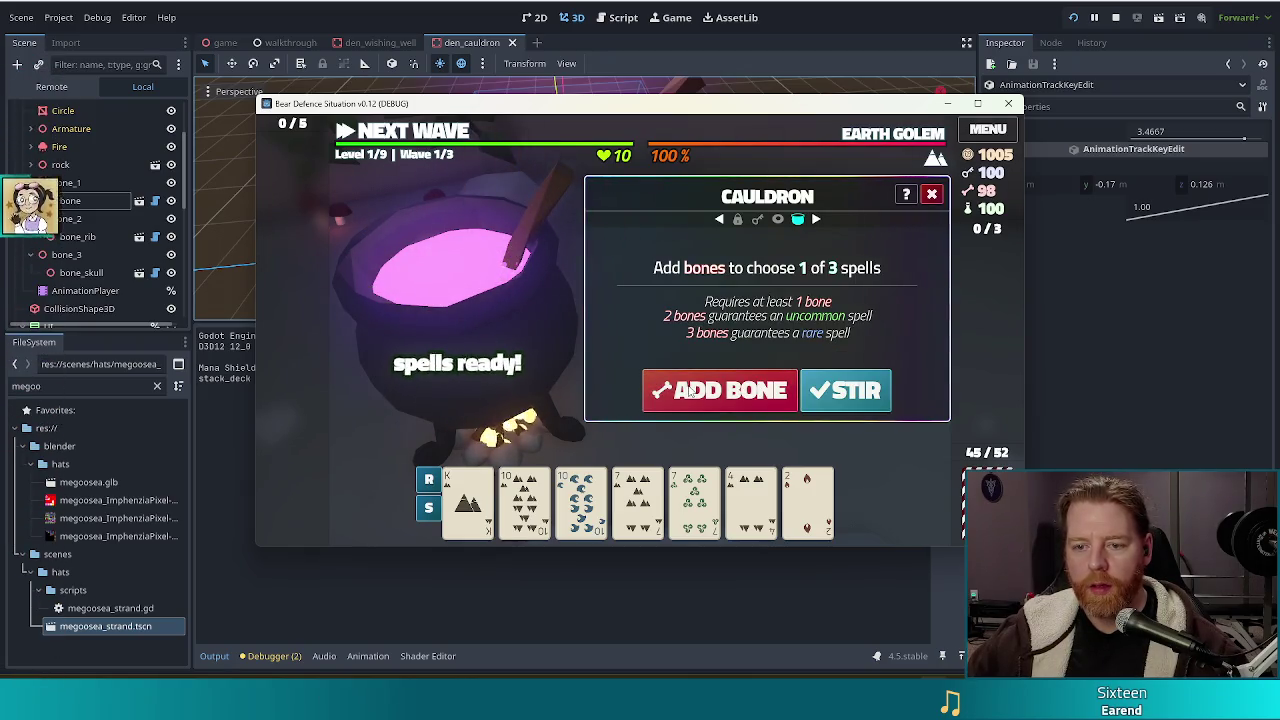
click(841, 393)
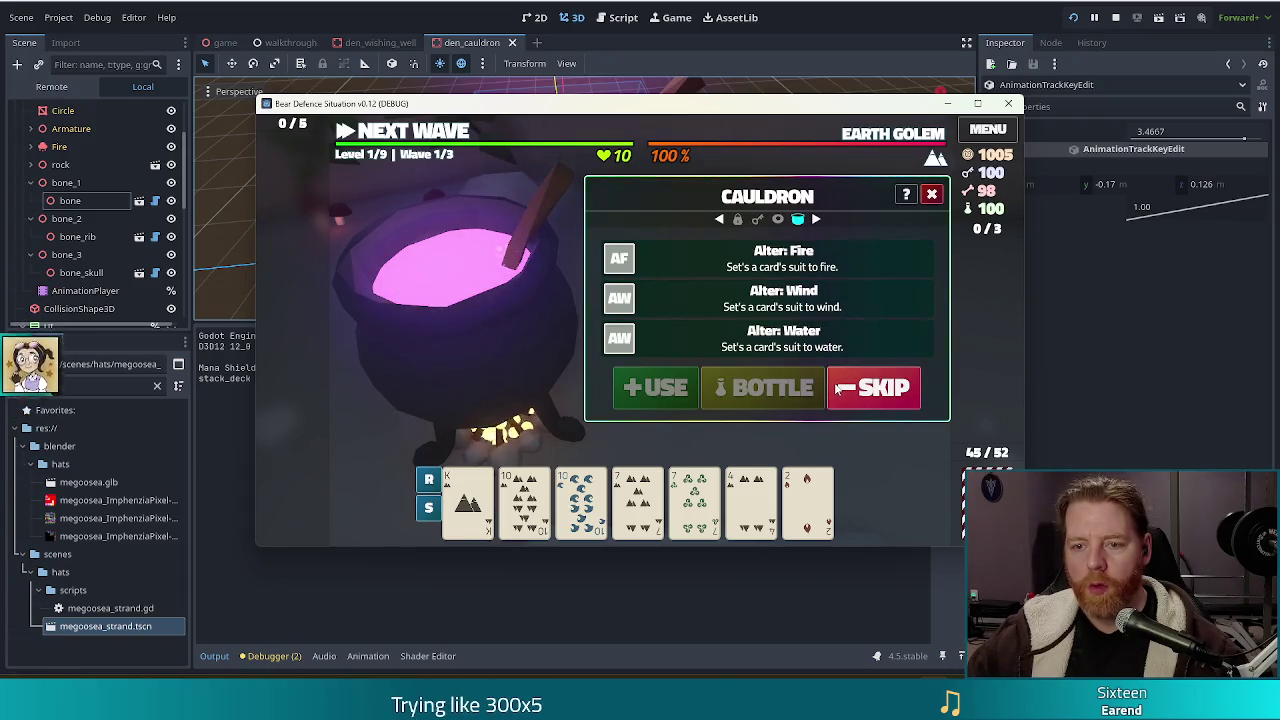
click(873, 388)
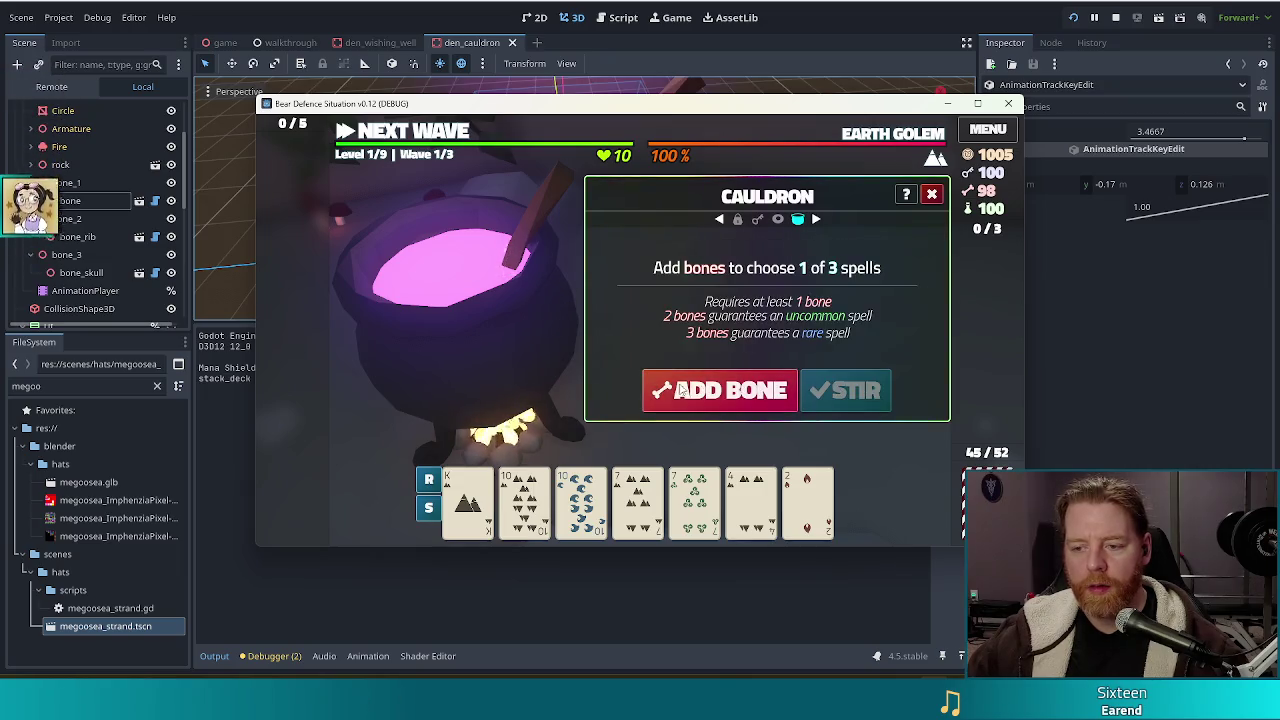
click(720, 390)
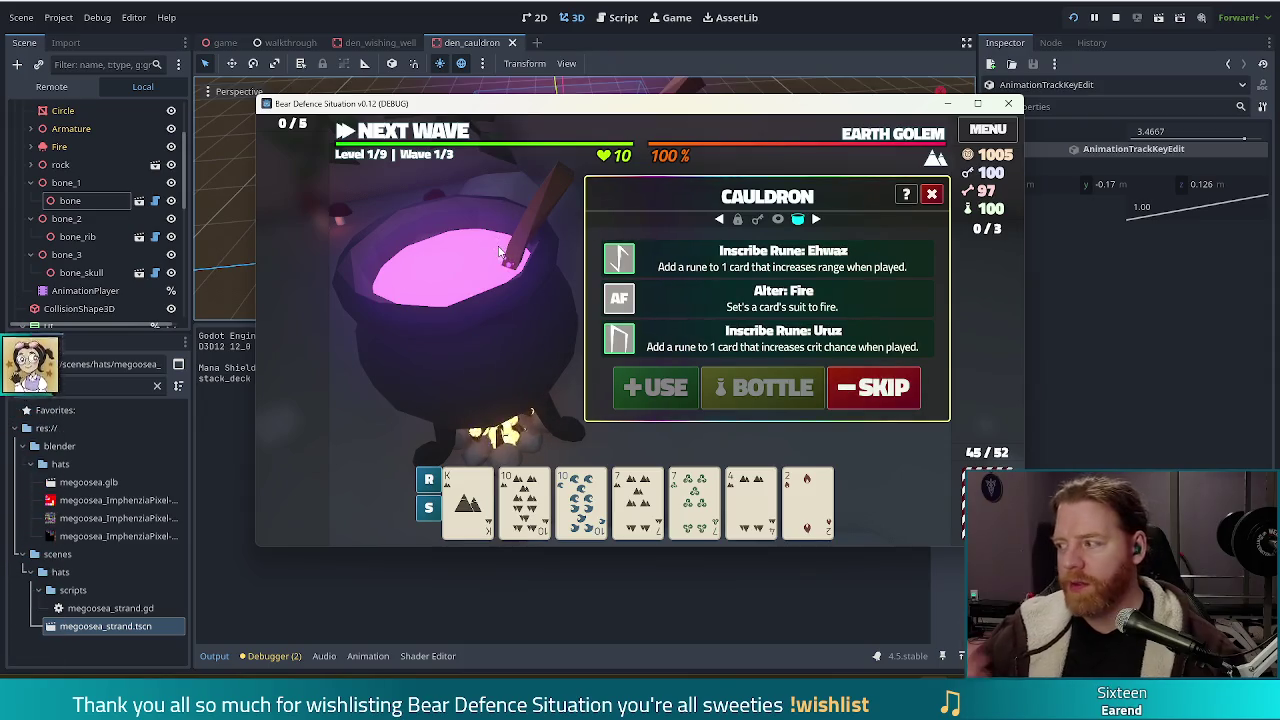
click(860, 388)
click(720, 390)
click(845, 390)
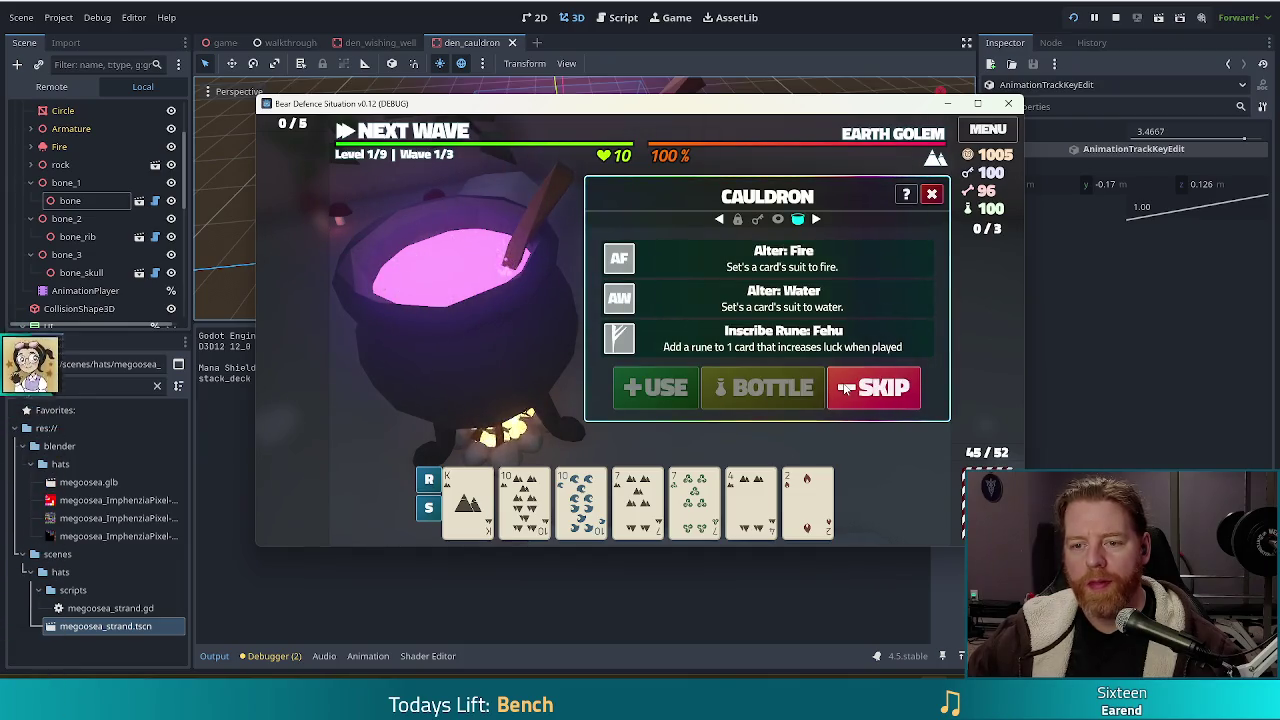
key(alt+Tab)
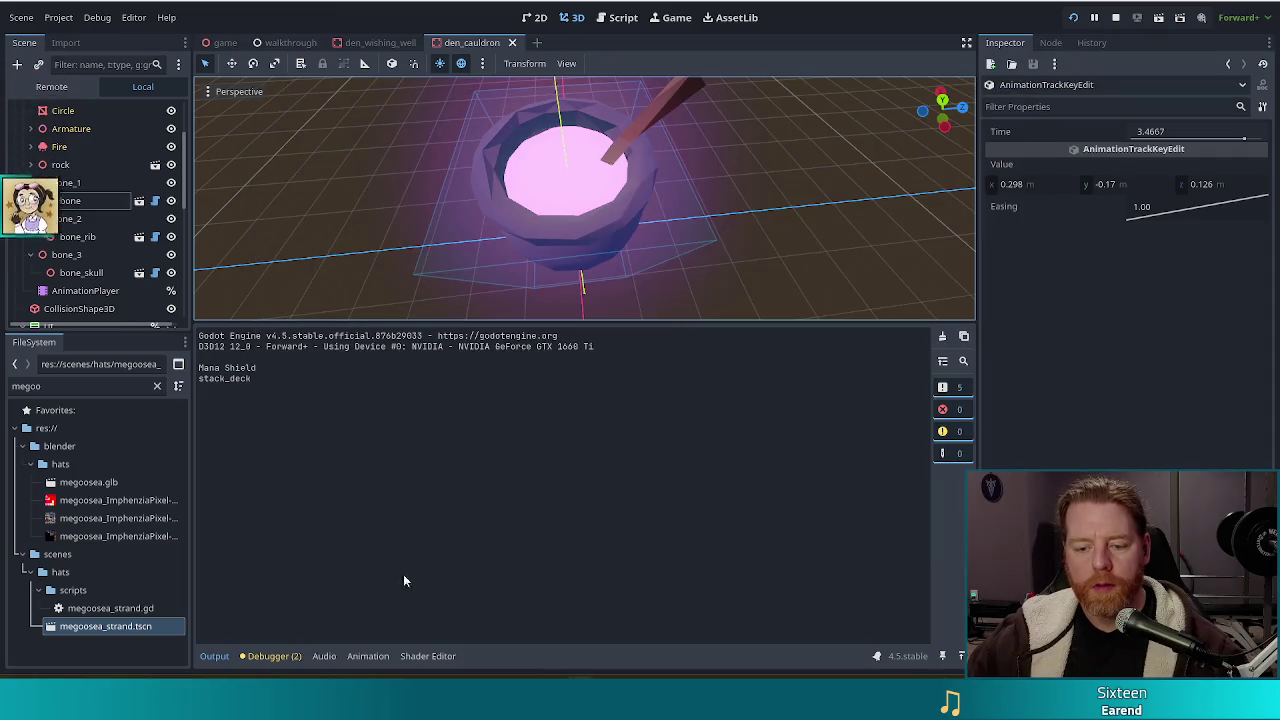
click(83, 290)
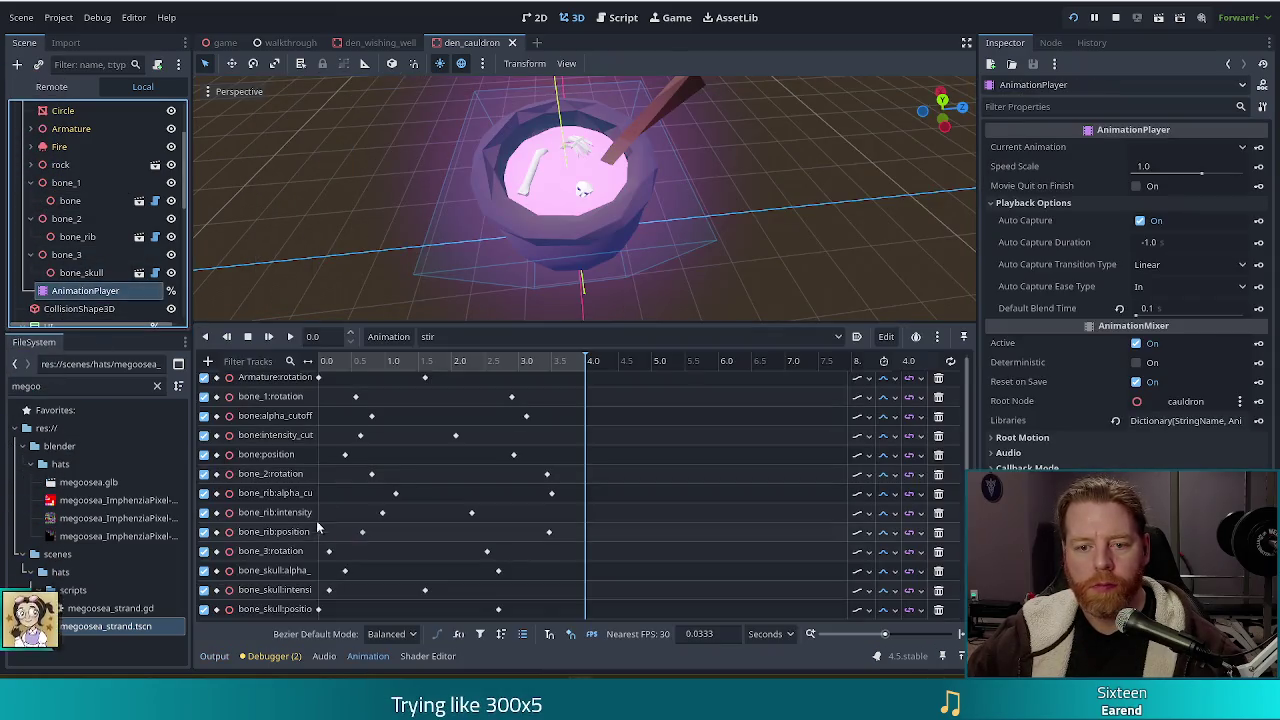
Make Armature:rotation interpolate linearly between its 0 and -360 keys, then relaunch the game.
scroll(598, 540, up, 1)
click(318, 385)
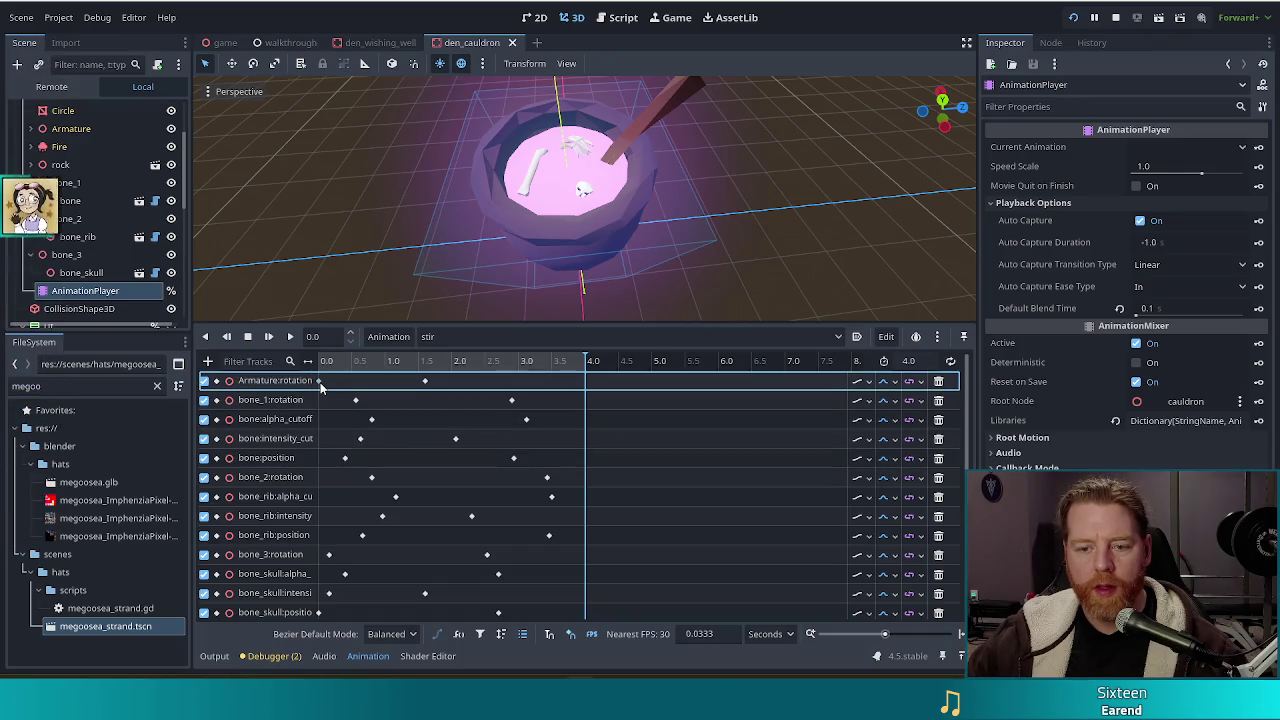
click(319, 383)
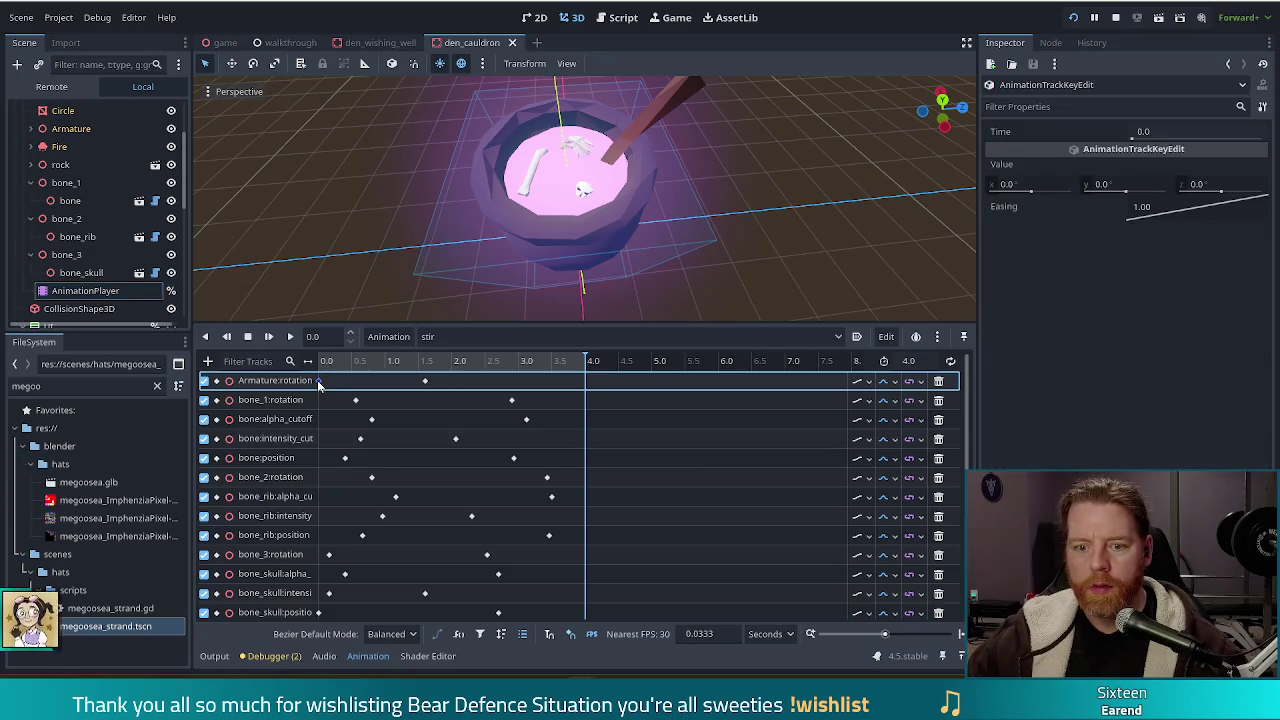
click(426, 383)
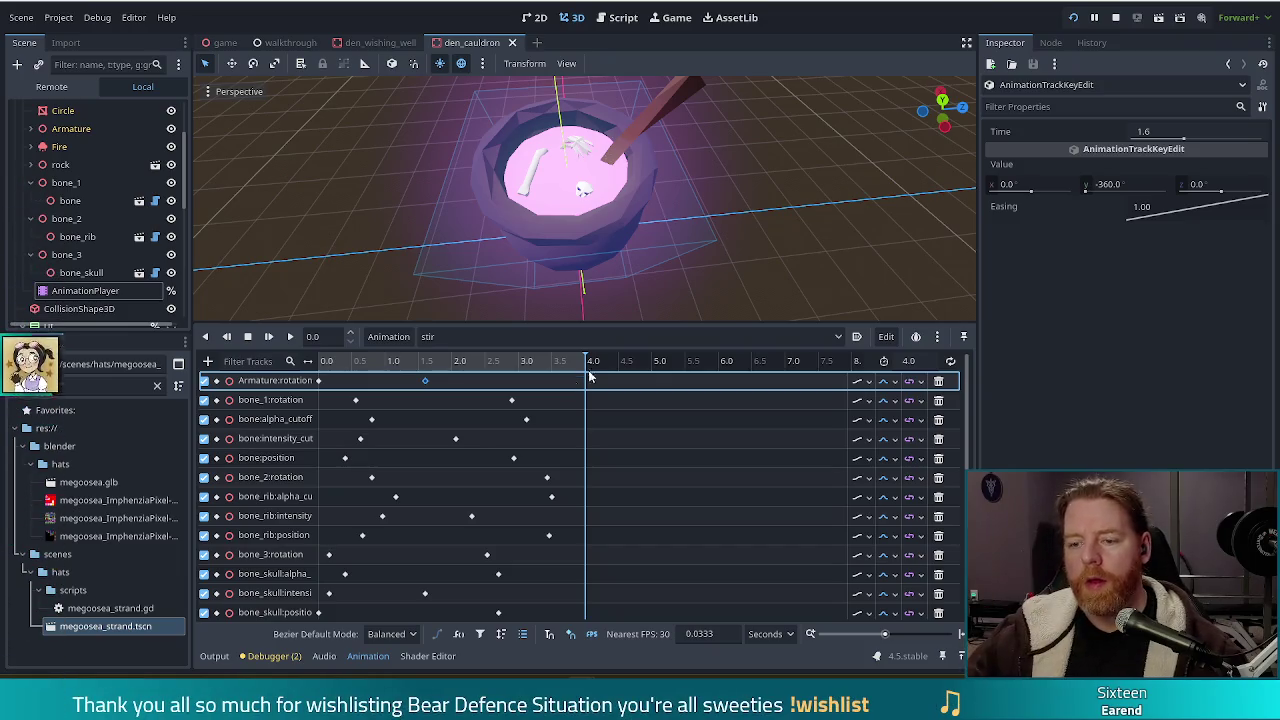
click(886, 381)
click(906, 420)
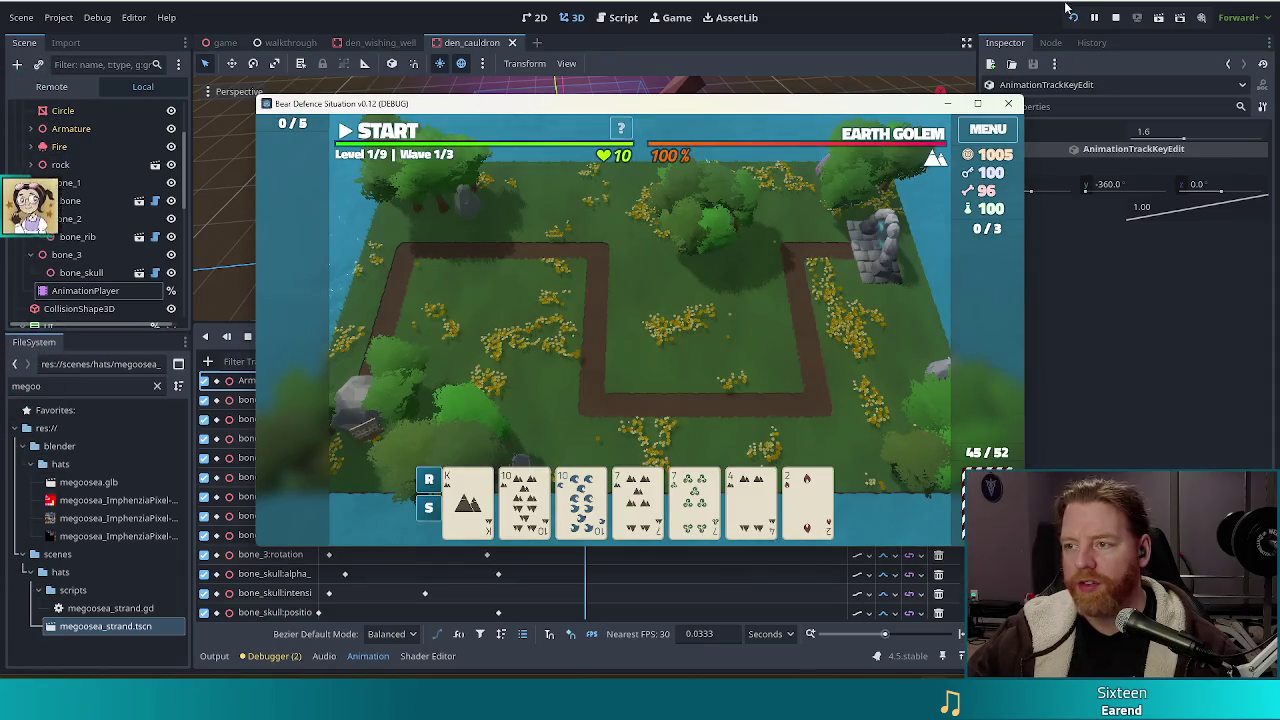
key(F8)
key(F5)
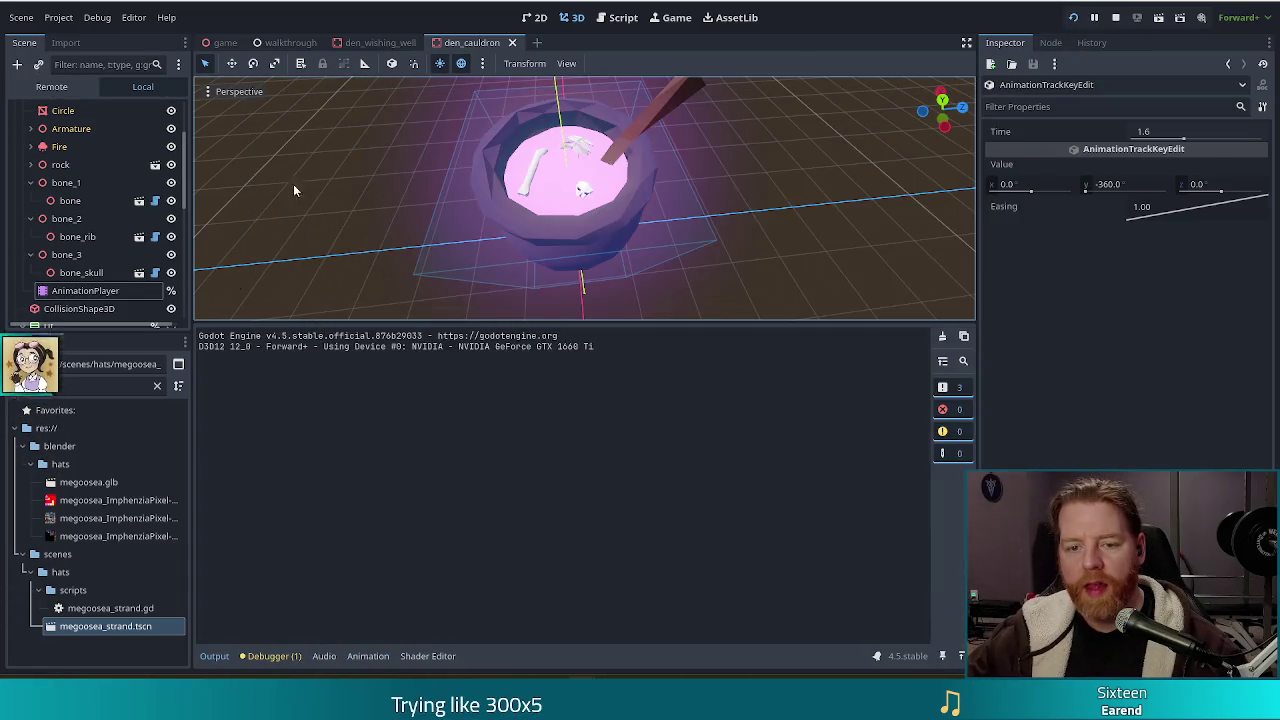
Replay the cauldron stir animation from its start a few times, then run the game with F5.
click(273, 336)
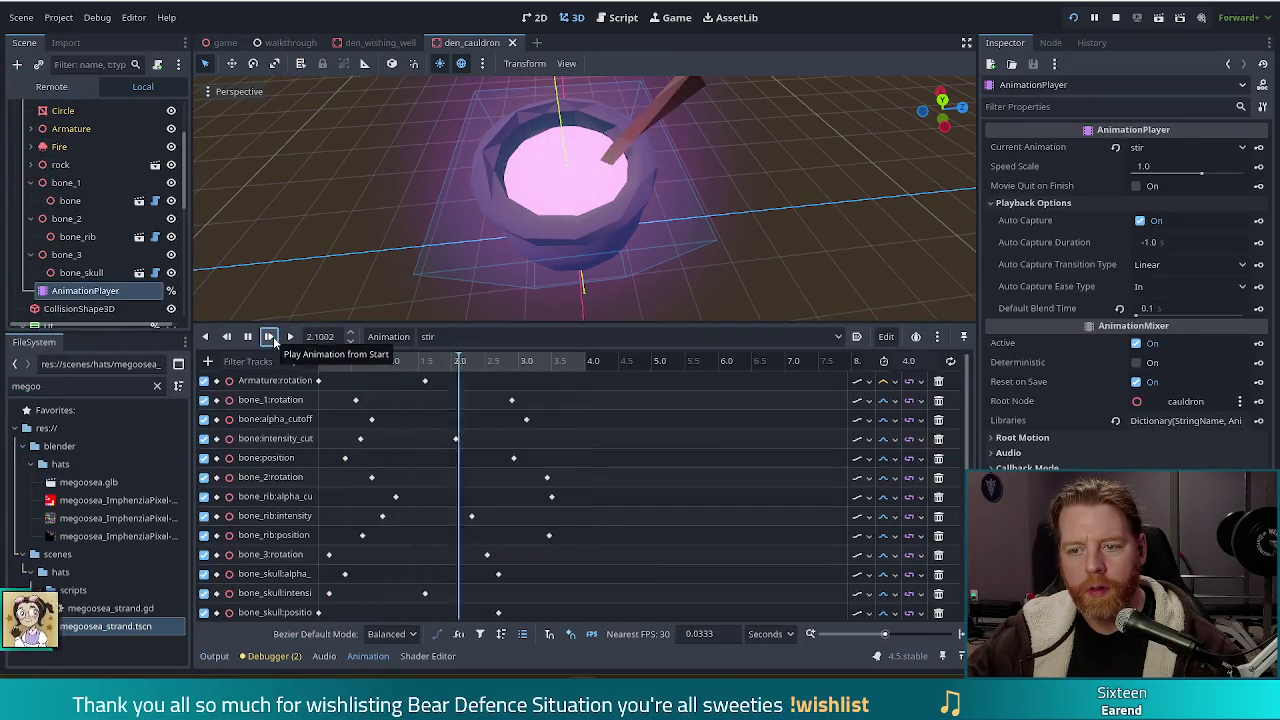
click(271, 337)
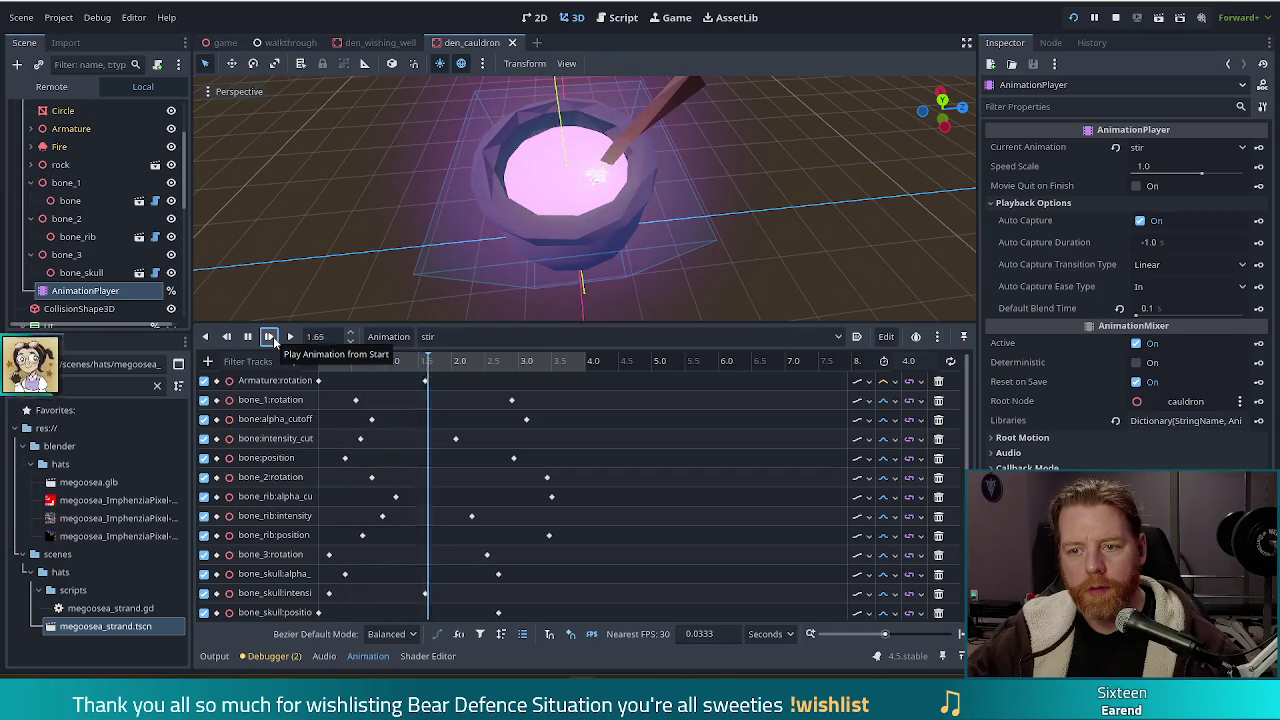
click(273, 336)
key(F5)
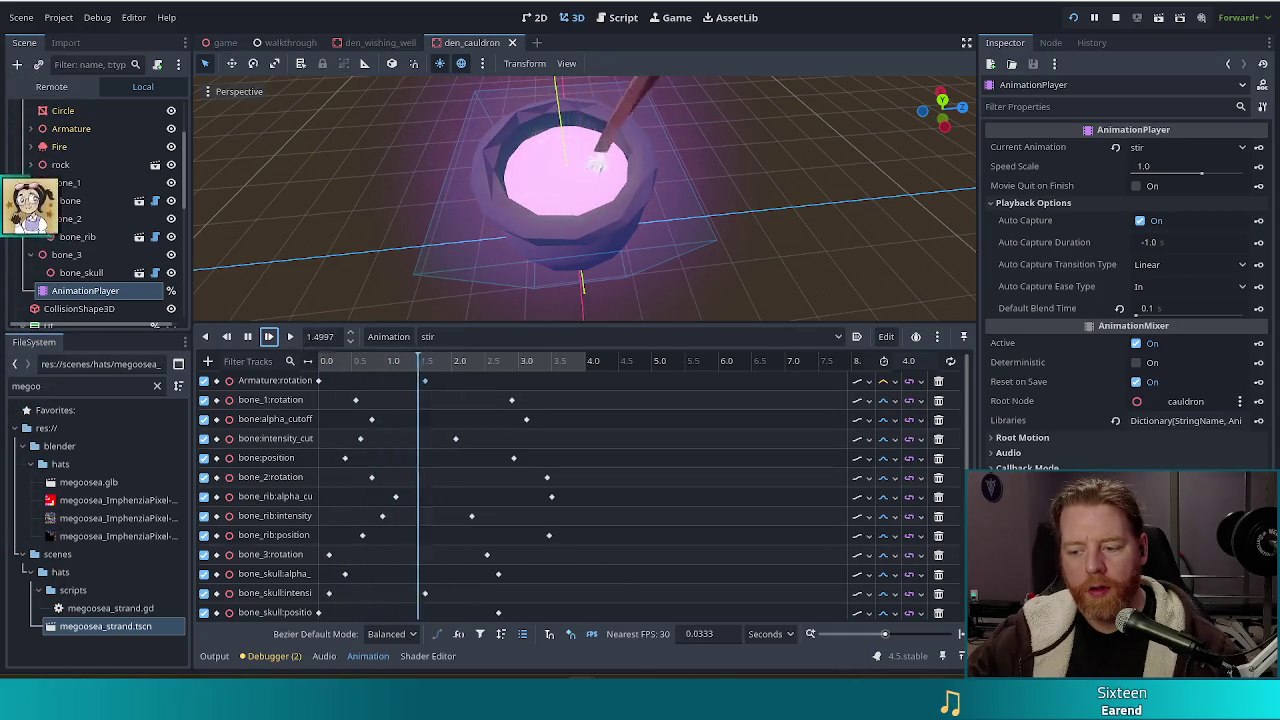
Start a new game, open the cauldron and run the test_kit console command.
click(447, 349)
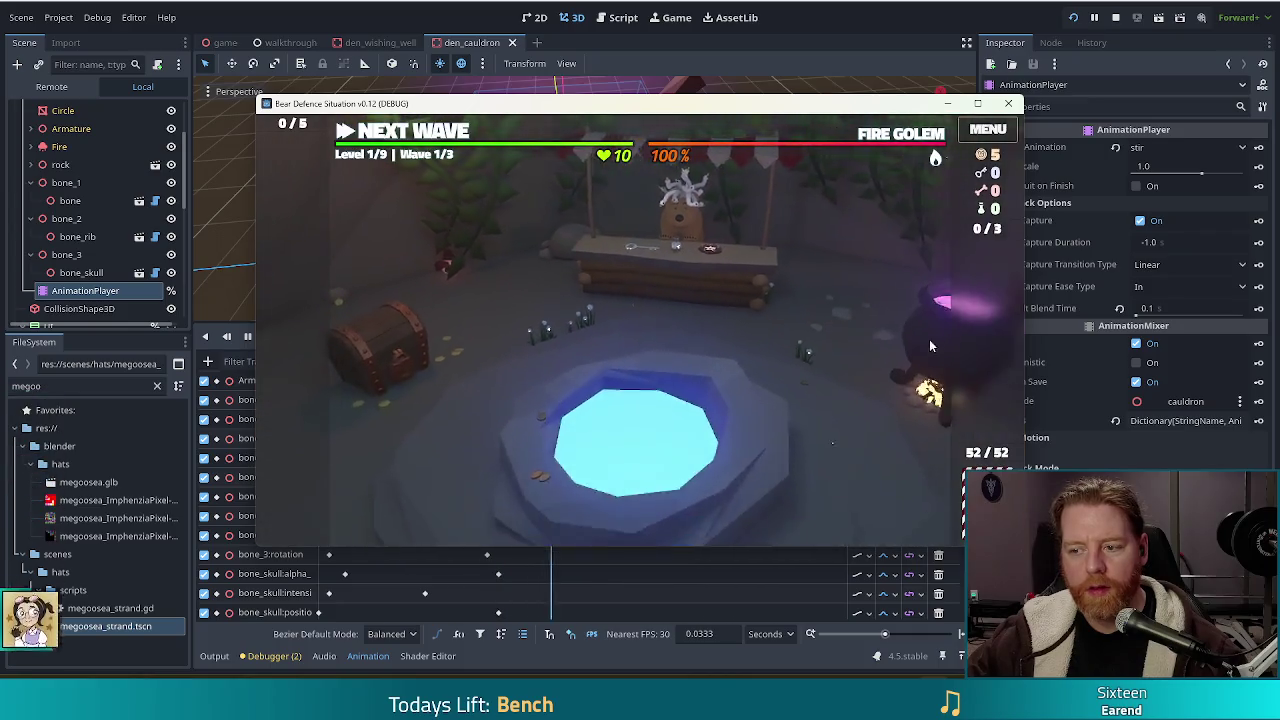
click(889, 310)
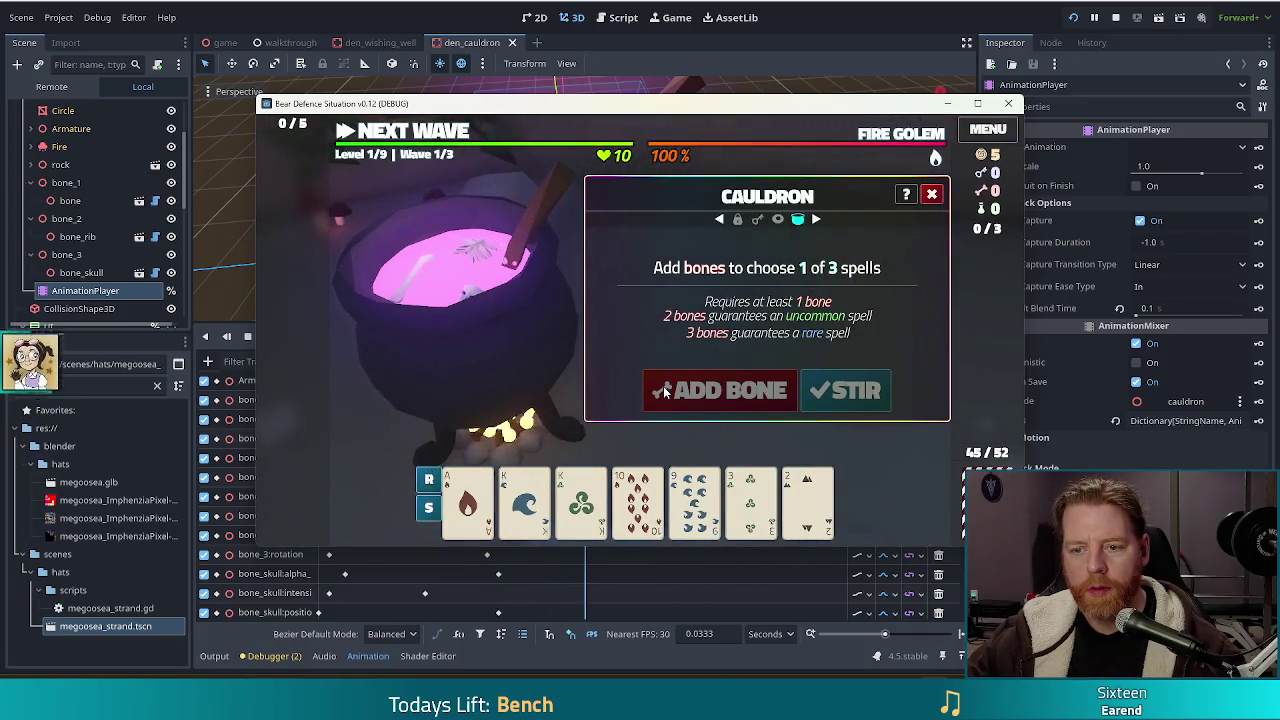
key(grave)
text(test_kit)
key(Return)
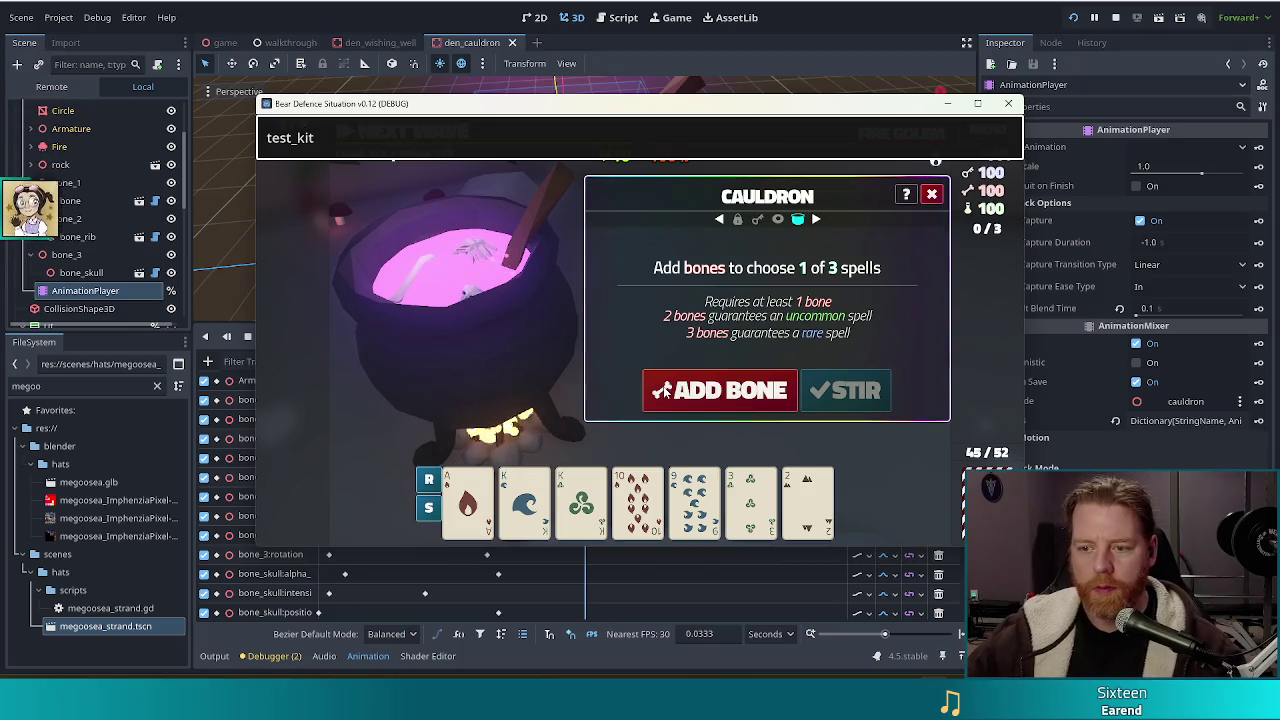
Stir, skip, add a bone and stir again to brew Fehu, Mana and Earth spells.
click(843, 390)
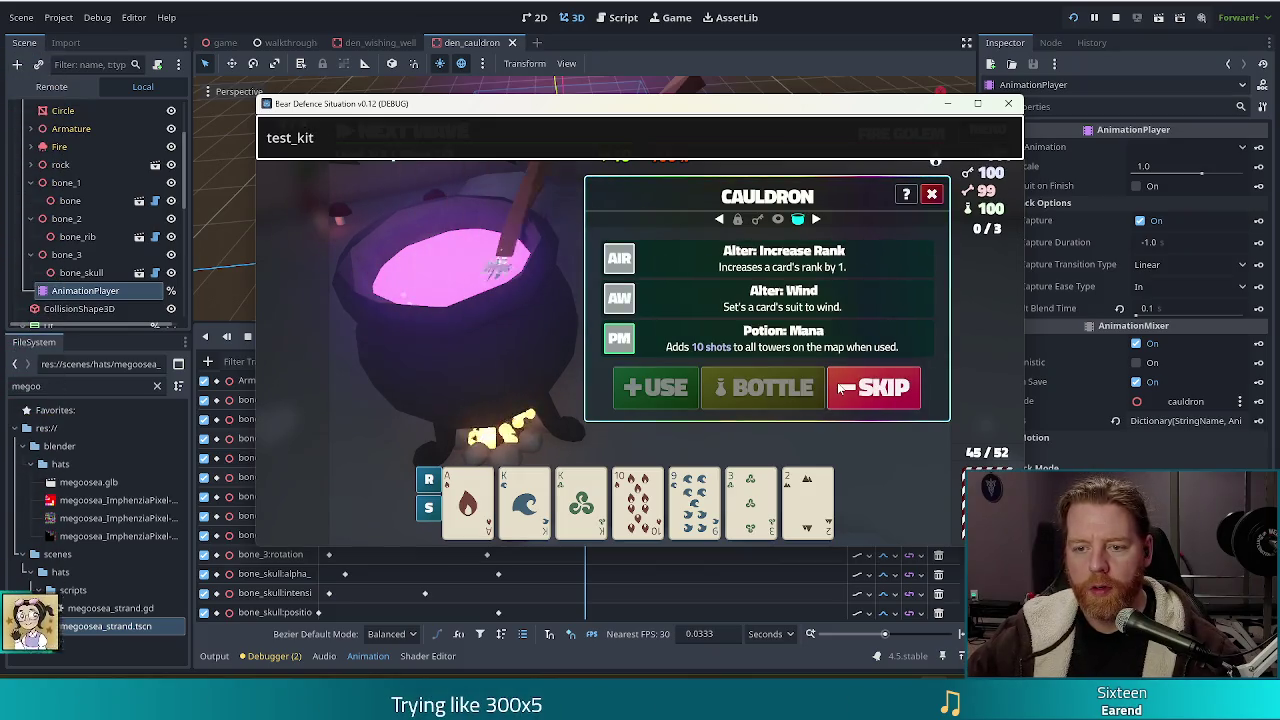
click(846, 390)
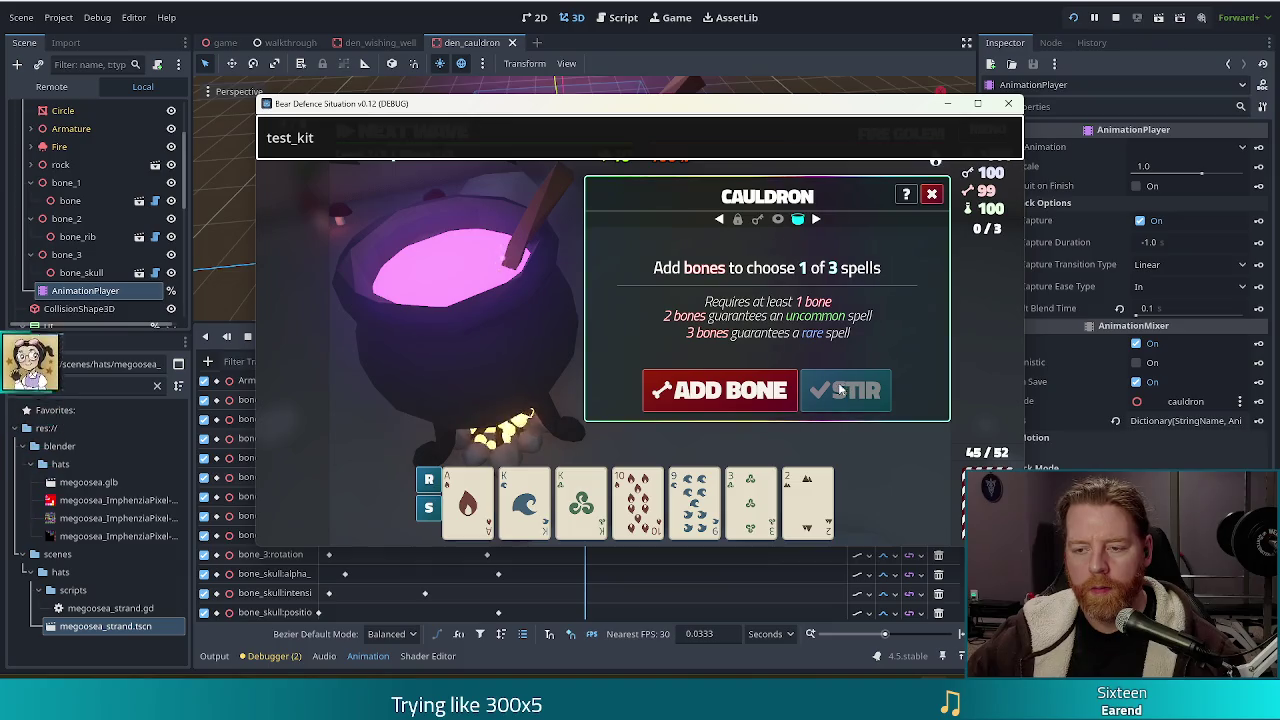
click(720, 390)
click(847, 392)
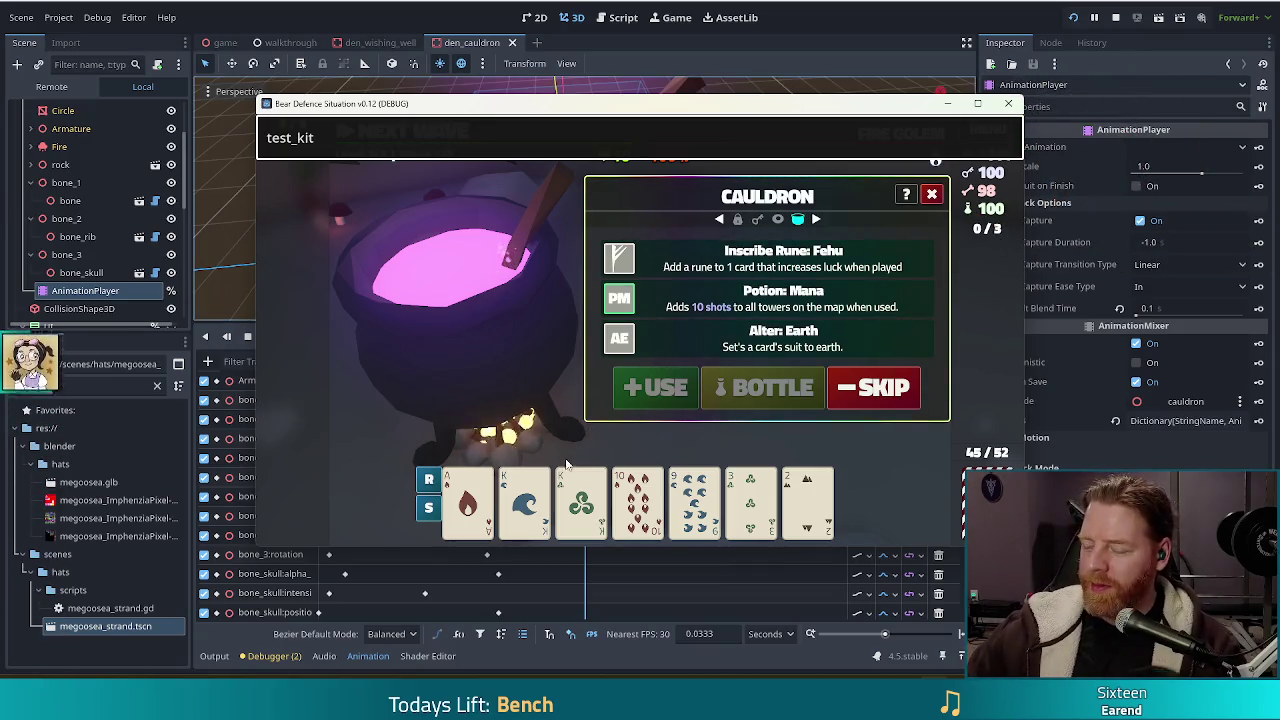
Close the console, leaving Inscribe Rune: Fehu, Potion: Mana and Alter: Earth on offer.
mouse_move(757, 507)
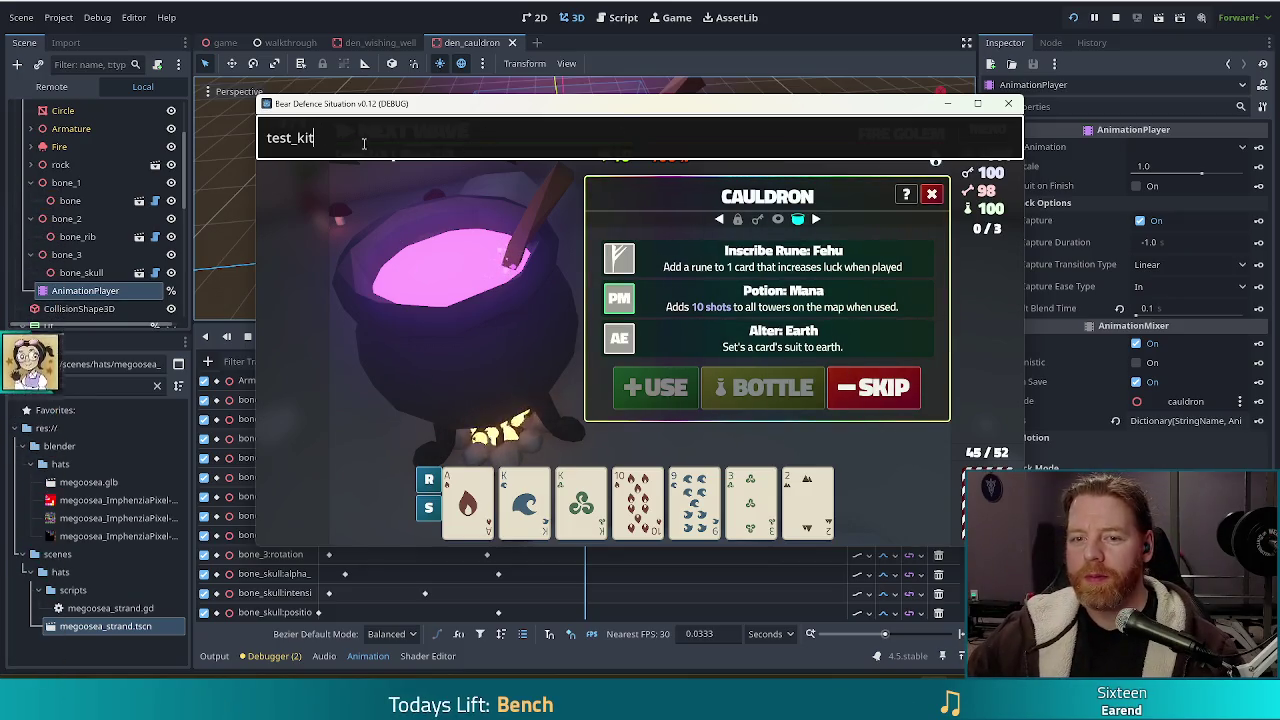
key(Return)
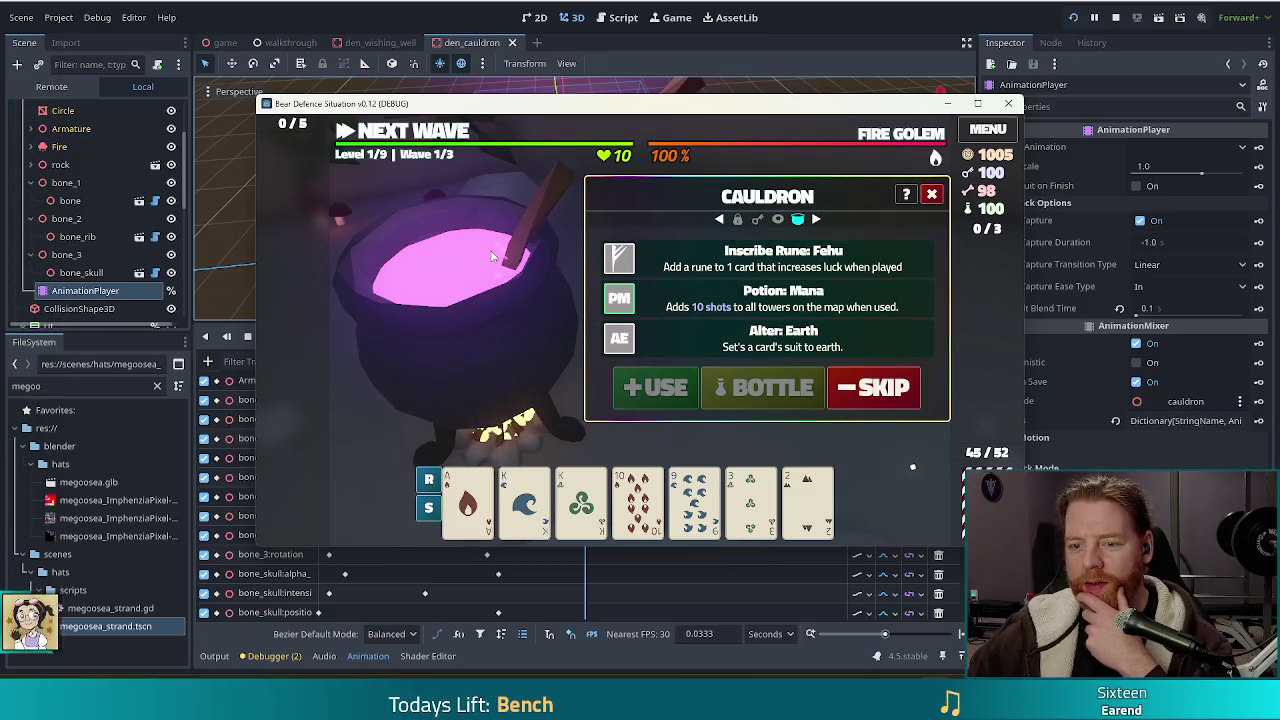
Skip, add bones and stir the cauldron twice more, then return to the Godot editor.
click(862, 389)
click(847, 396)
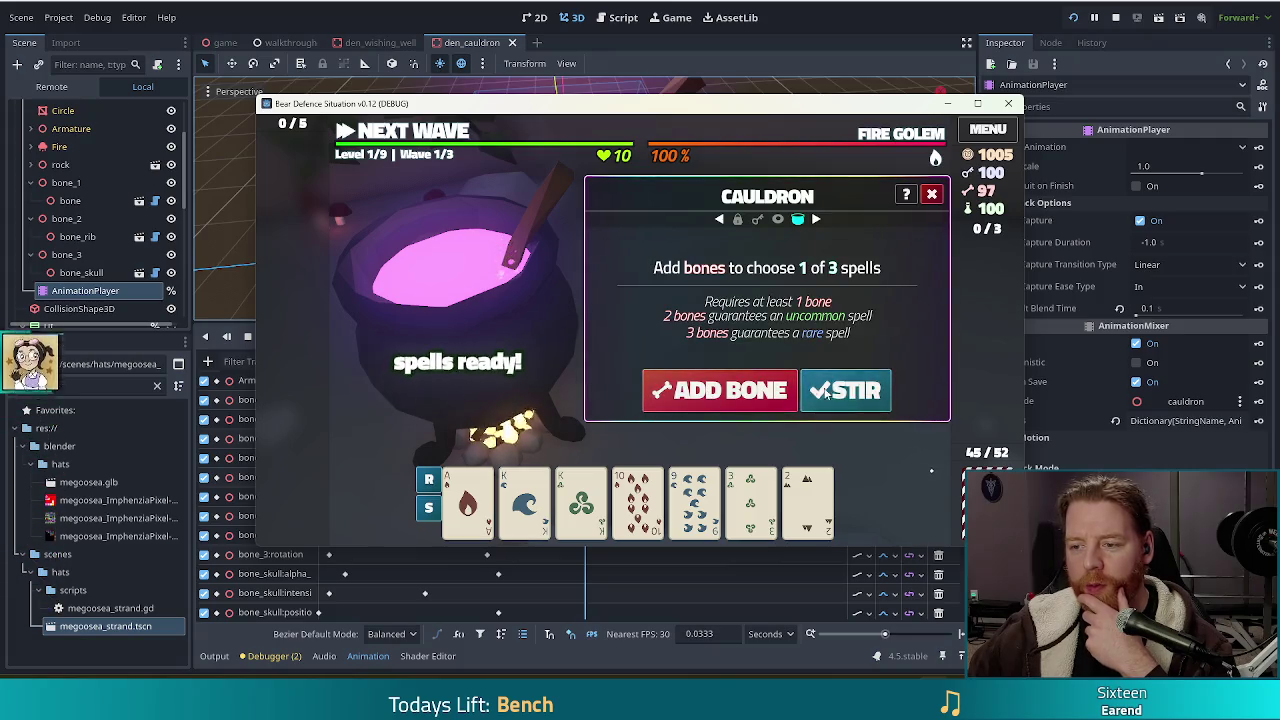
click(847, 398)
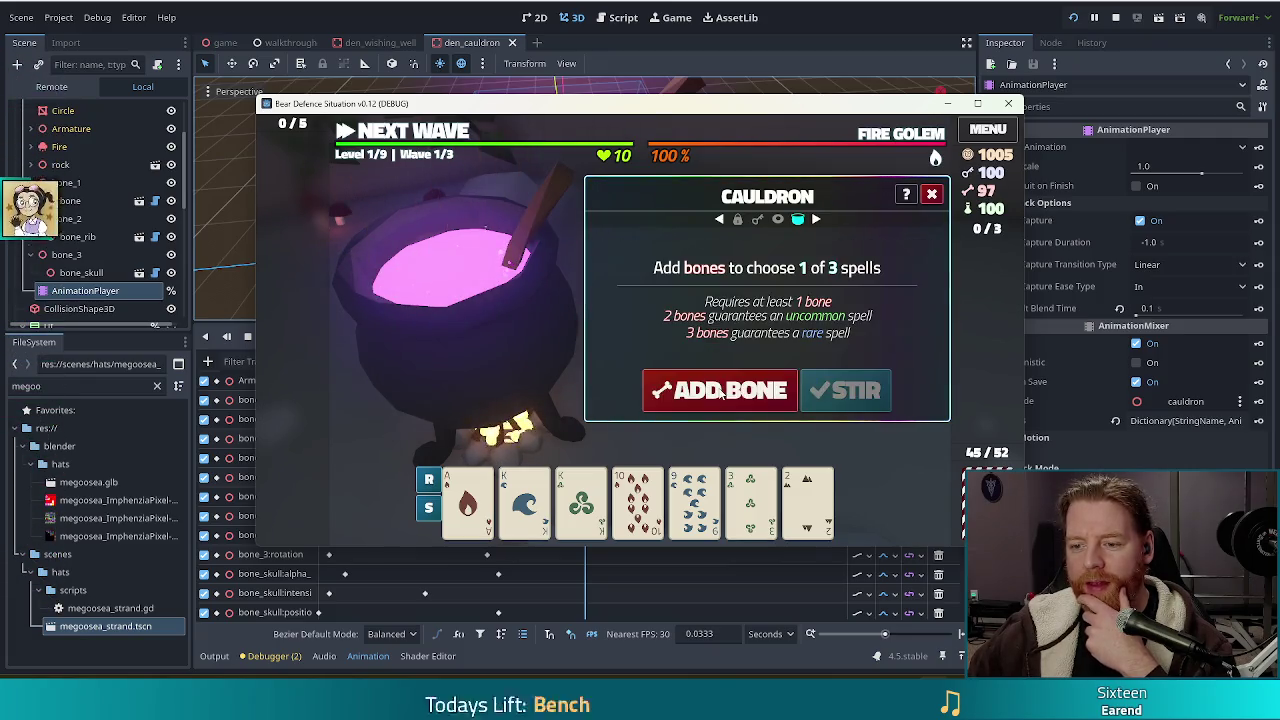
click(657, 390)
click(840, 394)
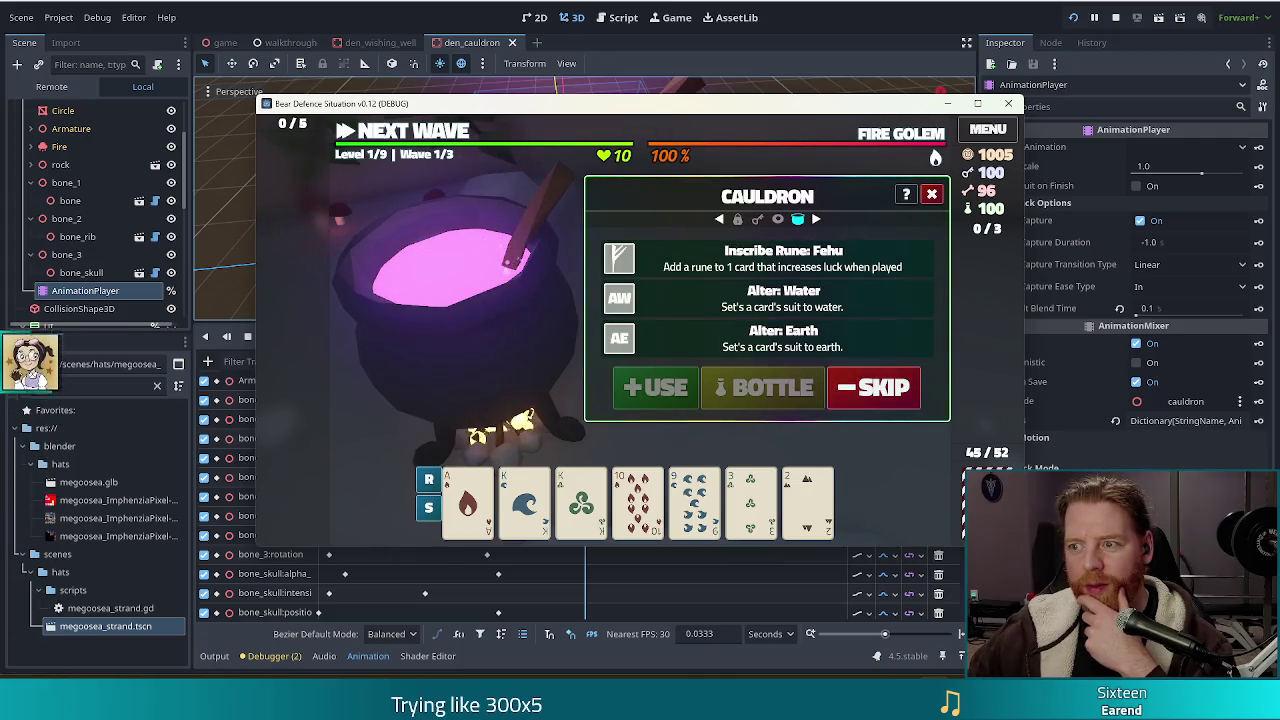
click(905, 37)
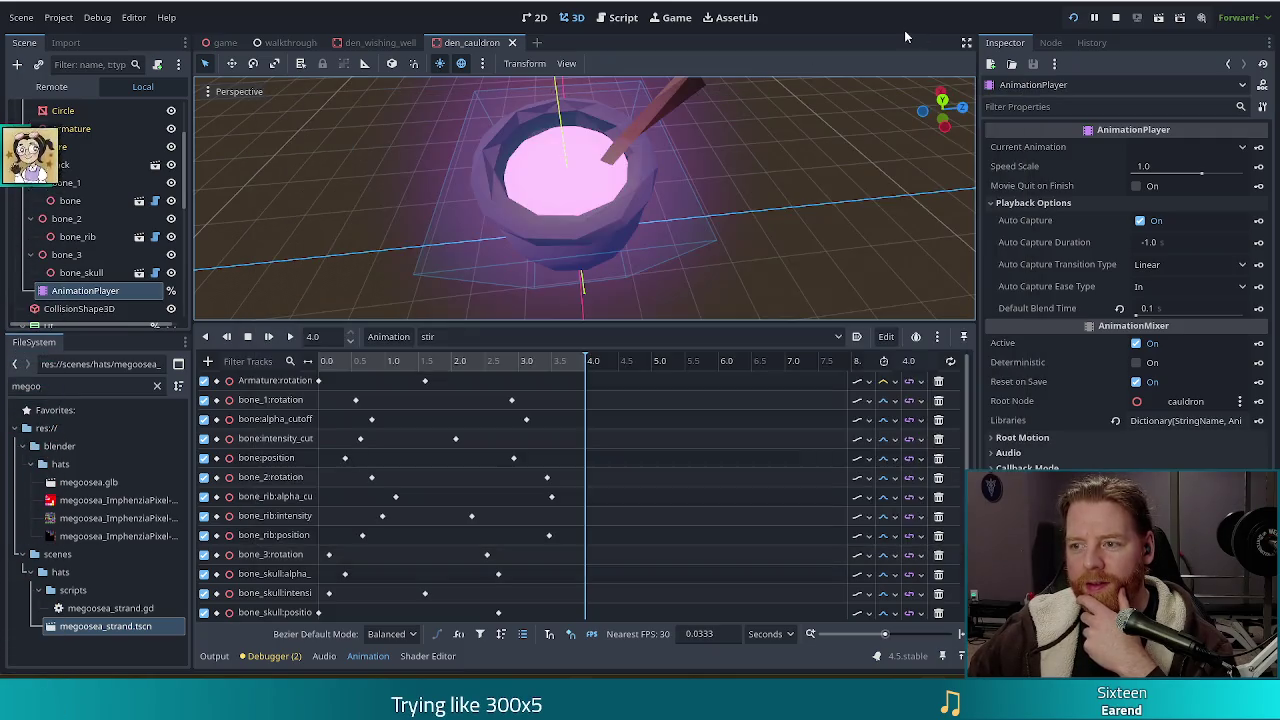
Set the Armature:rotation track to Clamp Loop Interp and replay the stir animation from start.
click(919, 382)
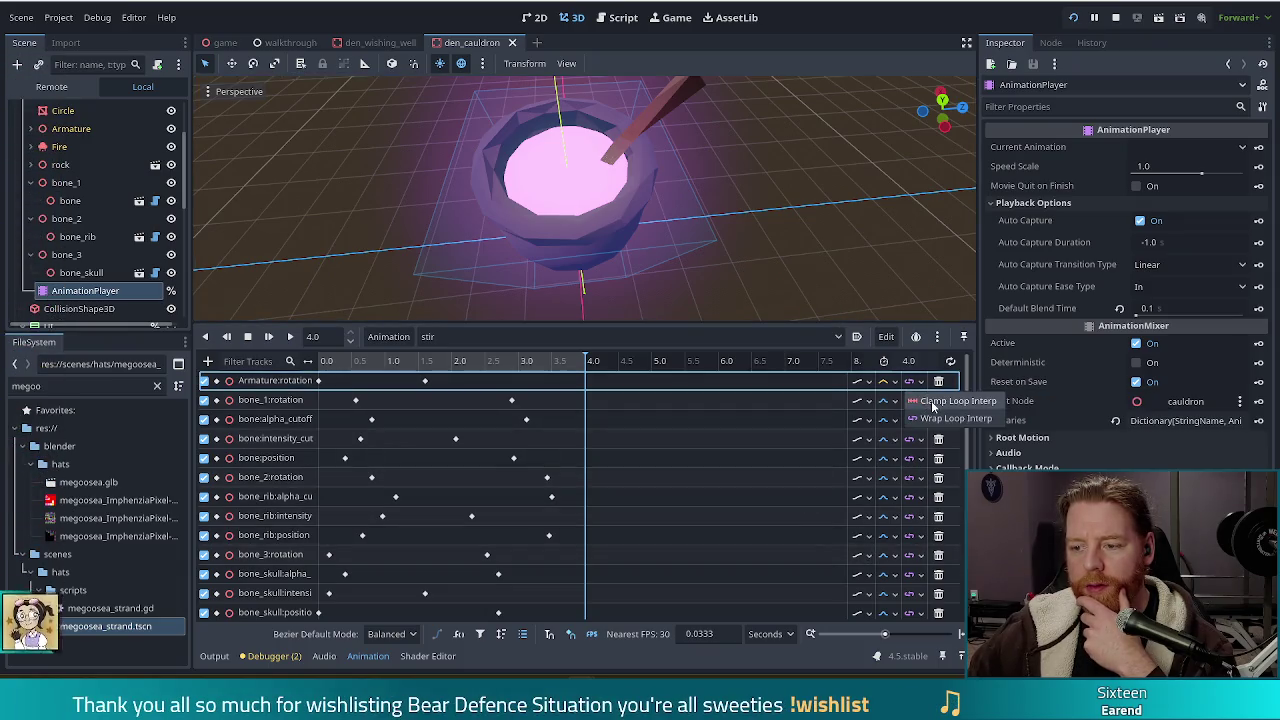
click(925, 402)
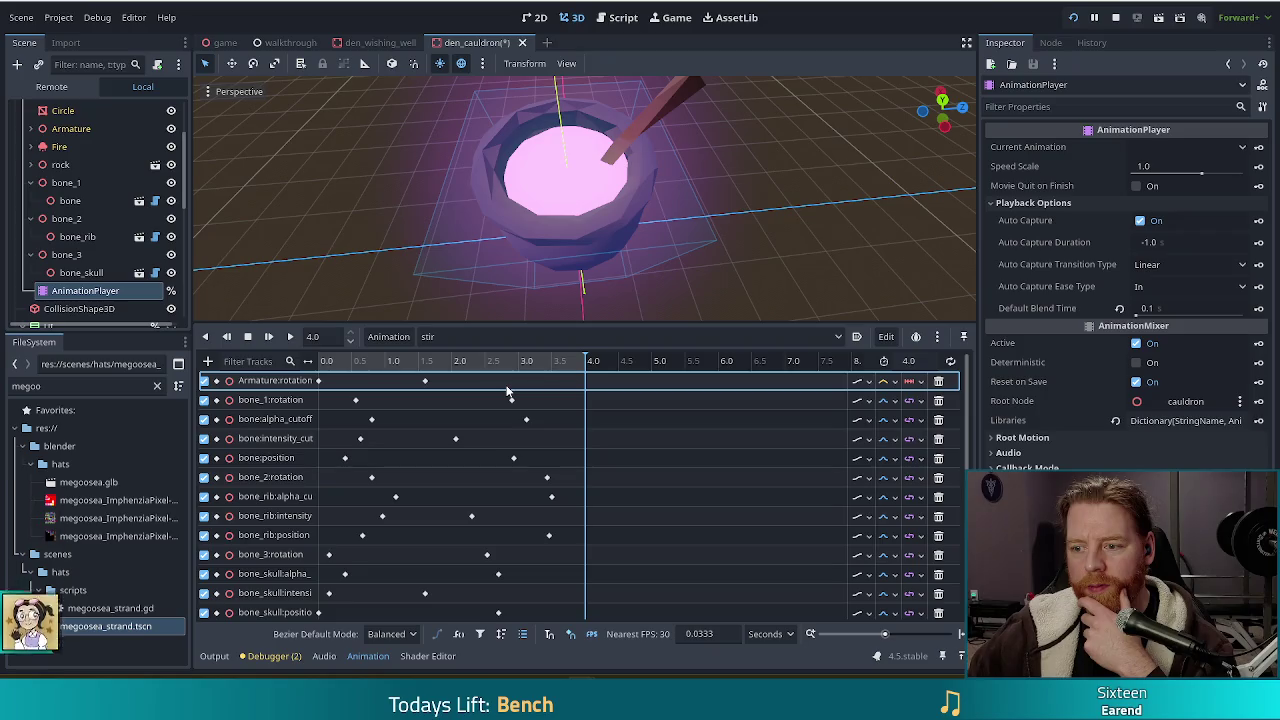
click(268, 337)
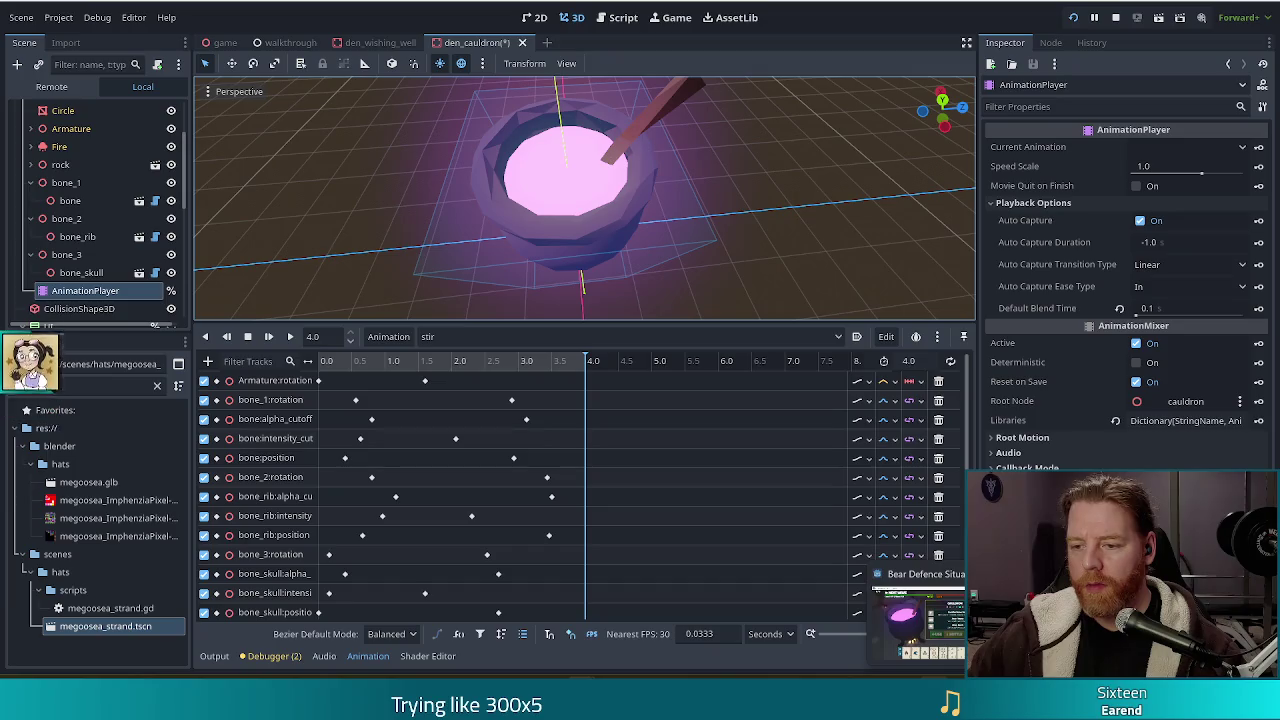
click(918, 620)
Skip the rune spells, add a bone and stir the cauldron to test the animation.
click(871, 383)
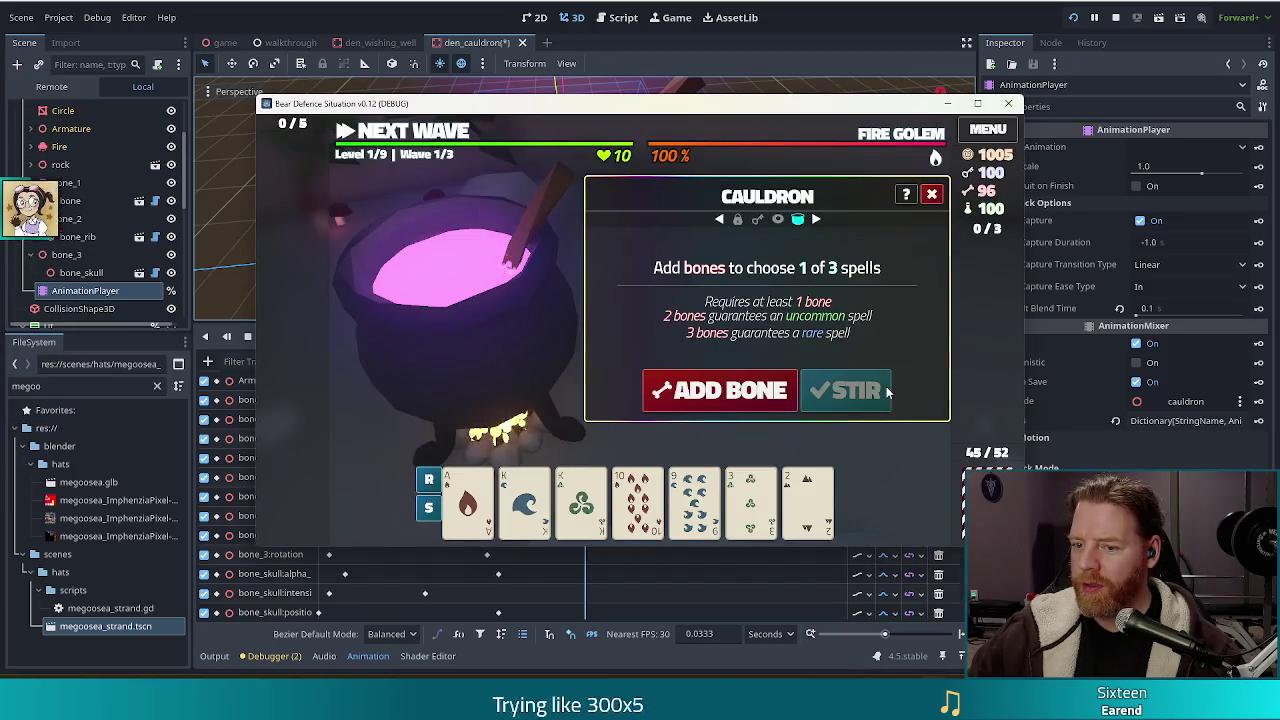
click(752, 395)
click(845, 390)
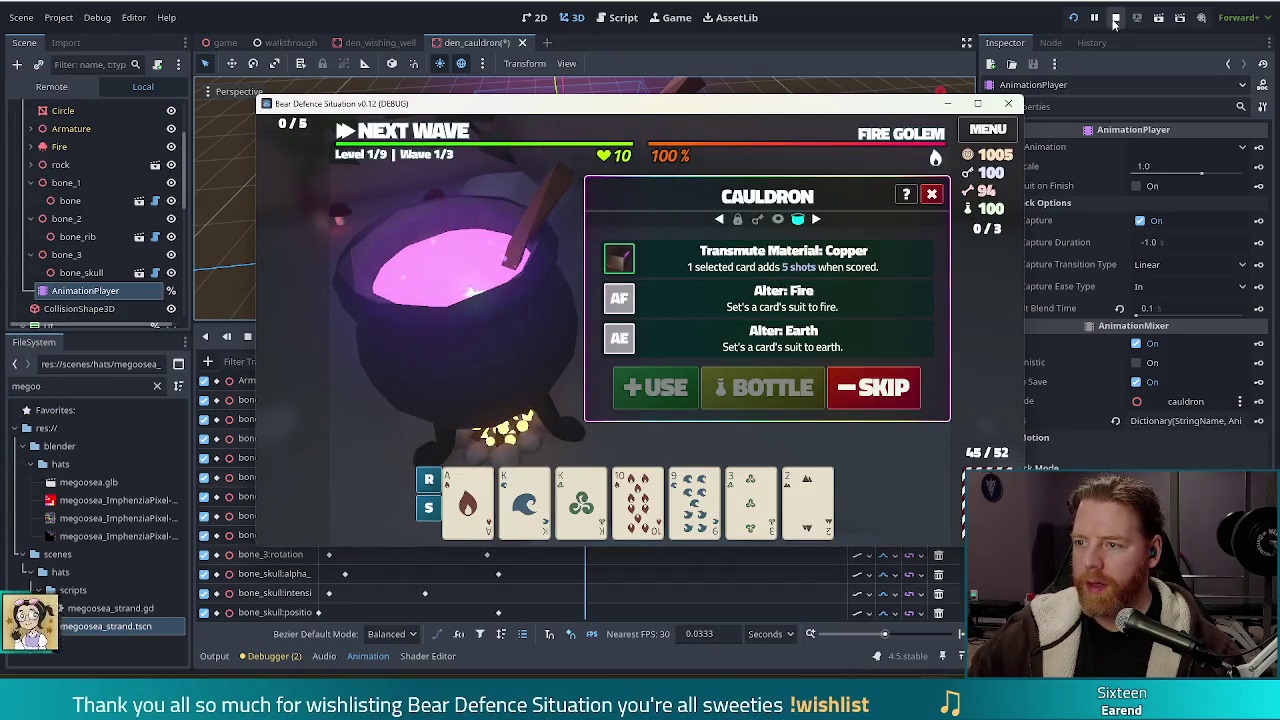
Stop, save and relaunch the game, close it with F8, and switch to the Script editor.
click(1074, 20)
click(1074, 20)
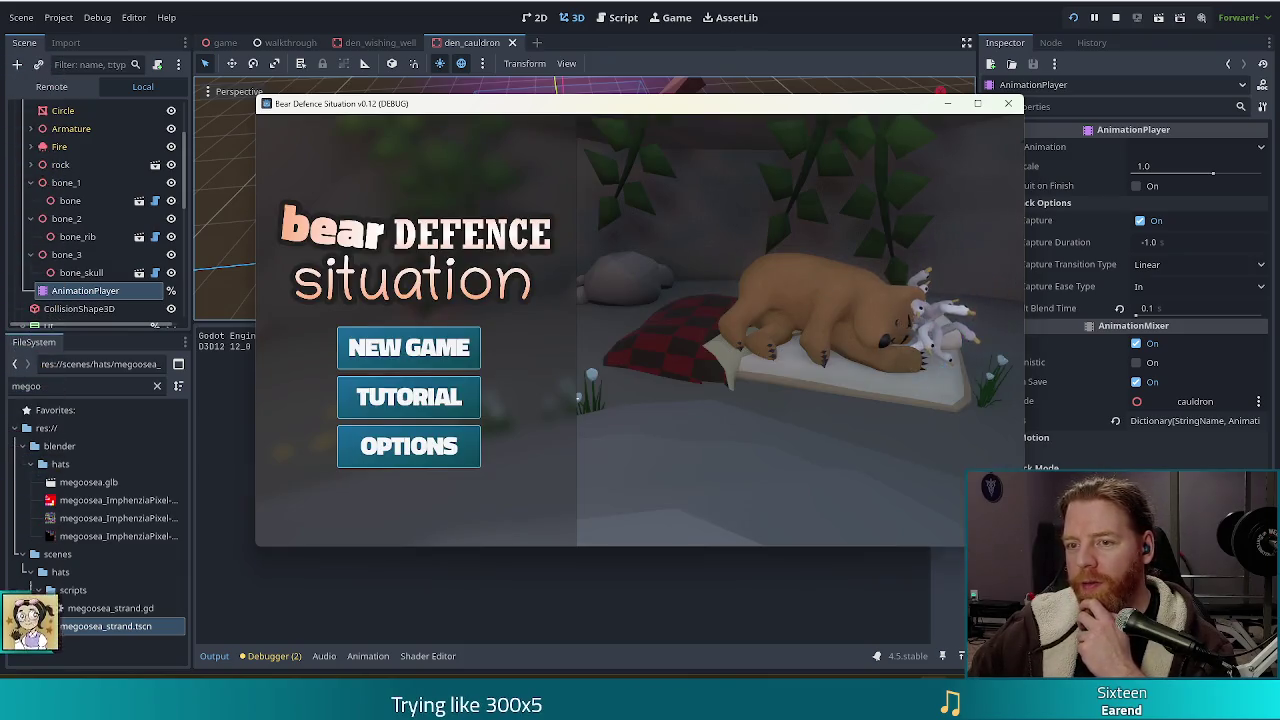
key(F8)
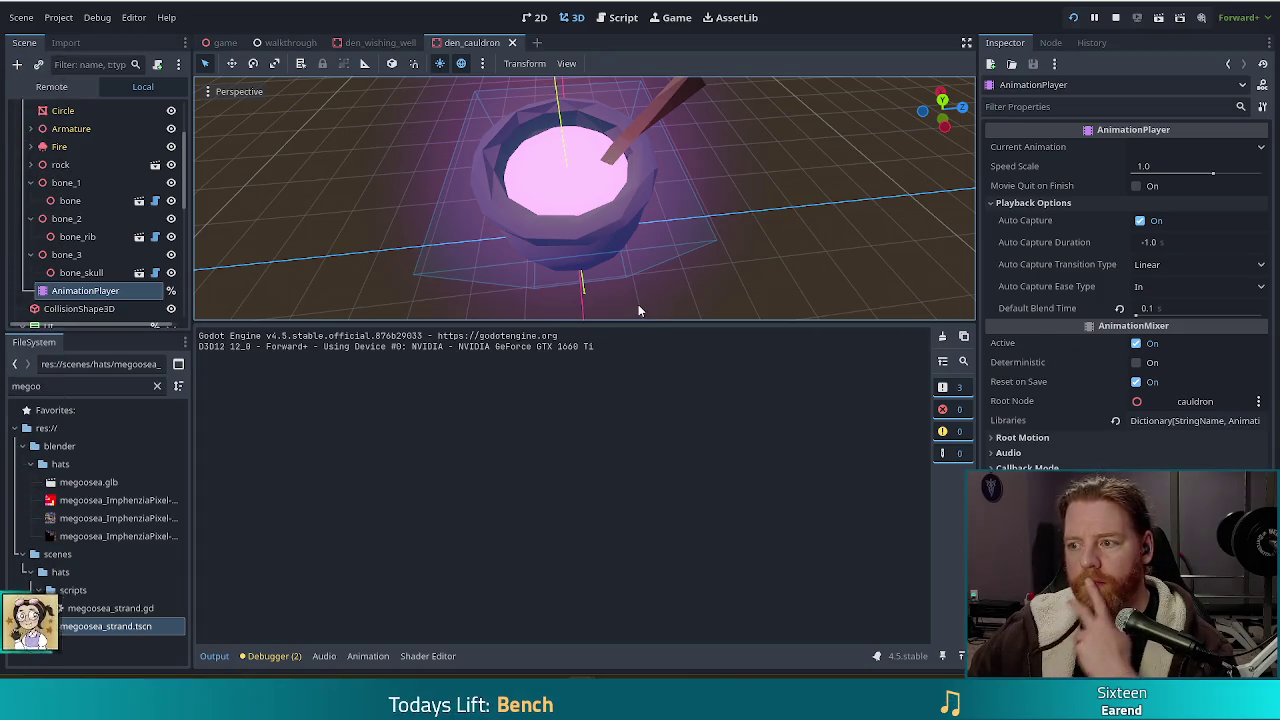
click(628, 19)
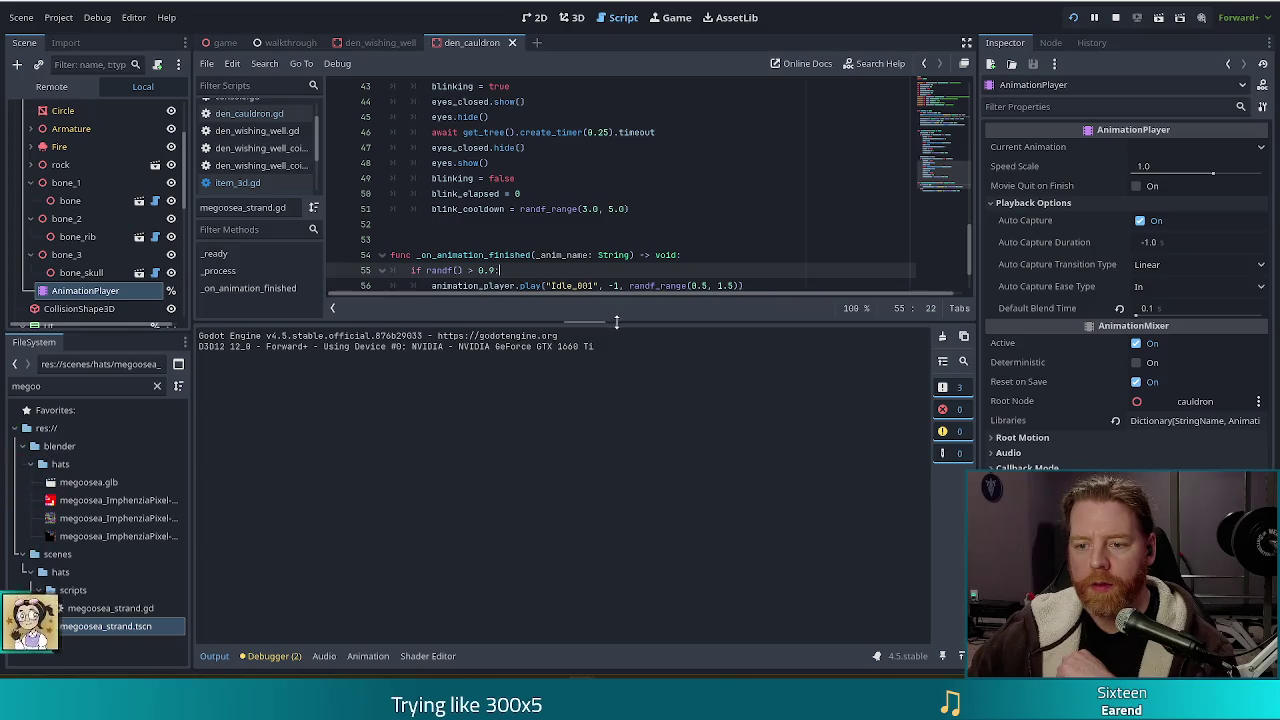
Enlarge the code editor and navigate back to the den_cauldron.gd script.
drag(591, 325, 585, 492)
click(577, 254)
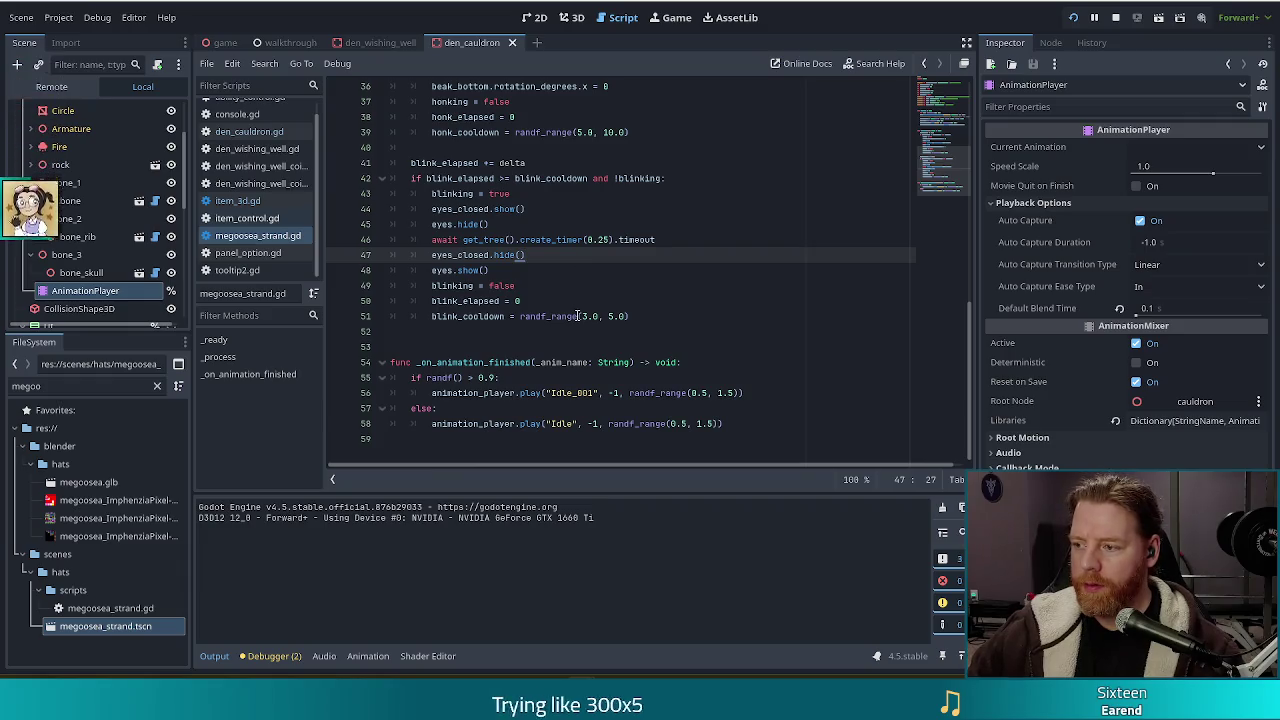
mouse_move(577, 316)
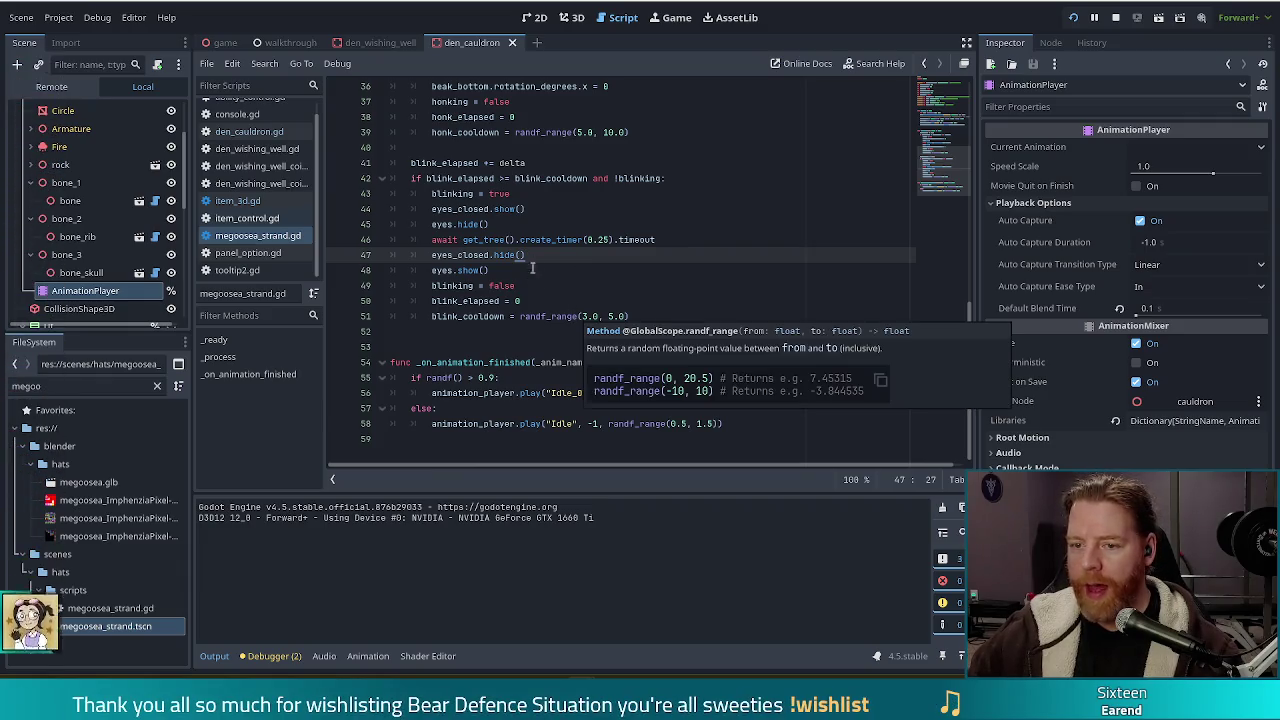
key(alt+Left)
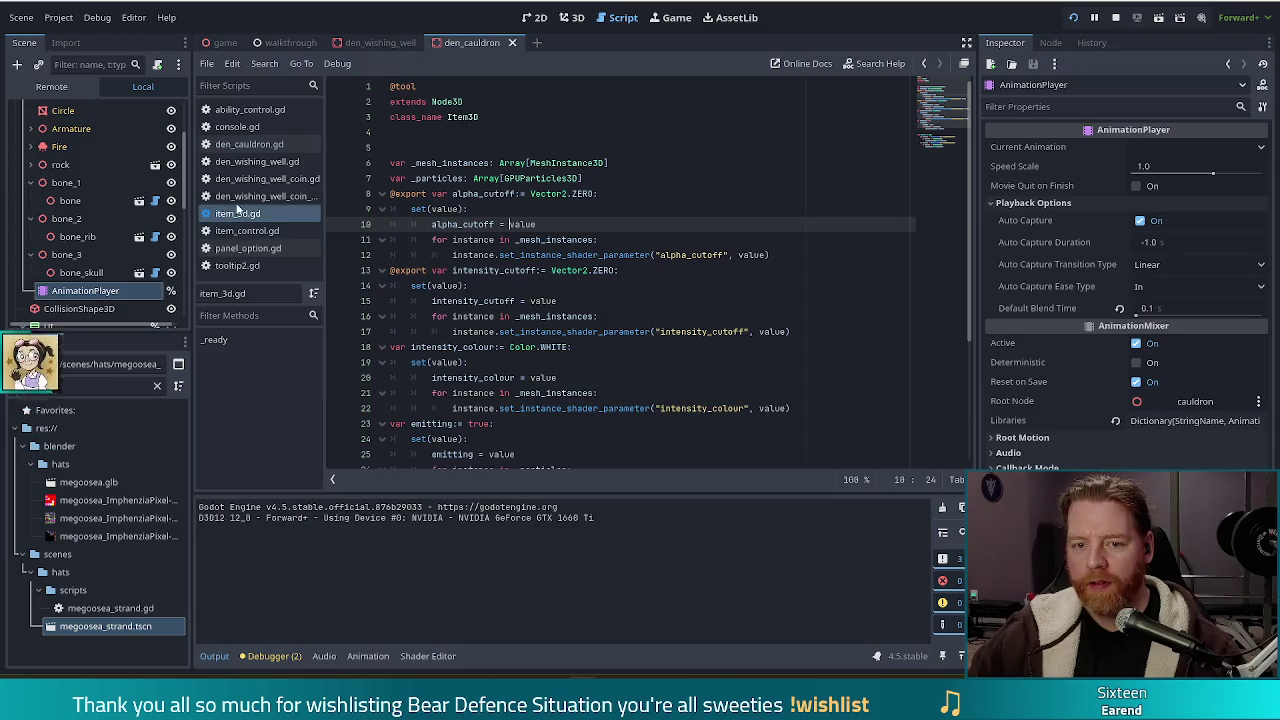
key(alt+Left)
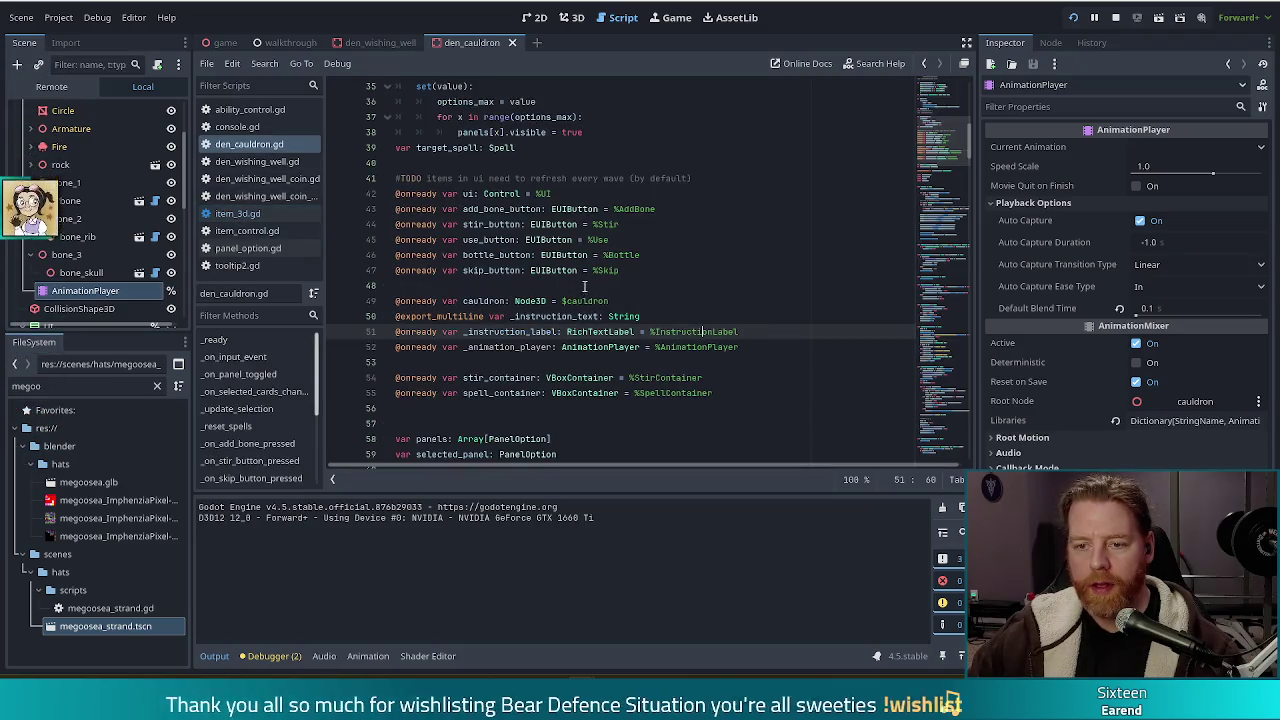
click(588, 272)
Search for '"sti' and select the line 183 that plays the stir animation.
key(ctrl+f)
text("sti)
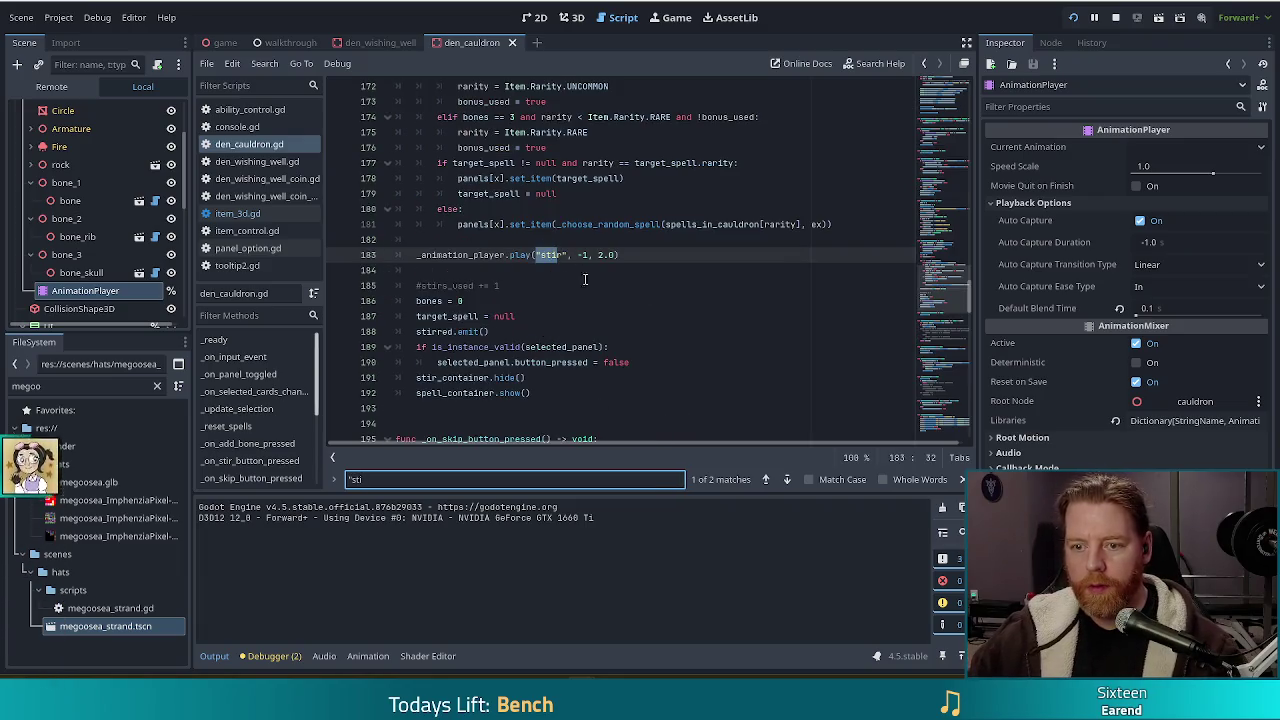
click(657, 255)
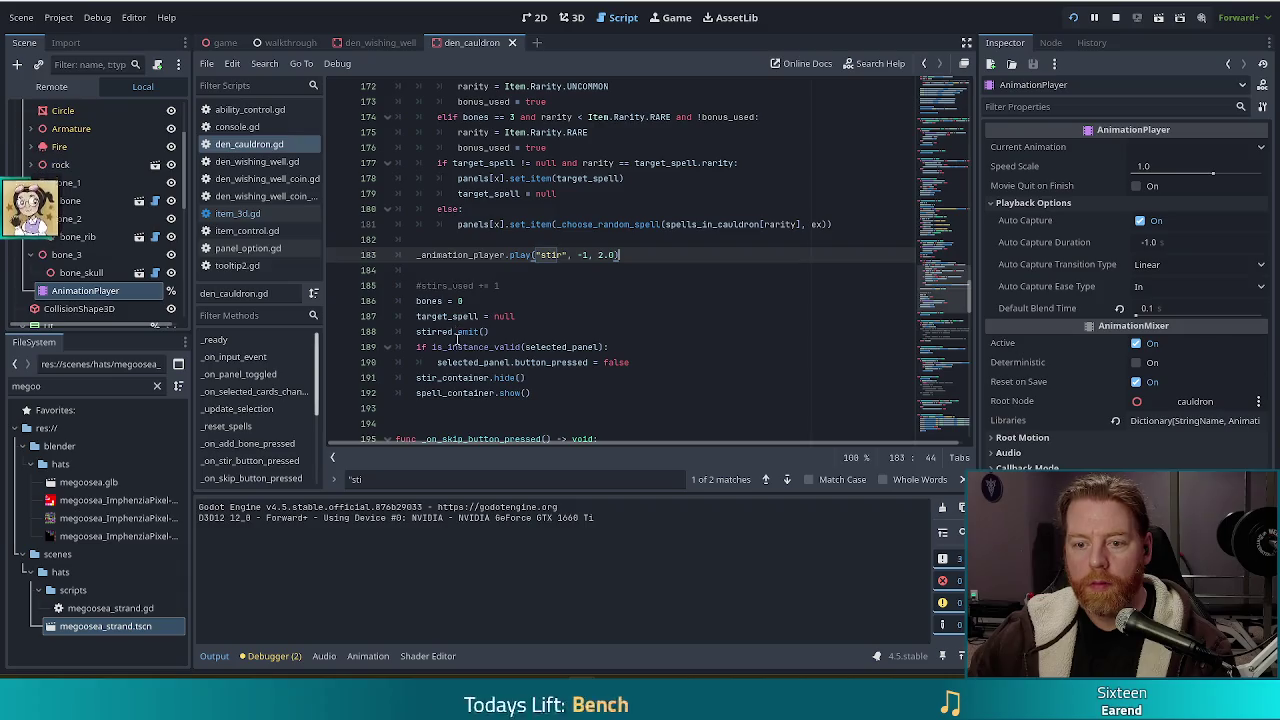
drag(652, 255, 652, 240)
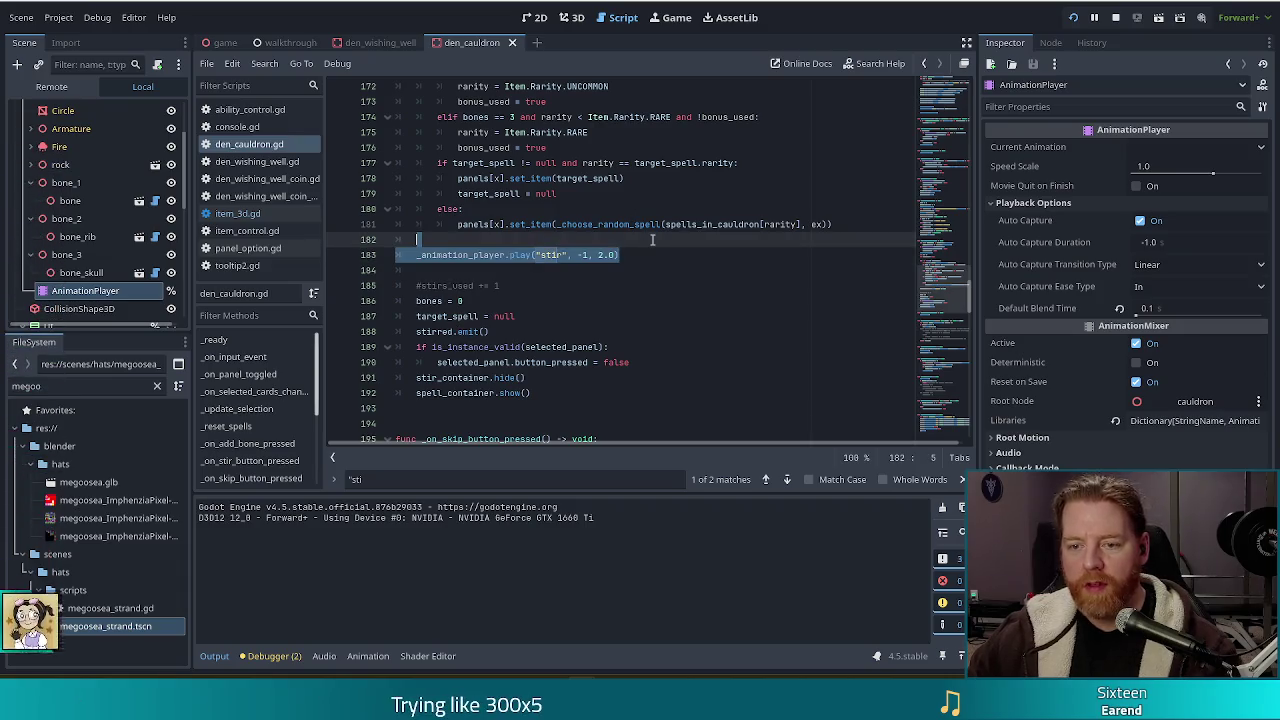
Move the play("stir") line below spell_container.show() and clean up the leftover blank line.
key(ctrl+x)
click(553, 377)
key(ctrl+v)
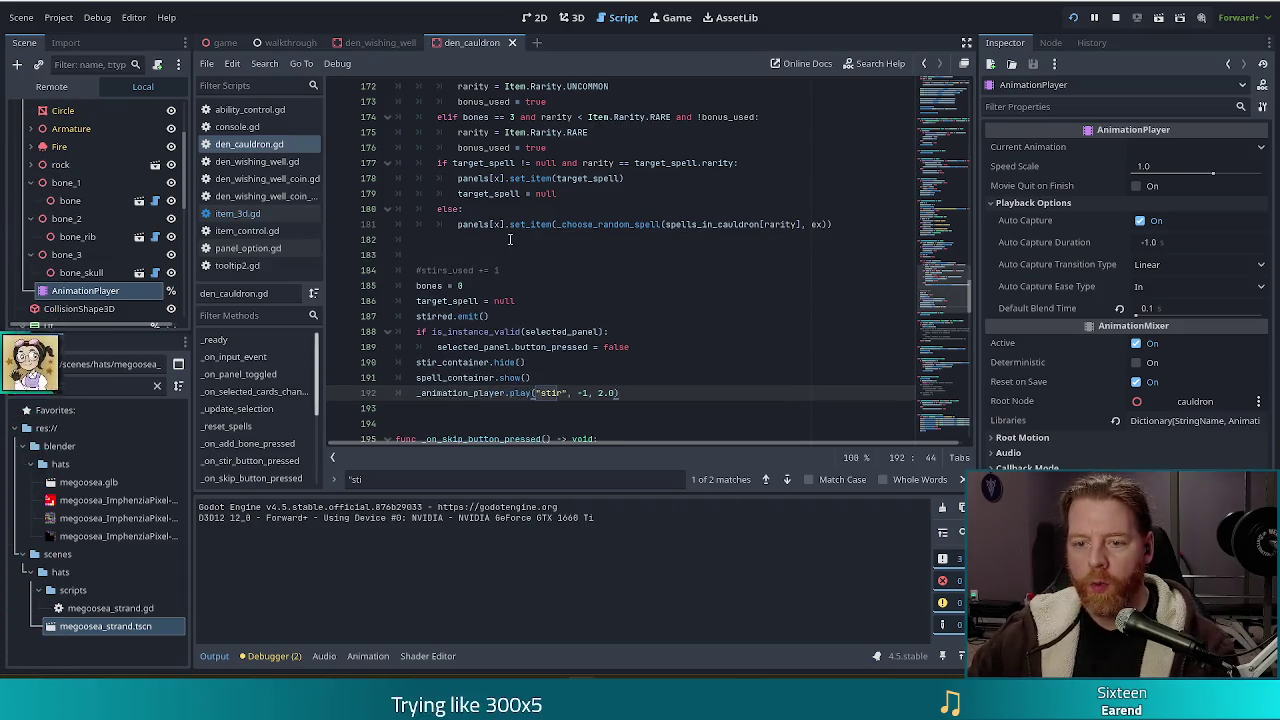
click(509, 239)
key(Delete)
click(535, 362)
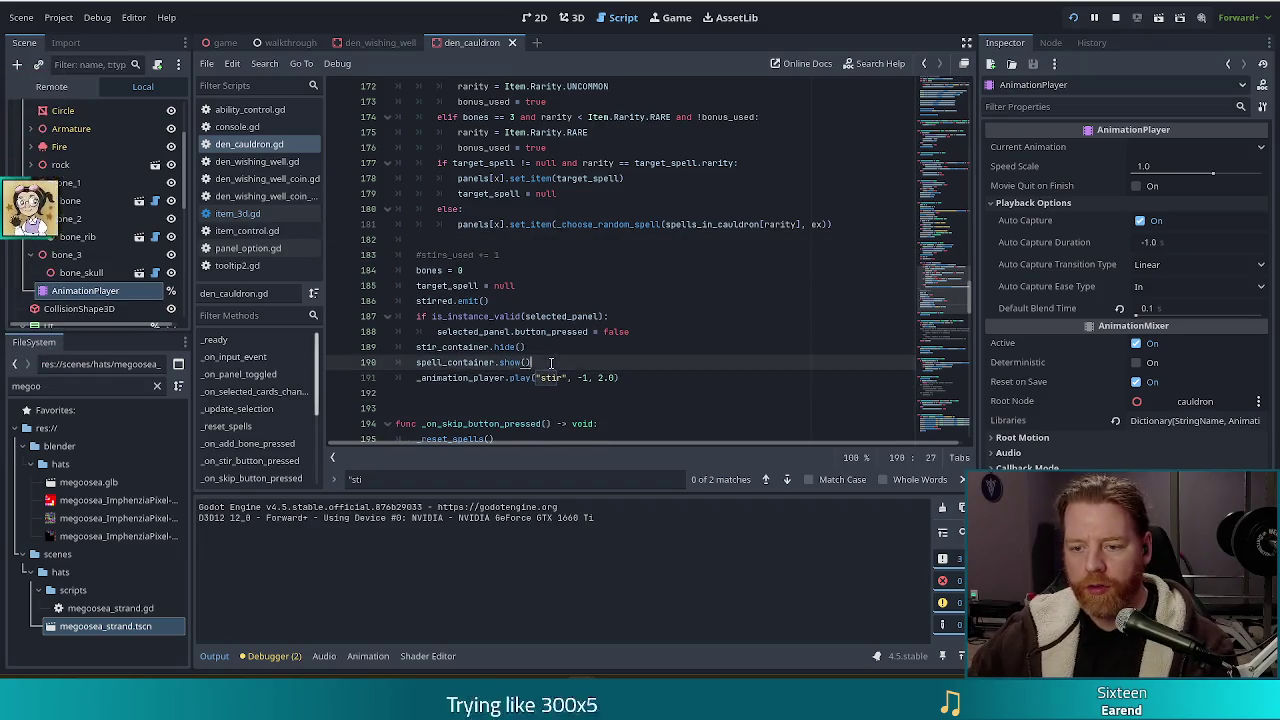
key(Return)
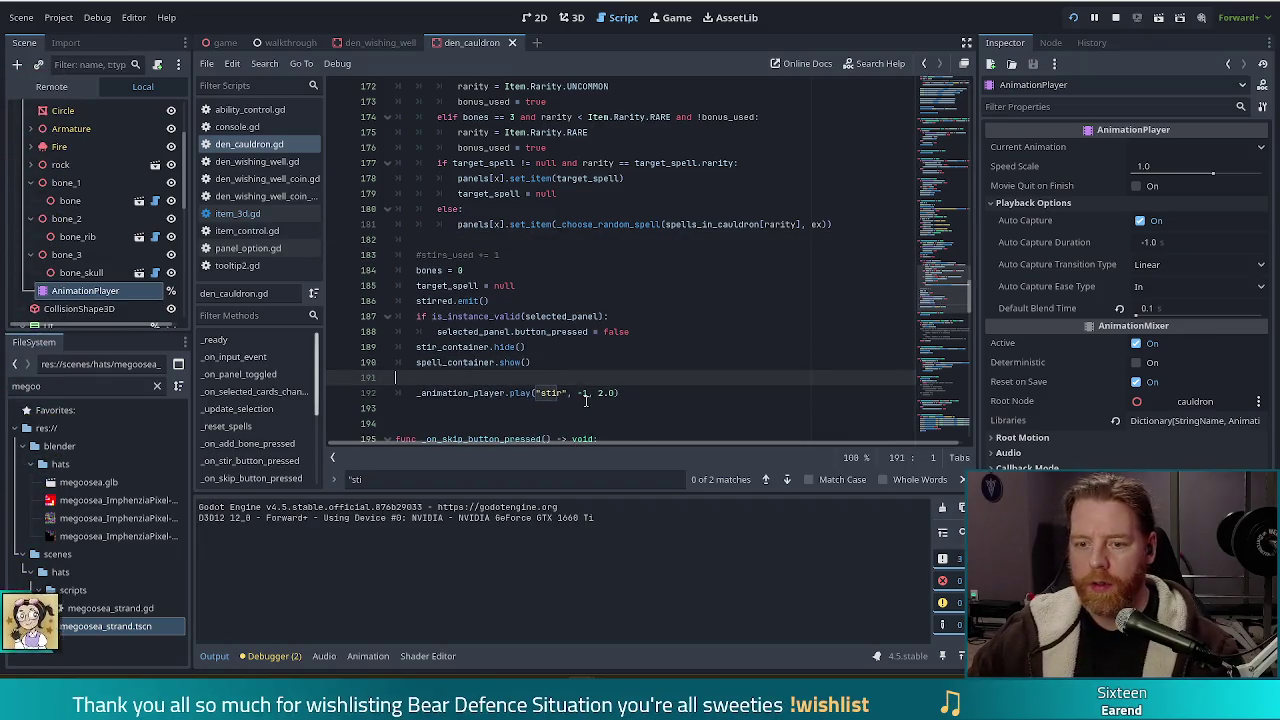
click(638, 394)
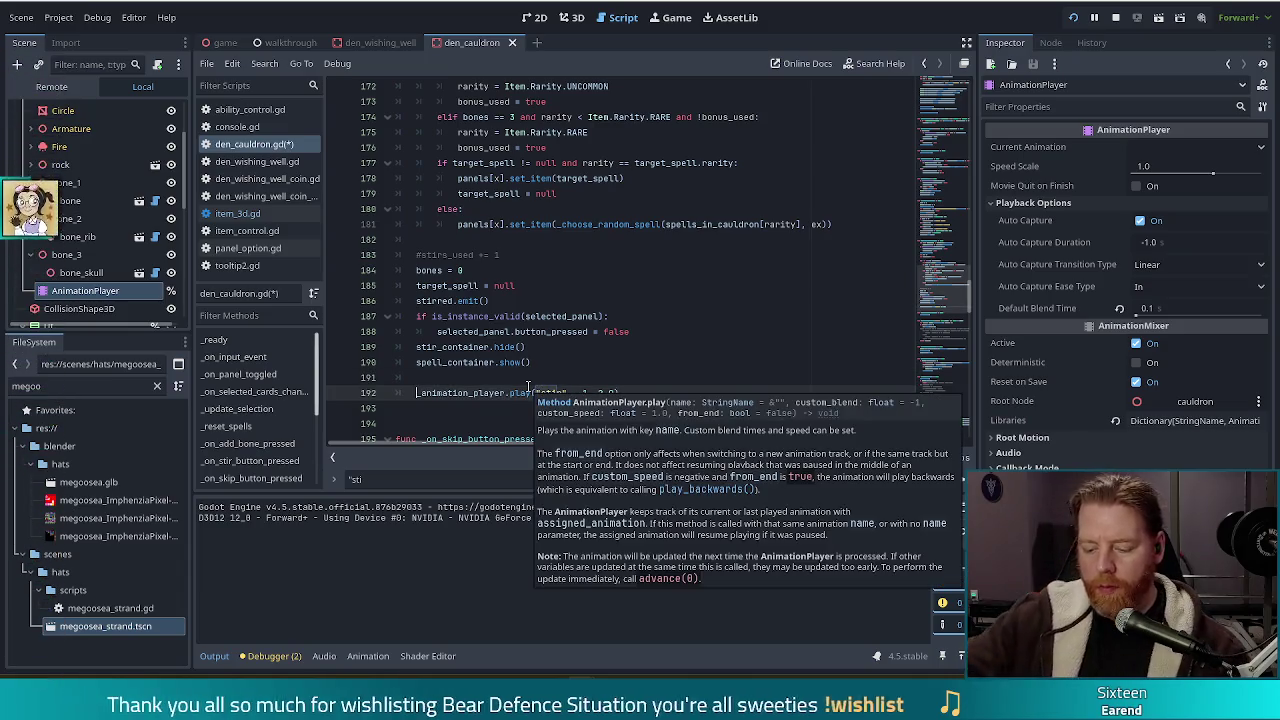
Try adding await directly to the play line, then revert that edit.
text(awam)
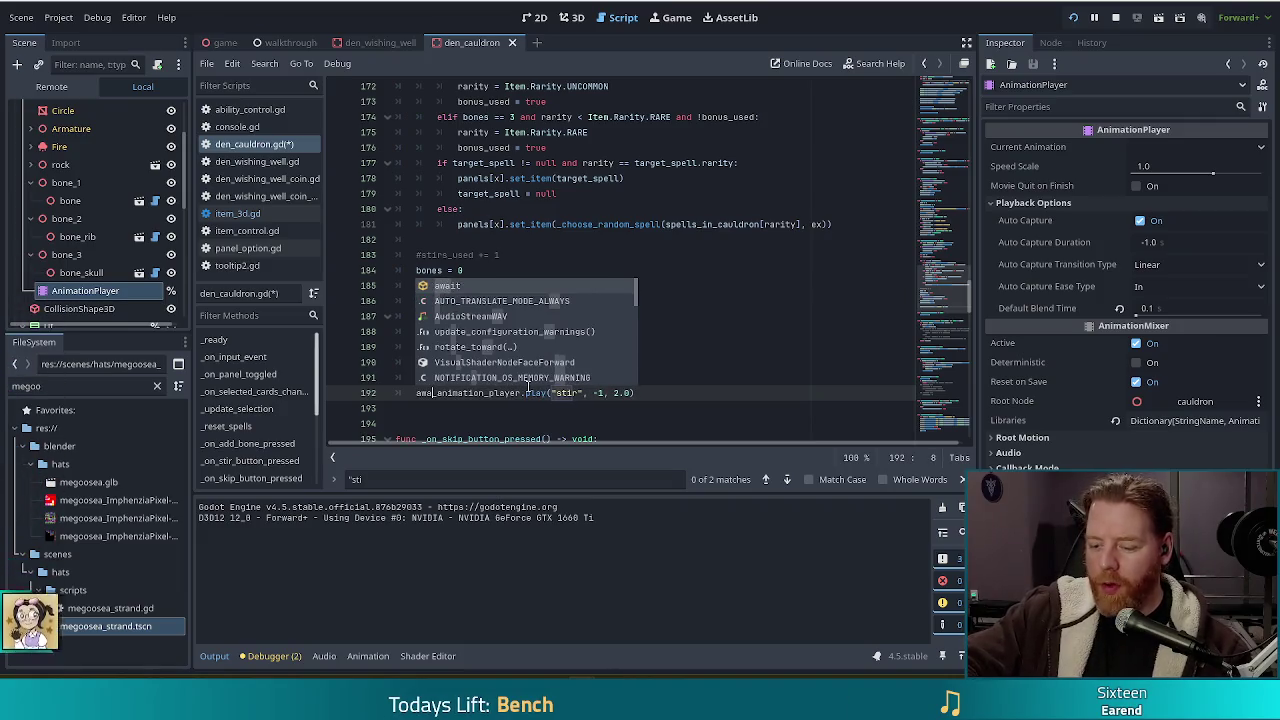
key(Return)
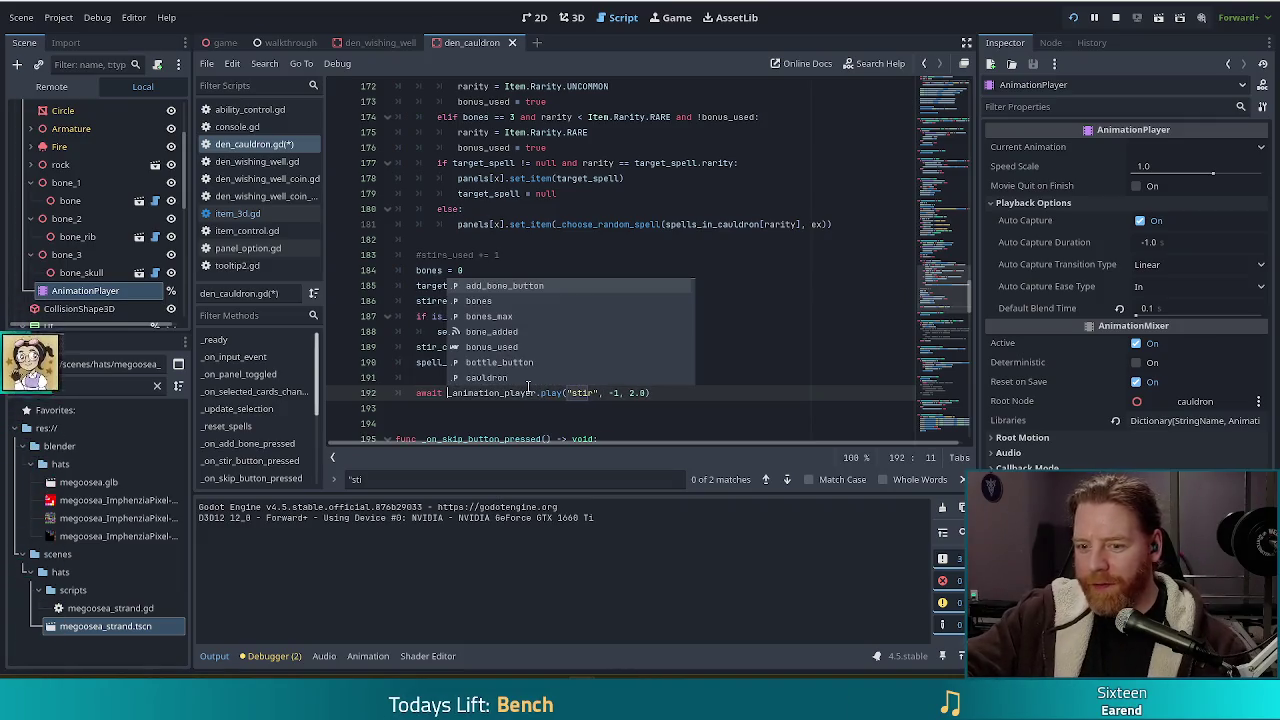
key(End)
text(.fin)
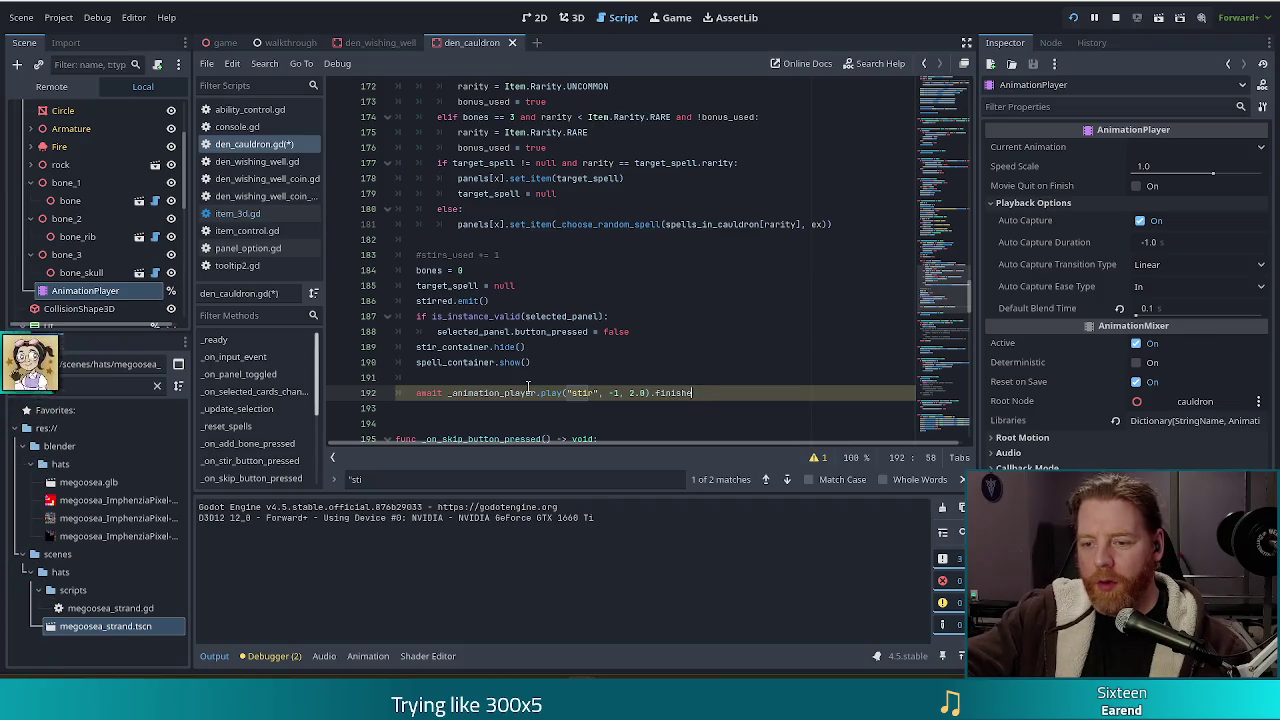
key(Home)
key(Delete)
key(Delete)
key(Delete)
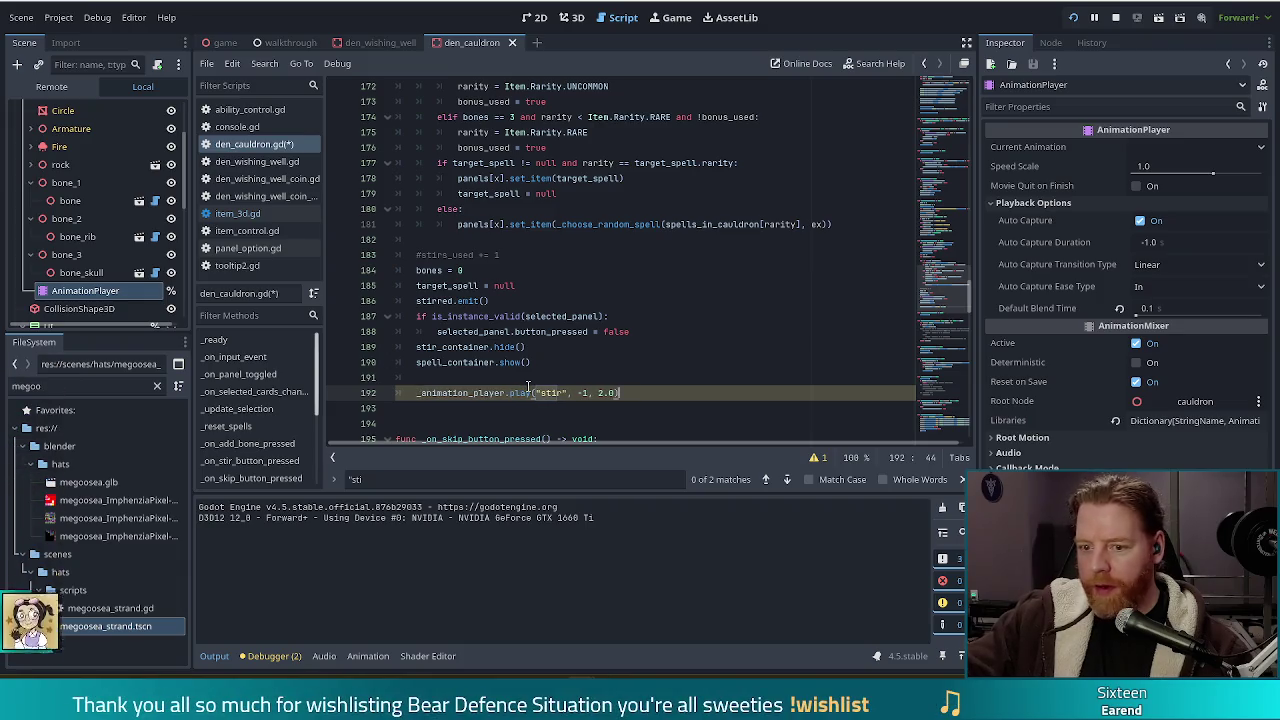
Add 'await _animation_player.animation_finished' on a new line below the play call.
key(Return)
text(await)
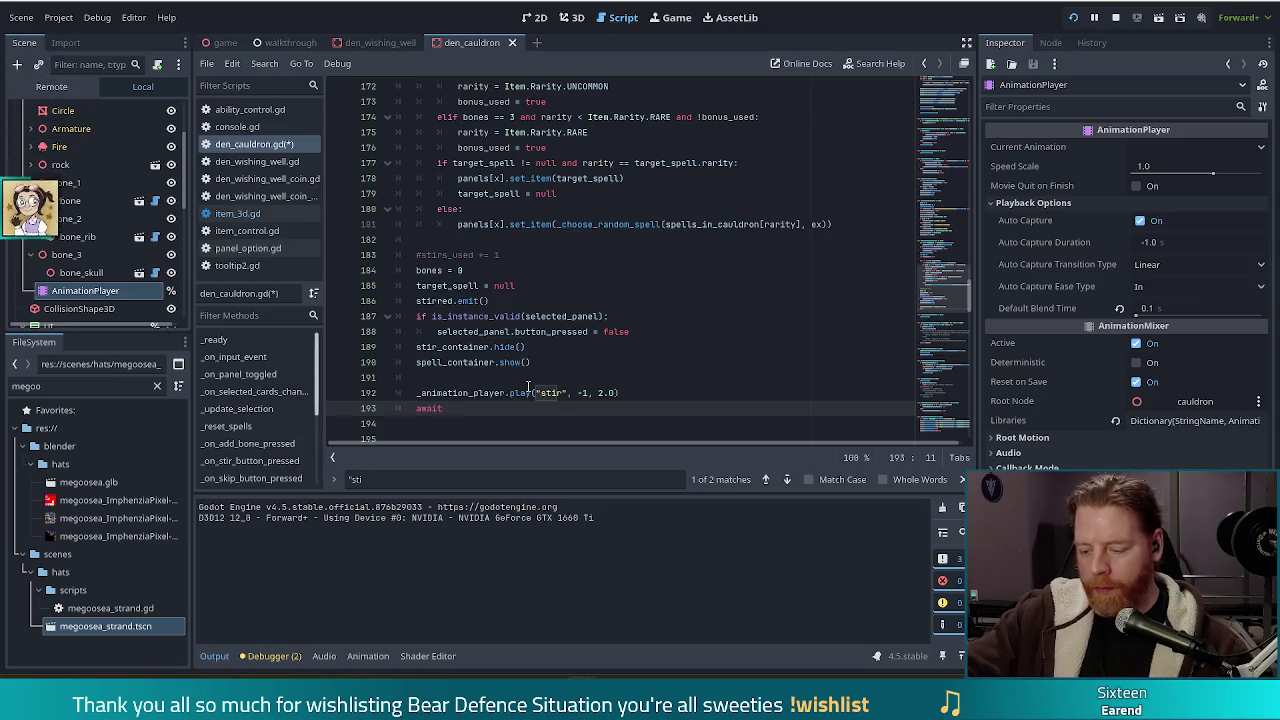
text(_anim)
key(Return)
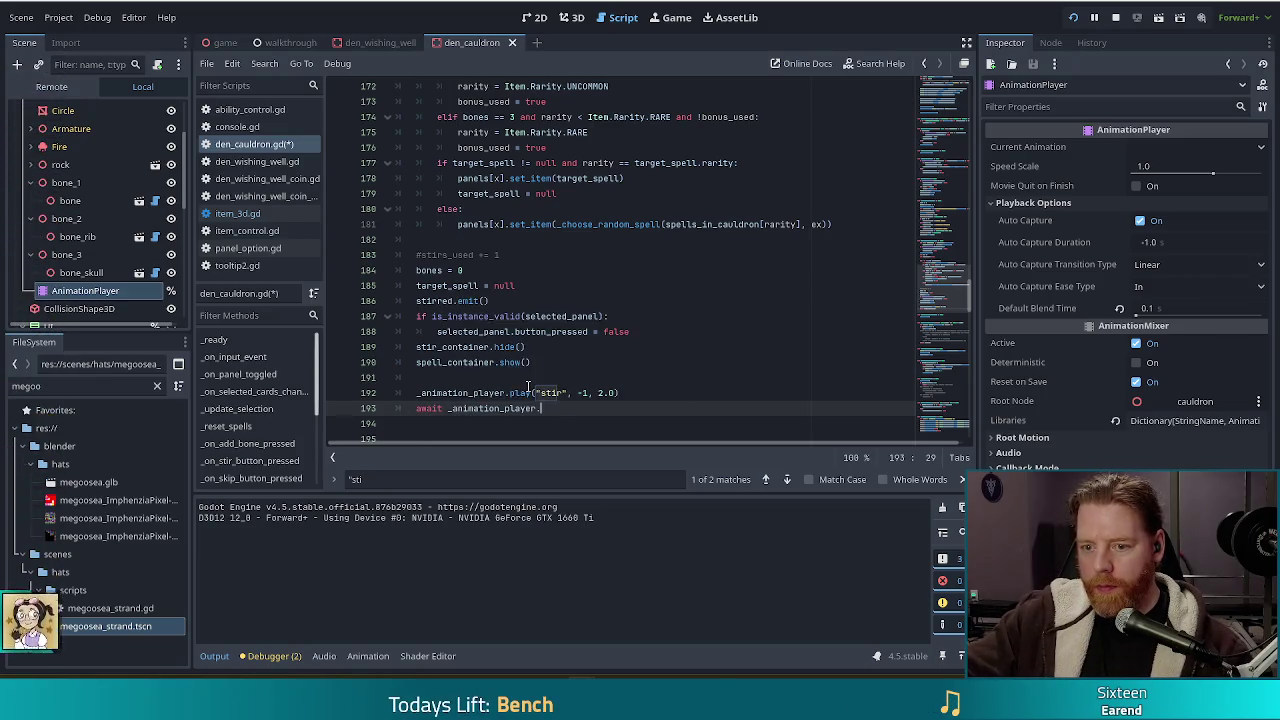
text(fini)
key(Down)
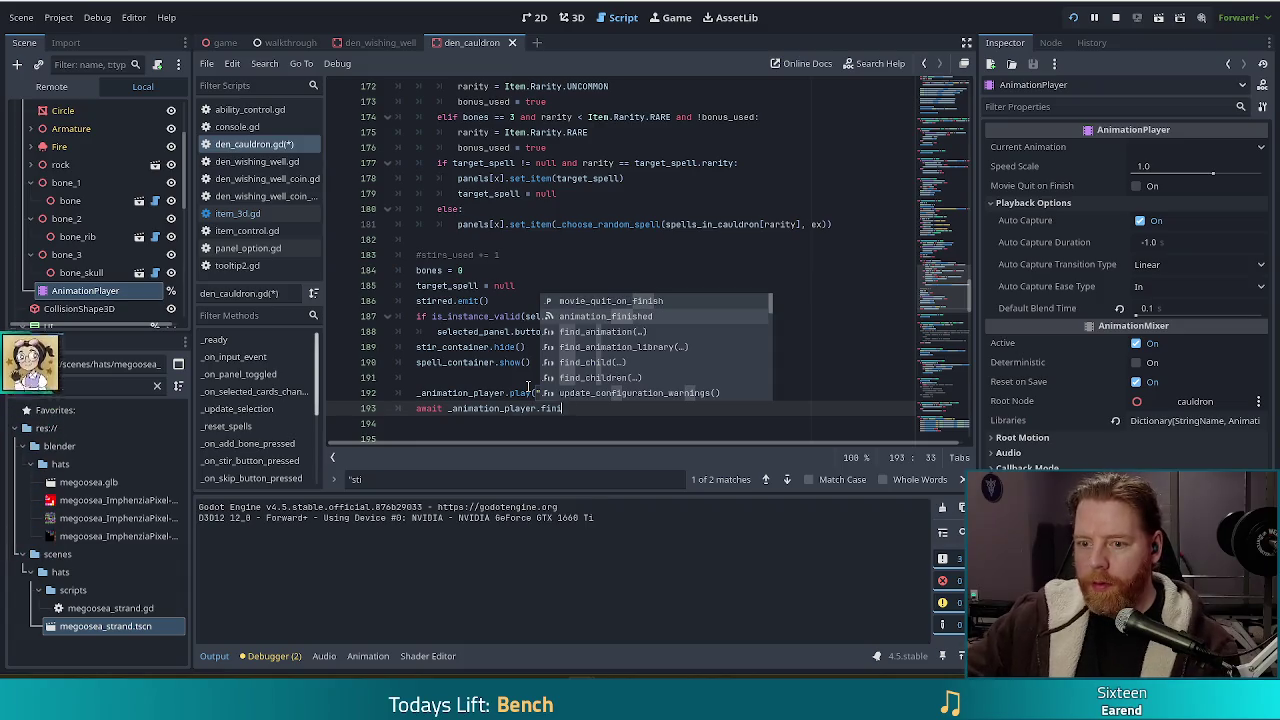
key(Return)
key(Return)
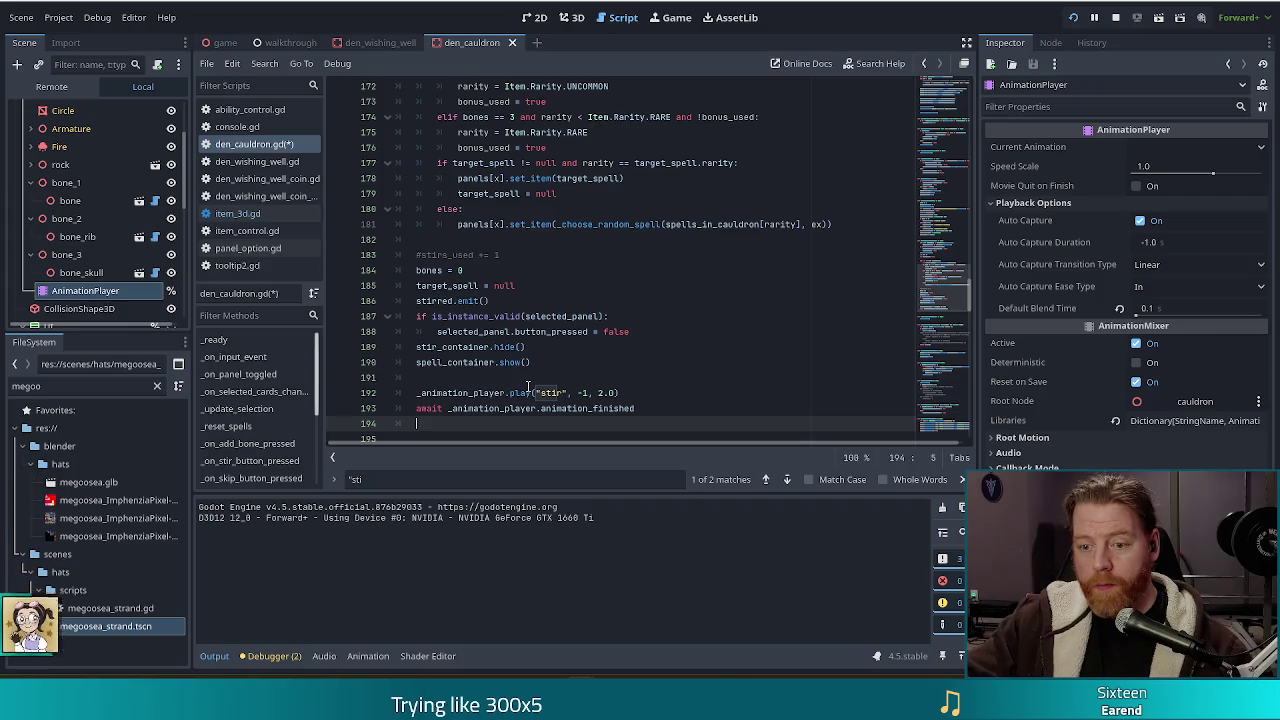
Add 'cauldron.get_node("Armature").rotation = Vector3.ZERO' and save the script.
text(cauldron.get_node("Armature").)
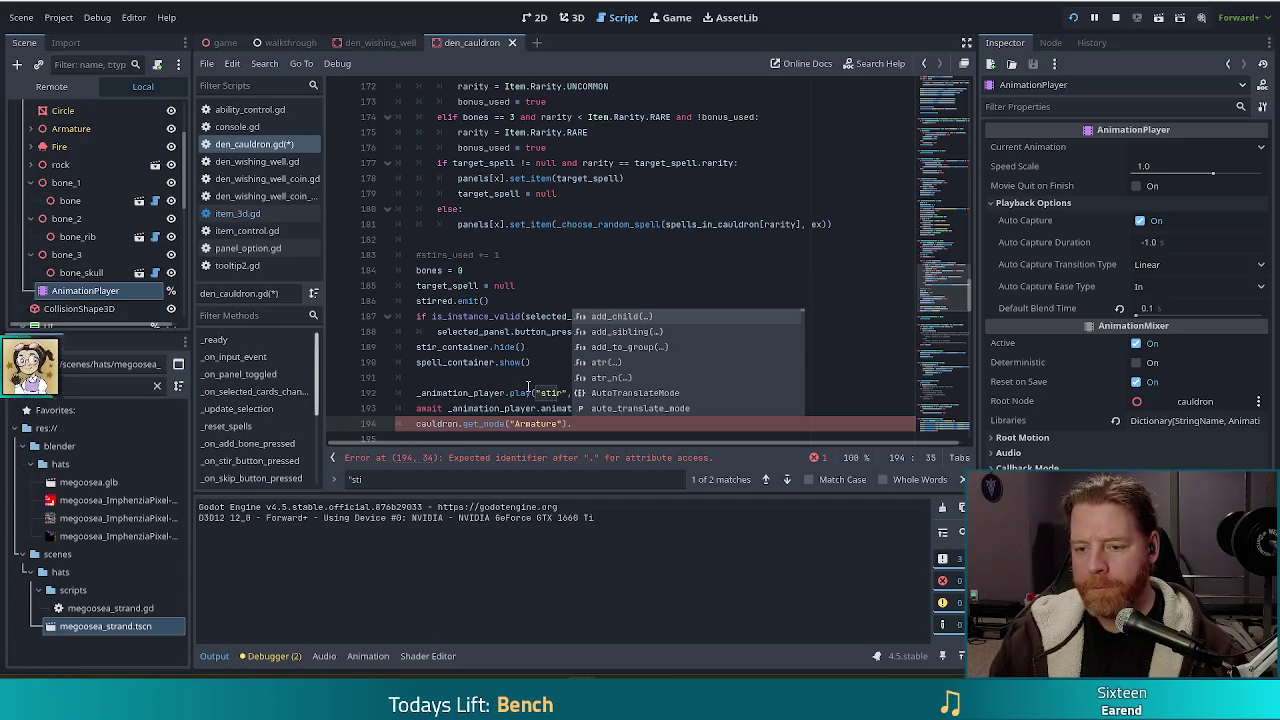
text(rot)
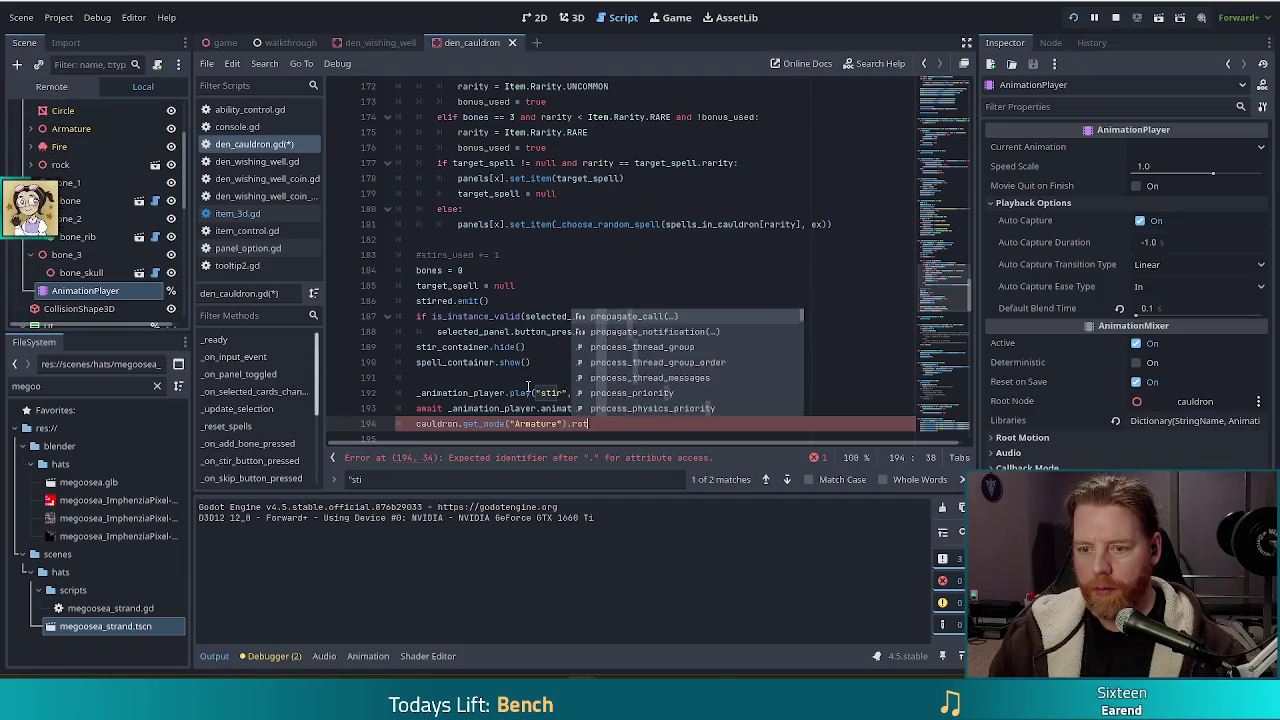
text(ation )
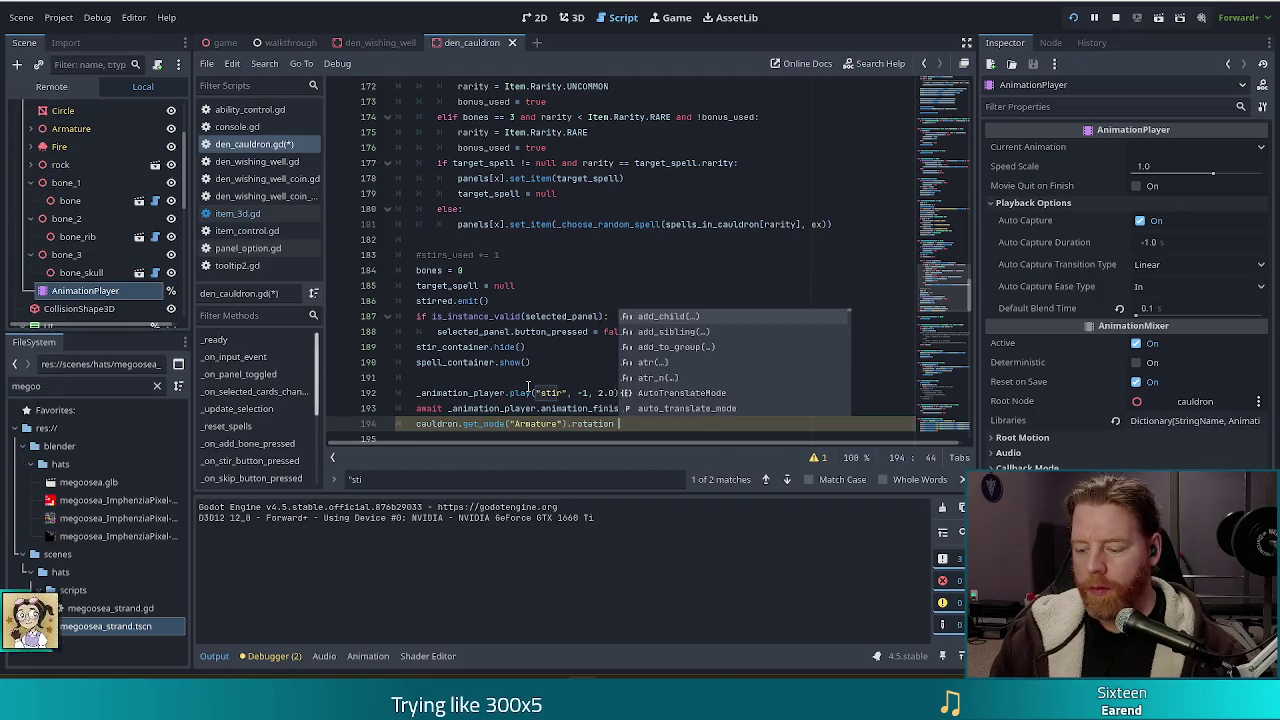
text(= V)
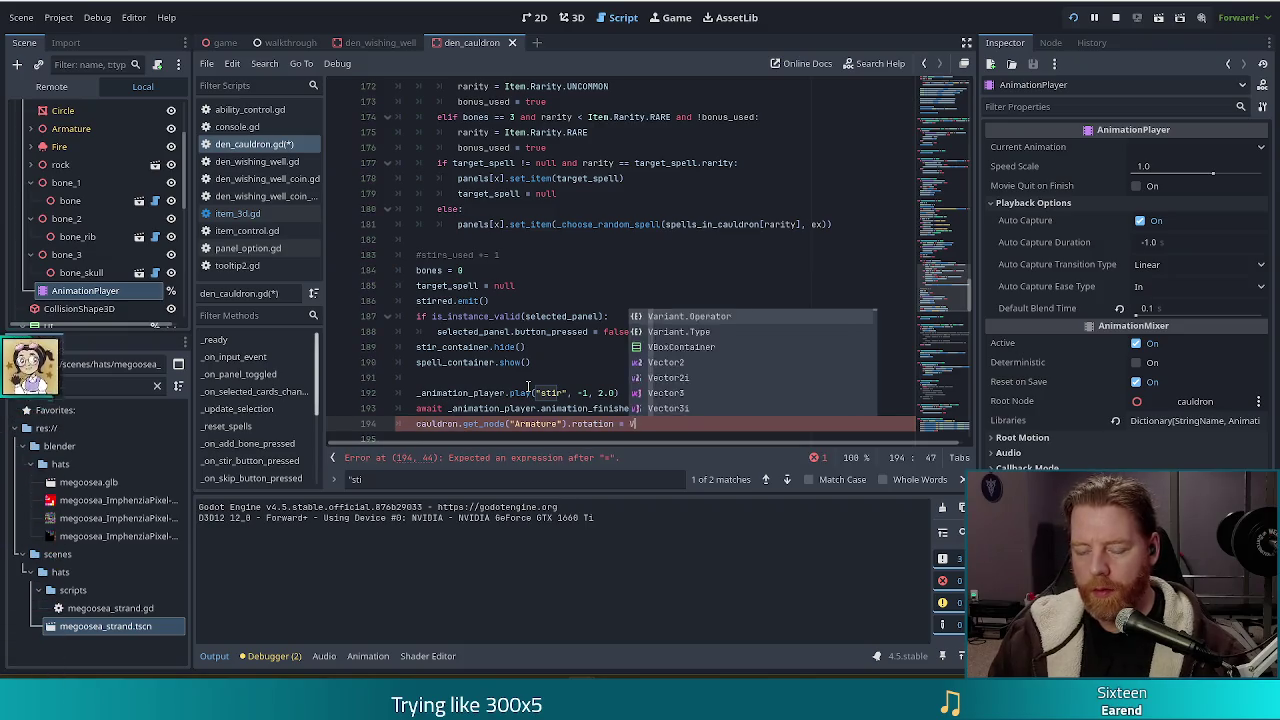
text(ector3.ZERO)
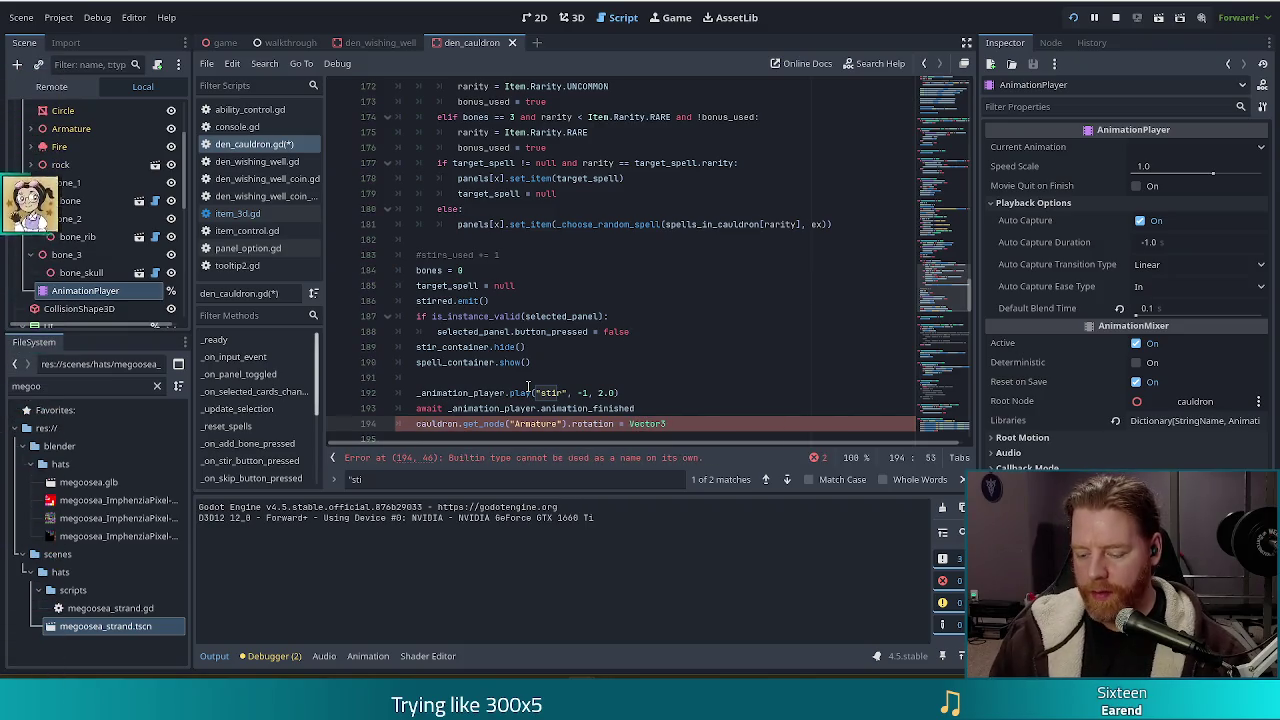
key(ctrl+s)
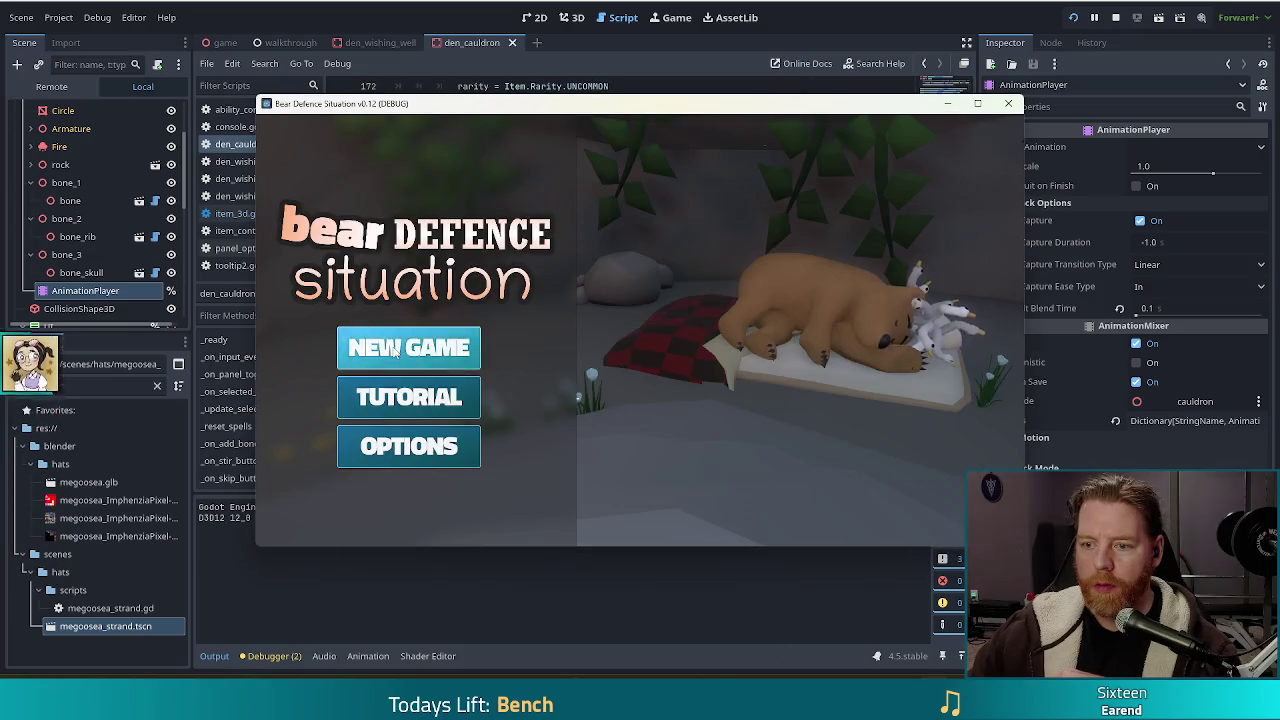
In the running game, open the cauldron, run the testkit command and stir.
click(867, 312)
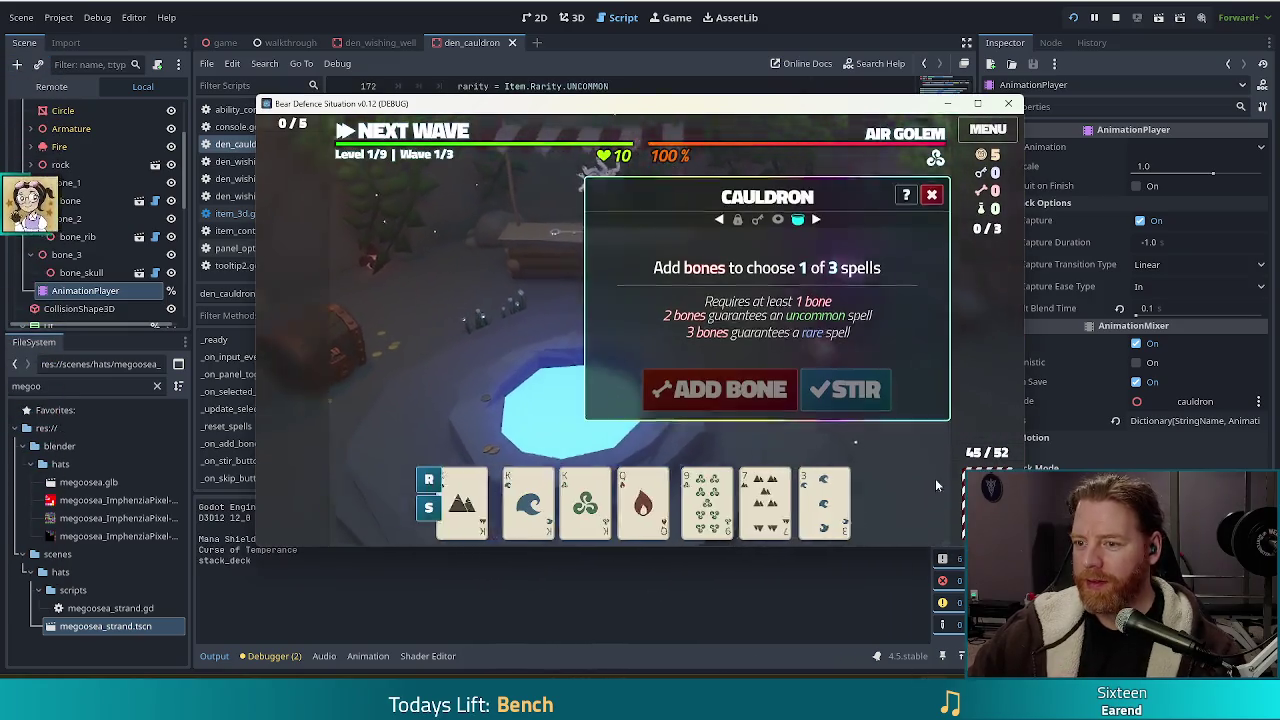
key(grave)
text(test)
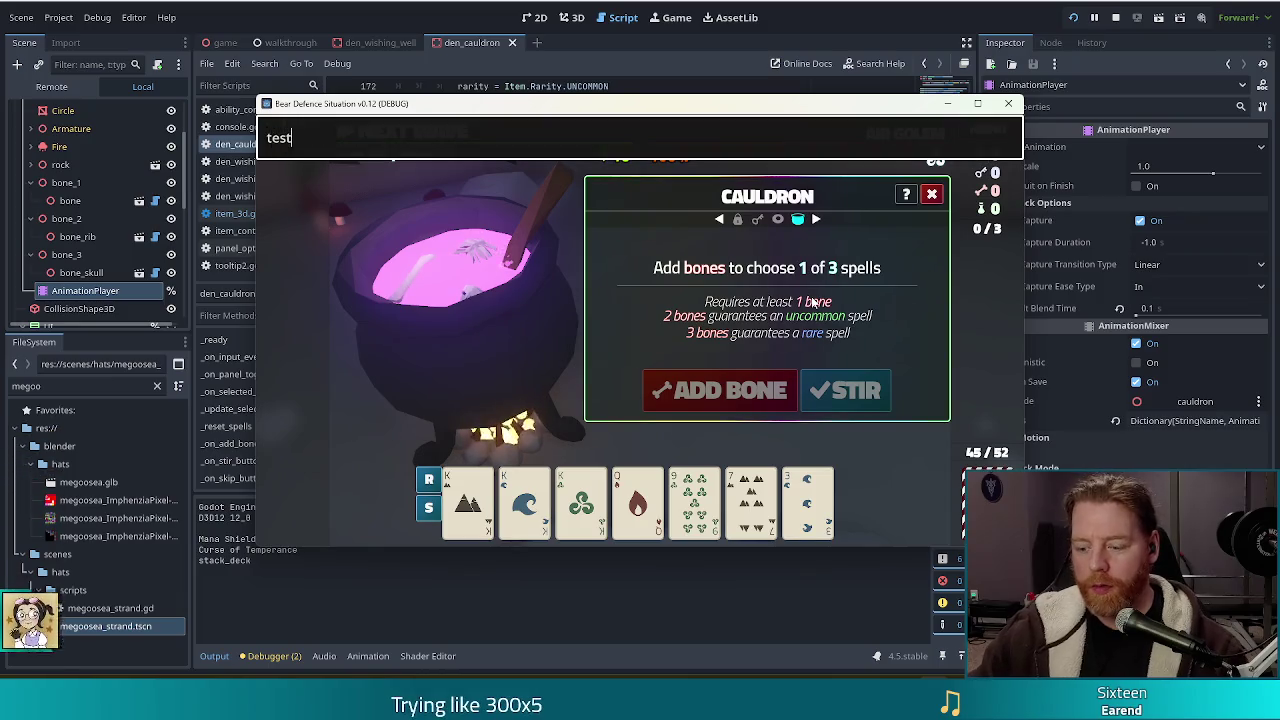
text(kit)
key(Return)
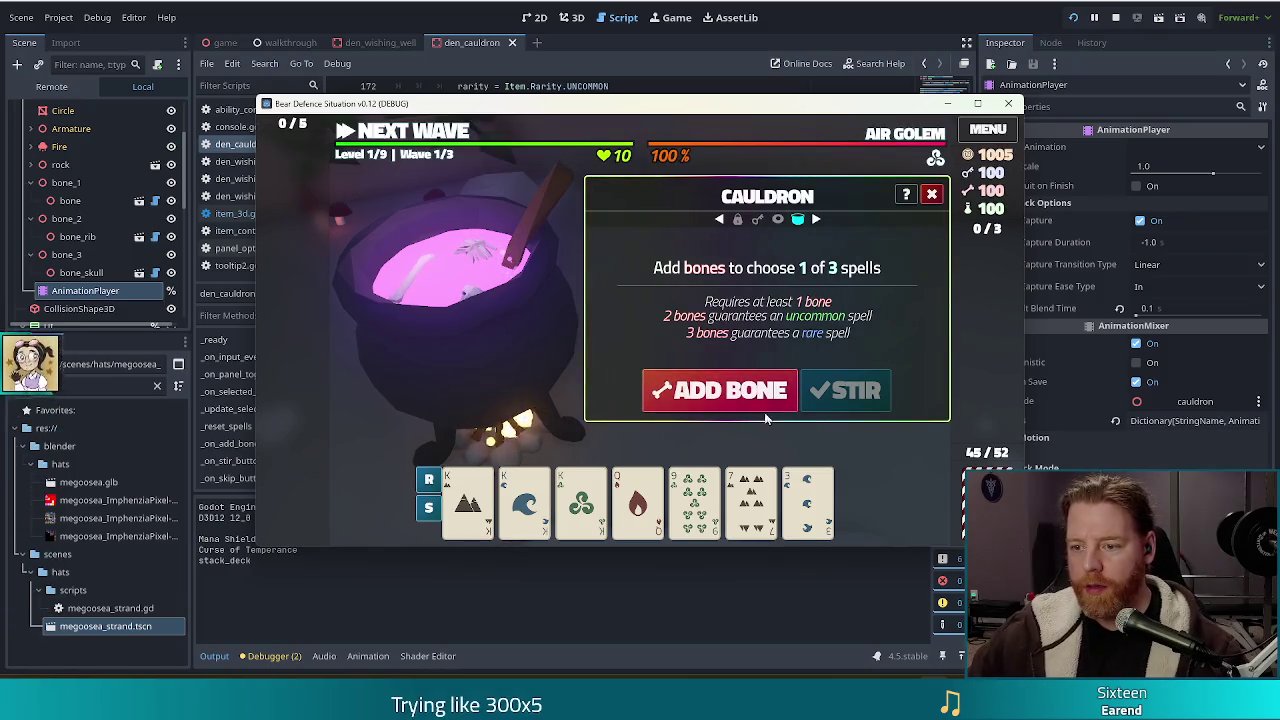
click(818, 393)
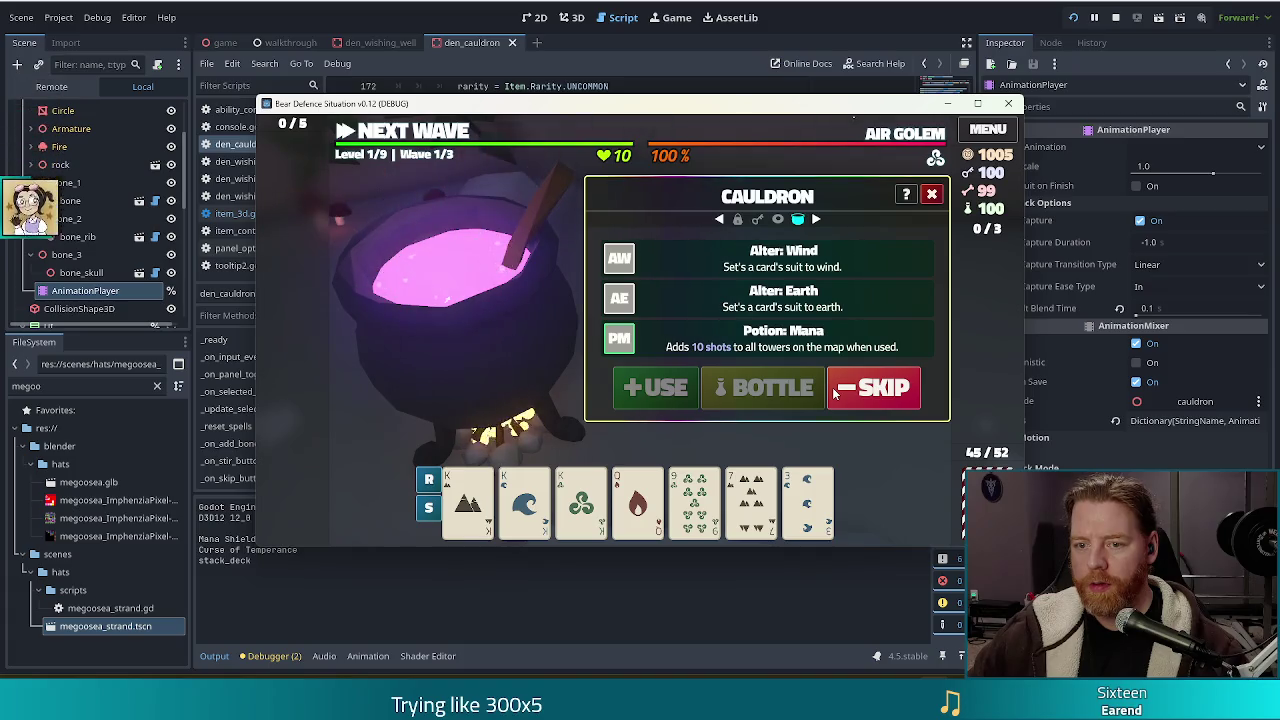
Change the stir play speed to 1.0, retest with skip, bone and stir, then return to the script.
click(644, 60)
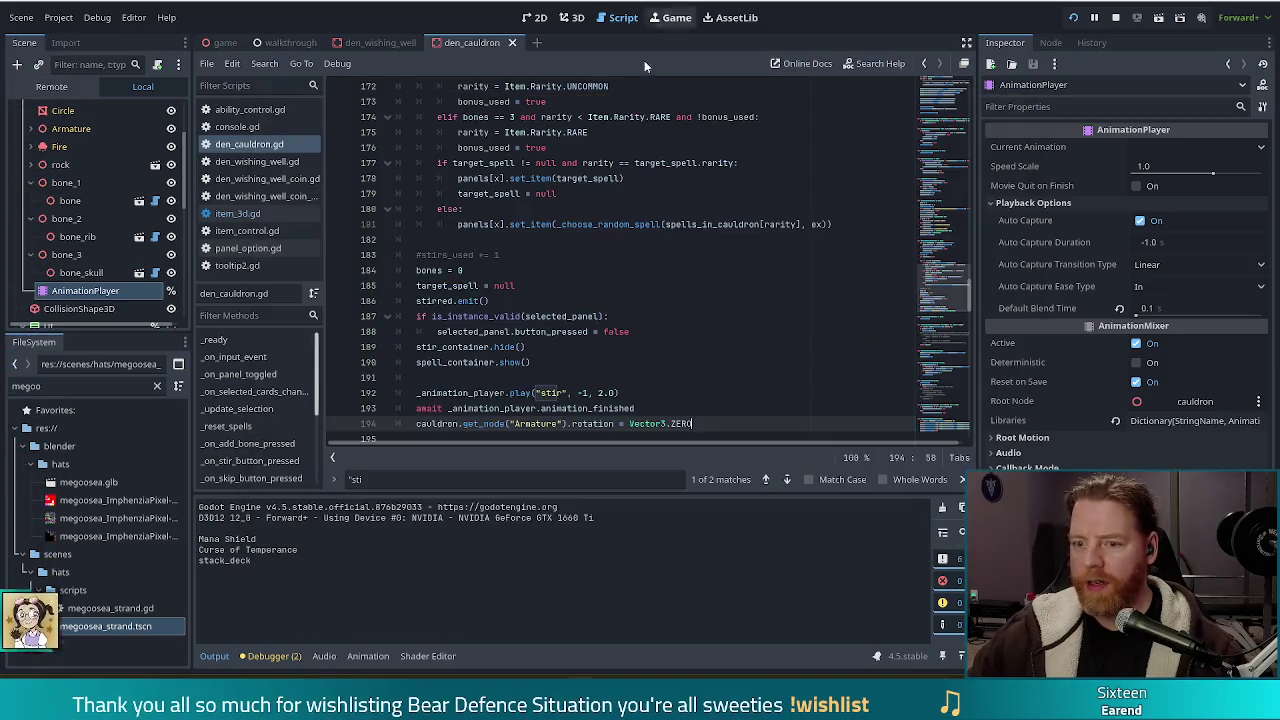
text(23)
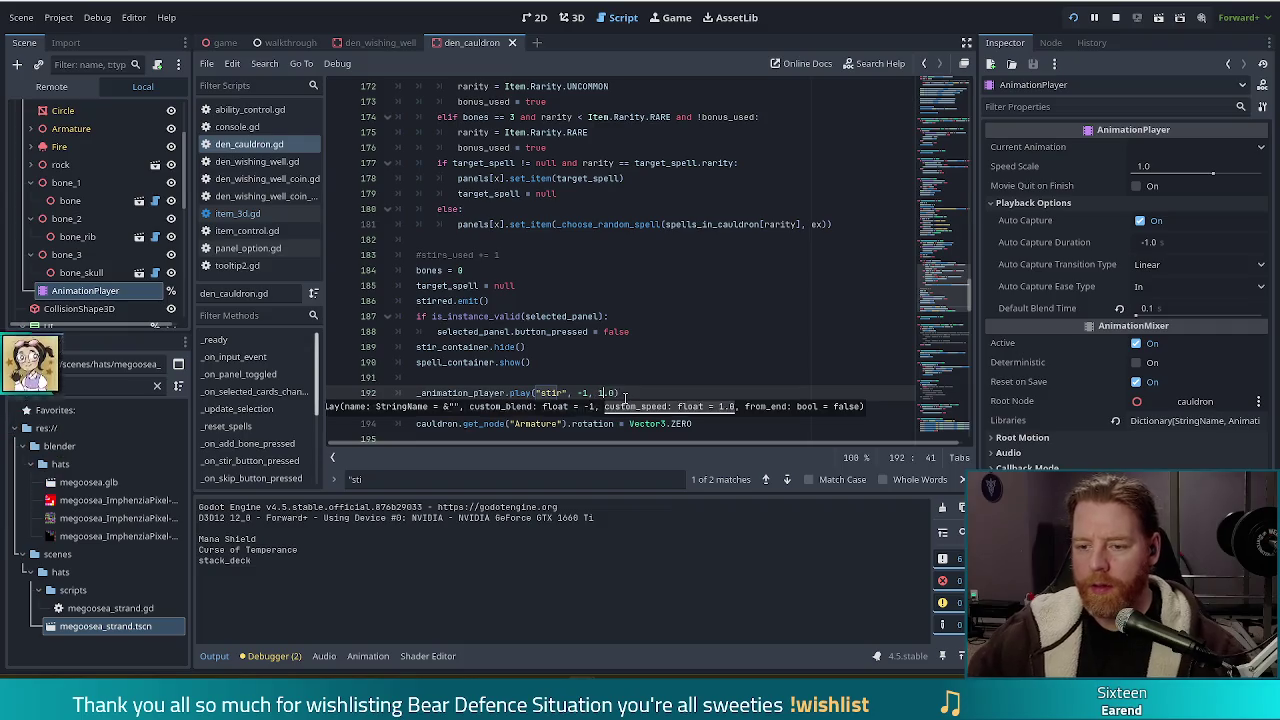
key(alt+Tab)
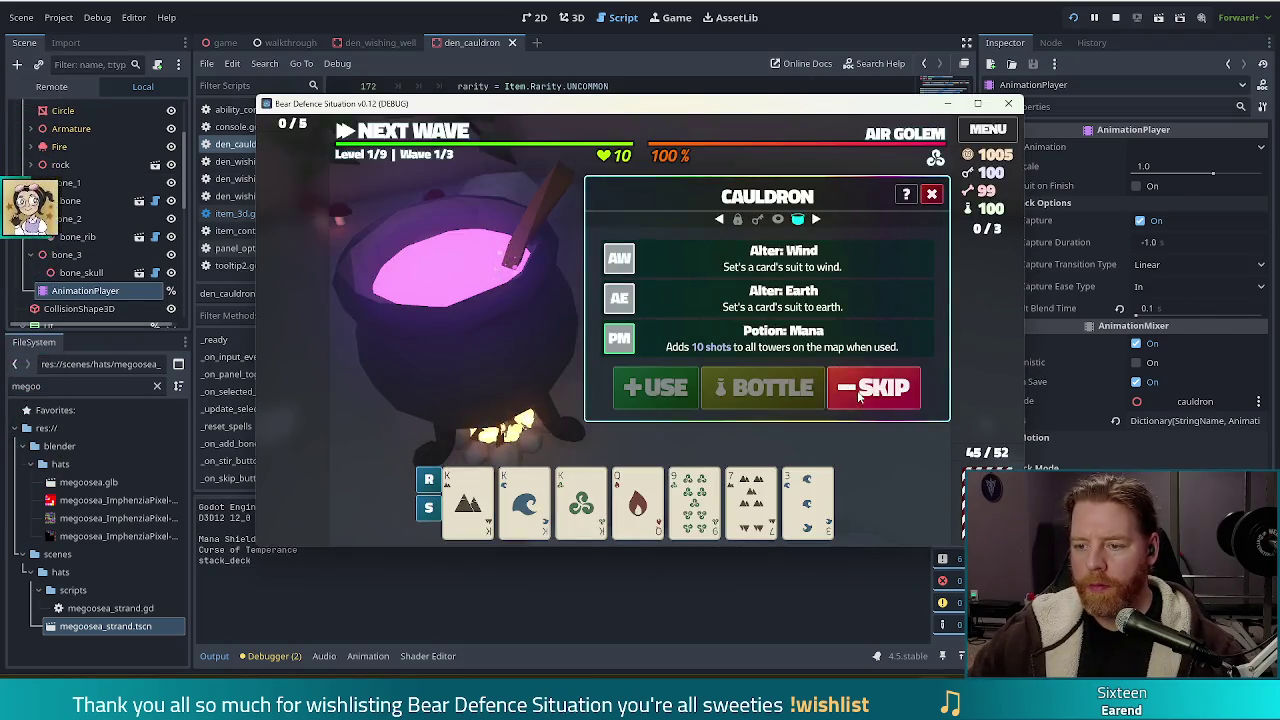
click(872, 387)
click(720, 390)
click(853, 398)
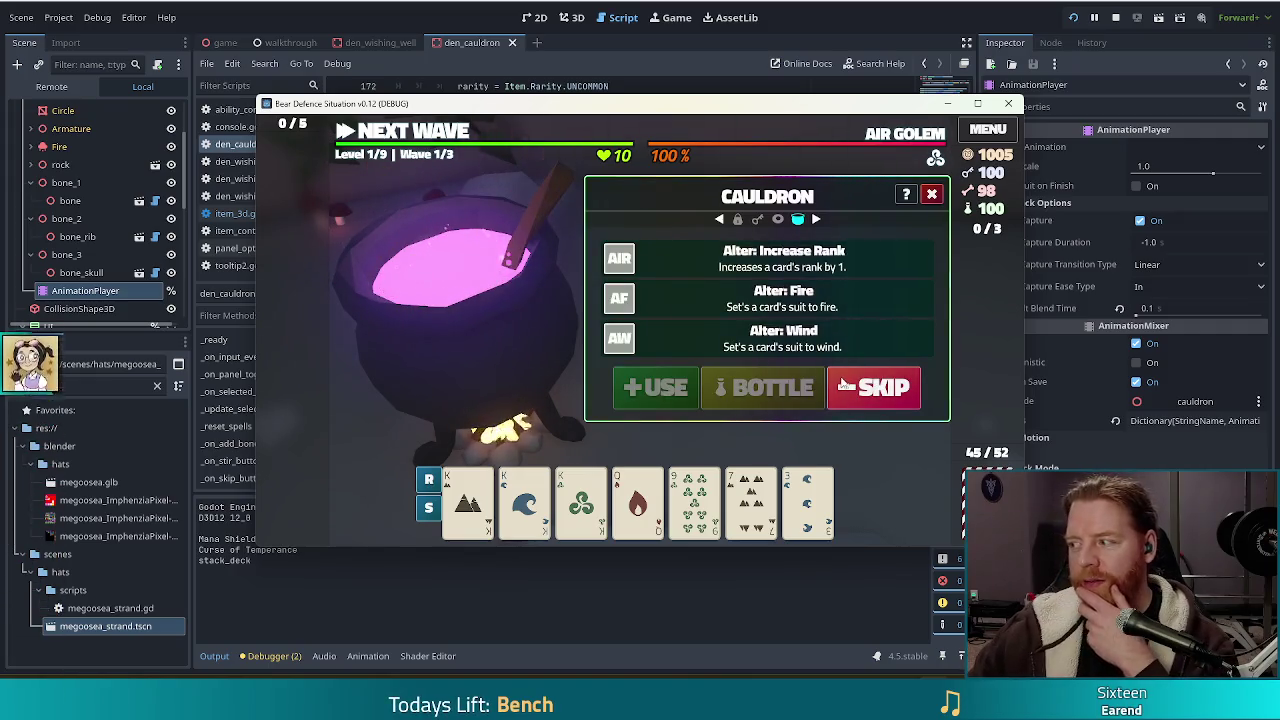
click(415, 17)
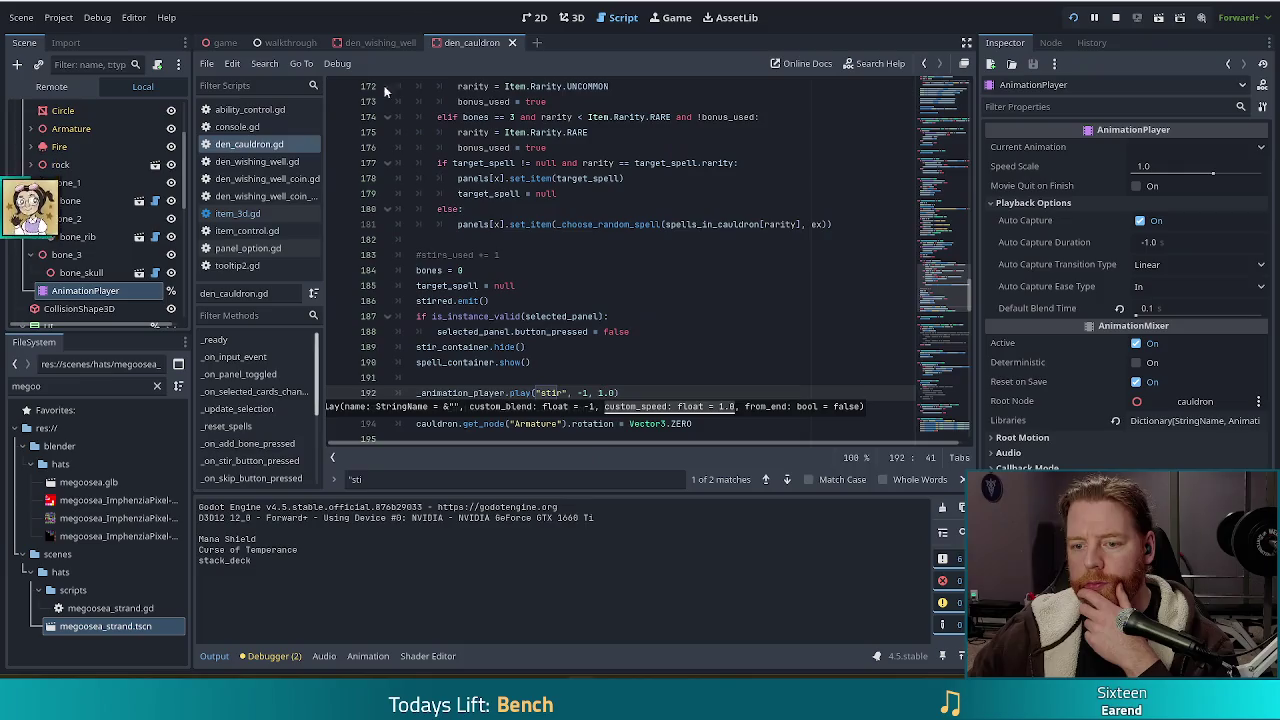
click(717, 421)
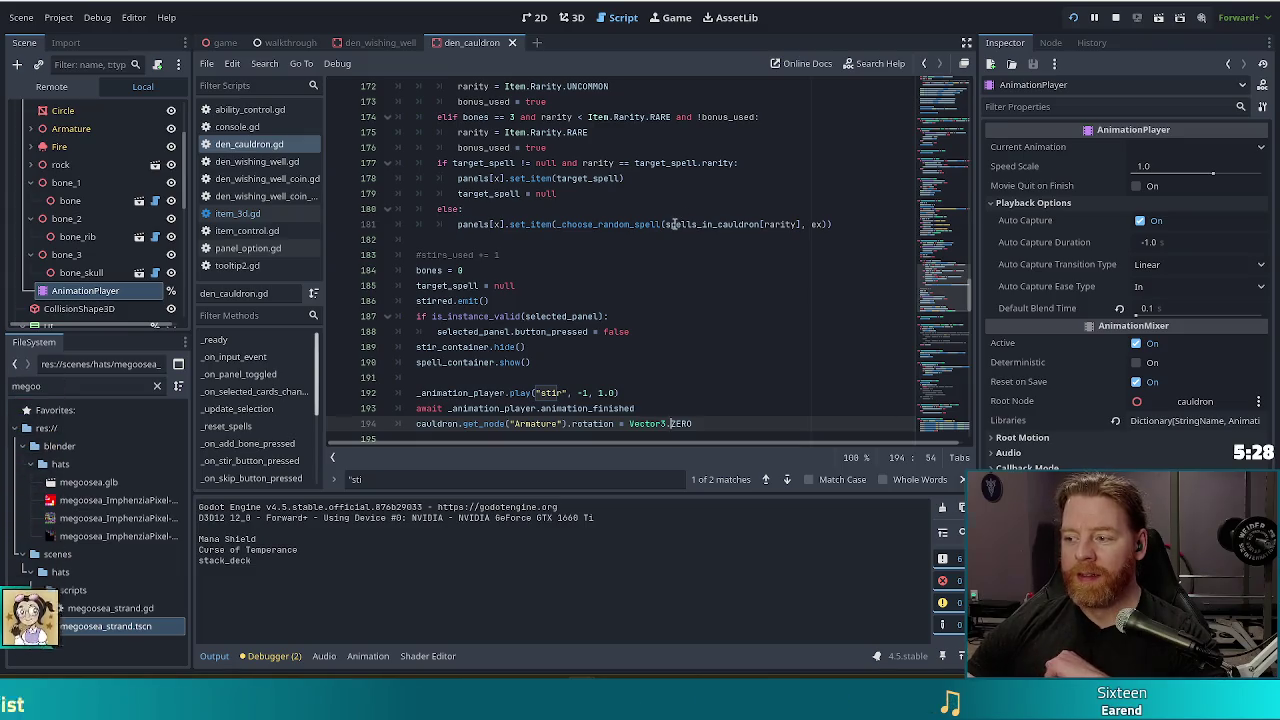
mouse_move(674, 224)
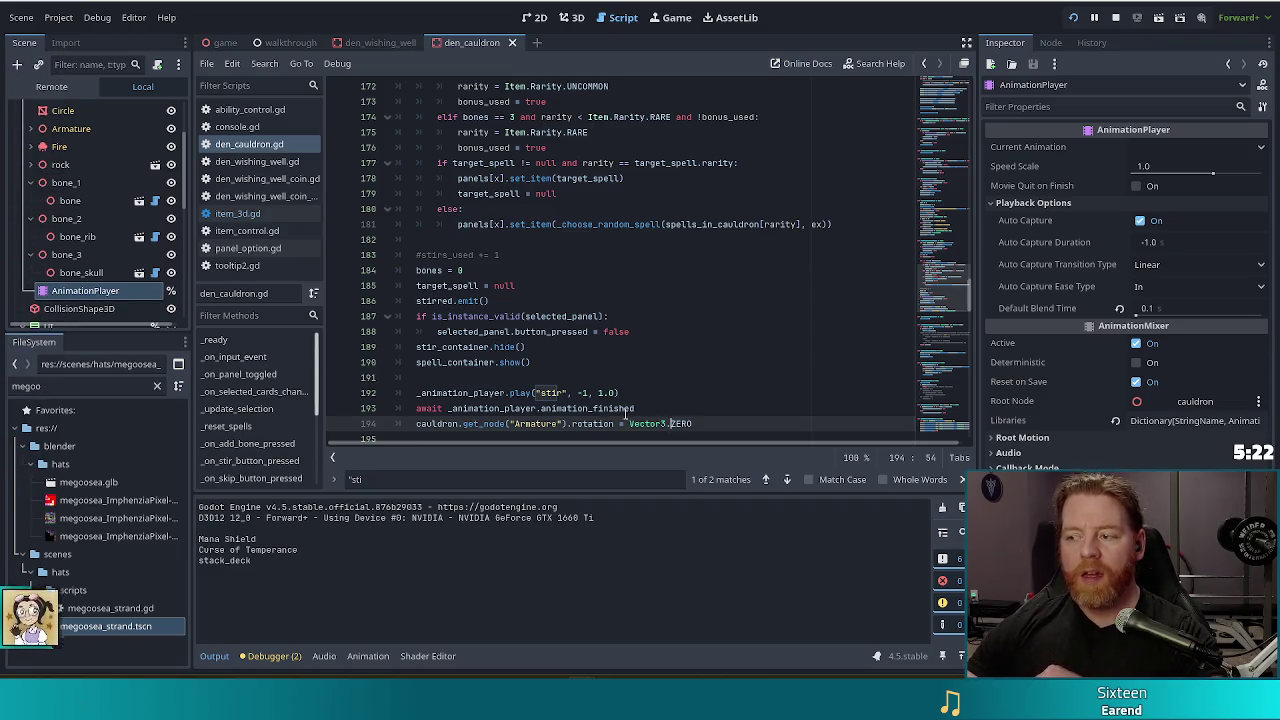
mouse_move(620, 414)
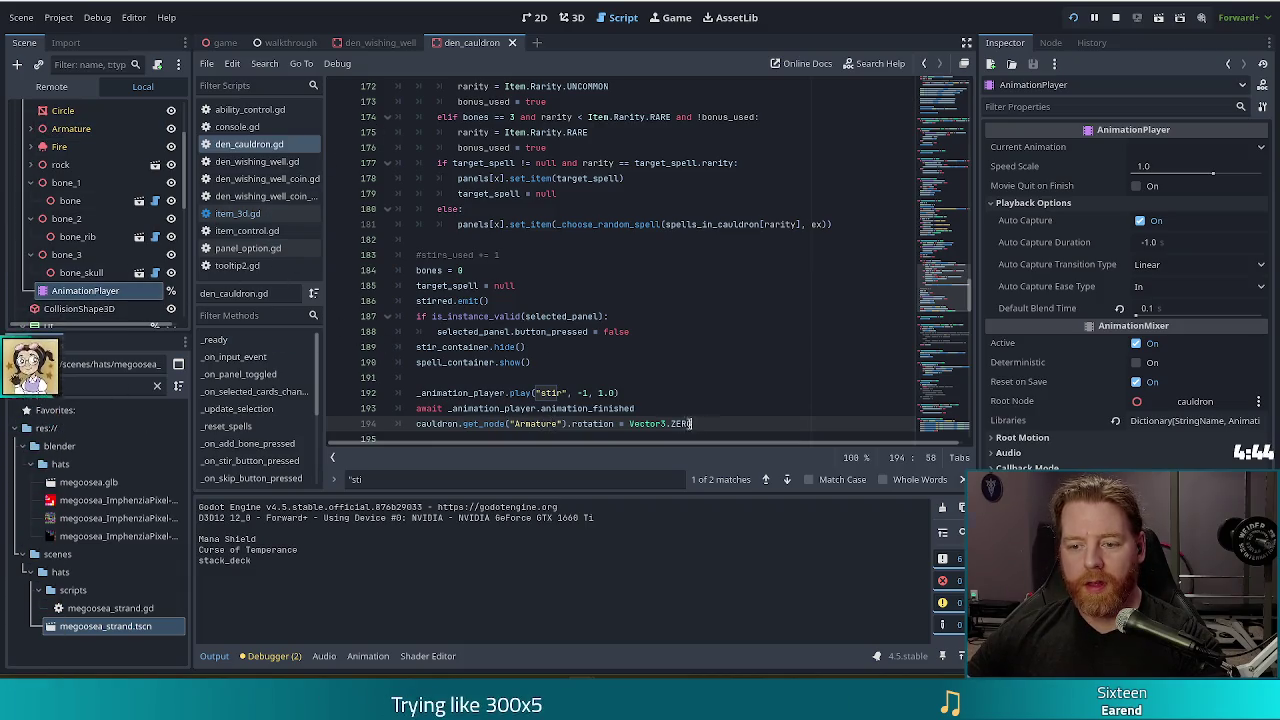
drag(692, 423, 693, 389)
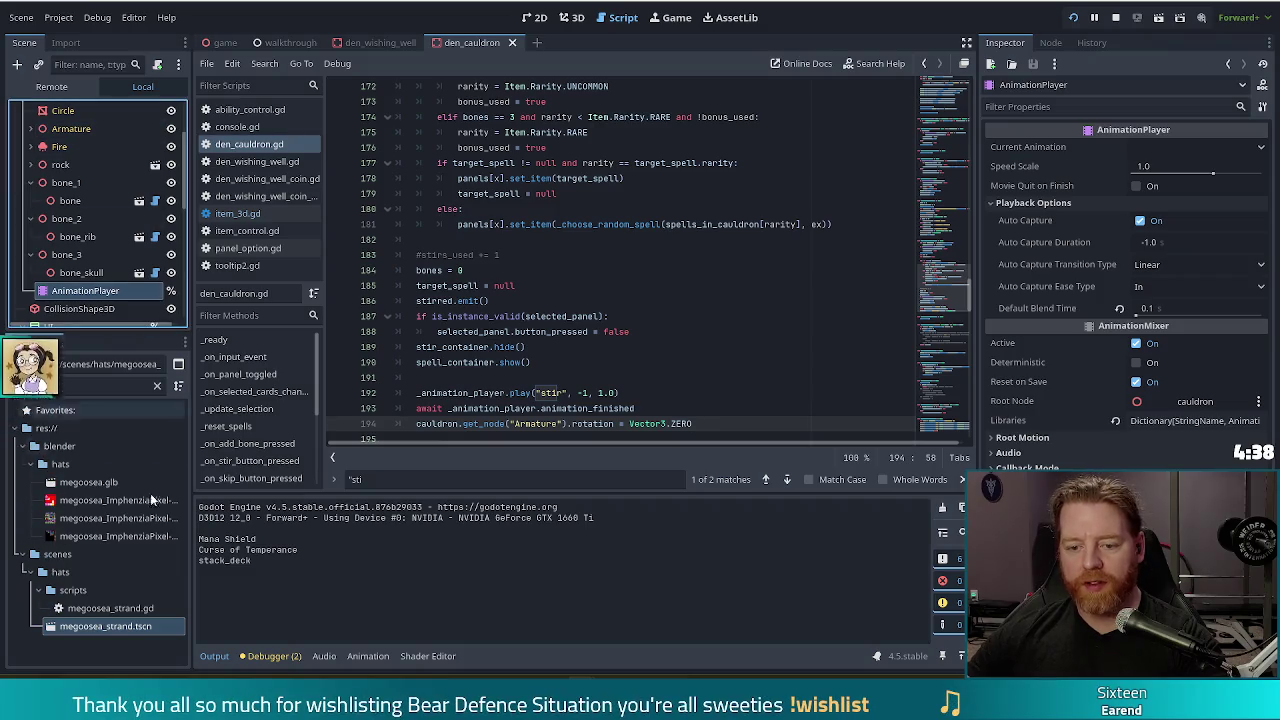
click(428, 656)
Show the Animation editor, inspect the first Armature rotation key, and select AnimationPlayer.
click(368, 656)
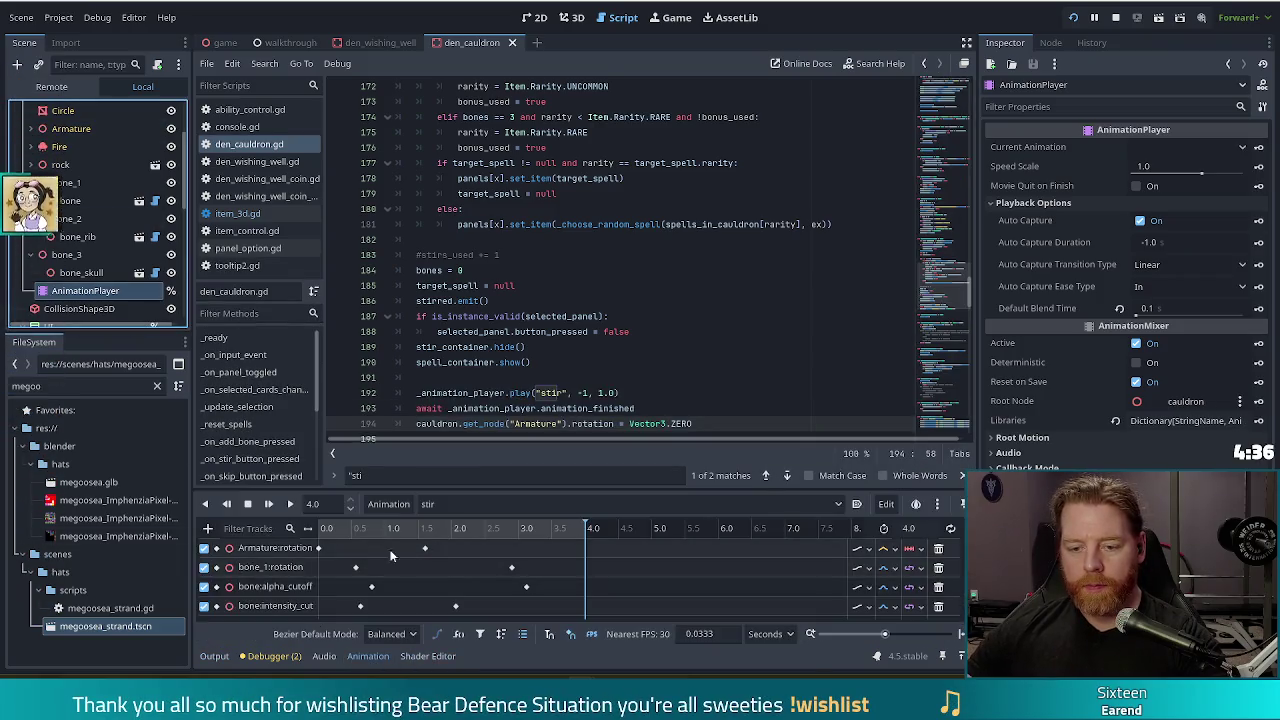
click(319, 547)
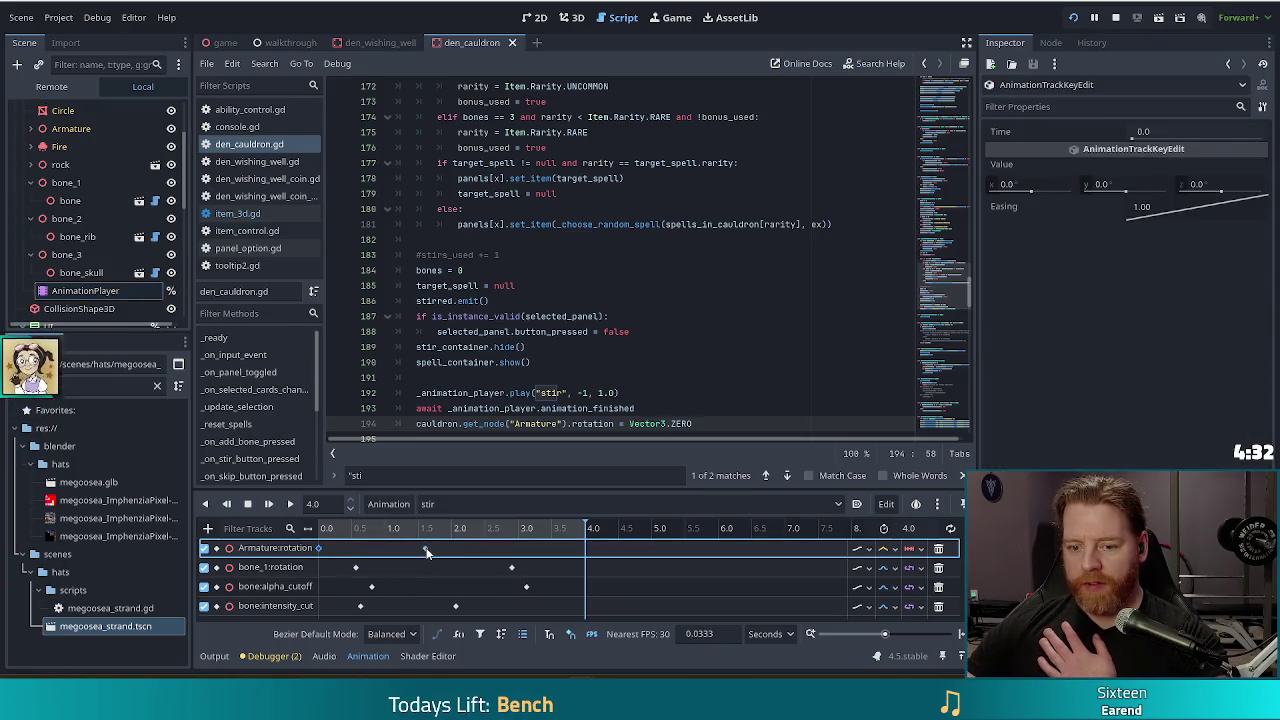
mouse_move(426, 552)
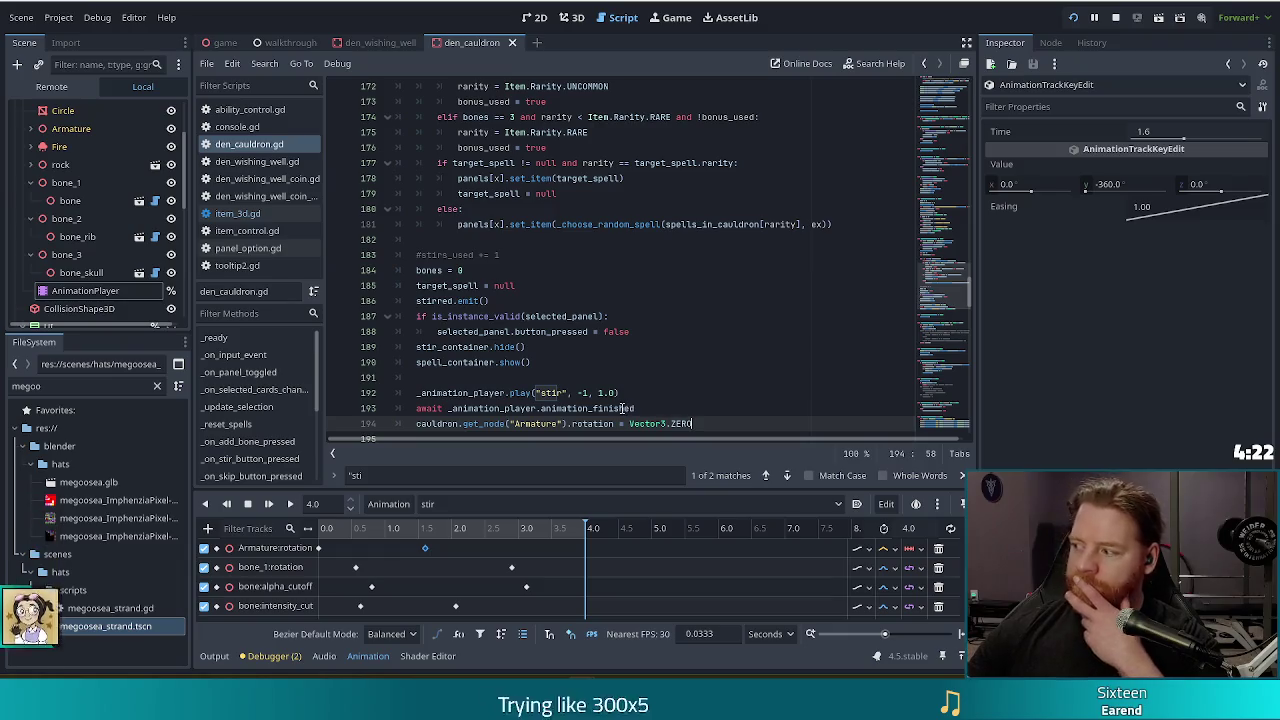
mouse_move(629, 407)
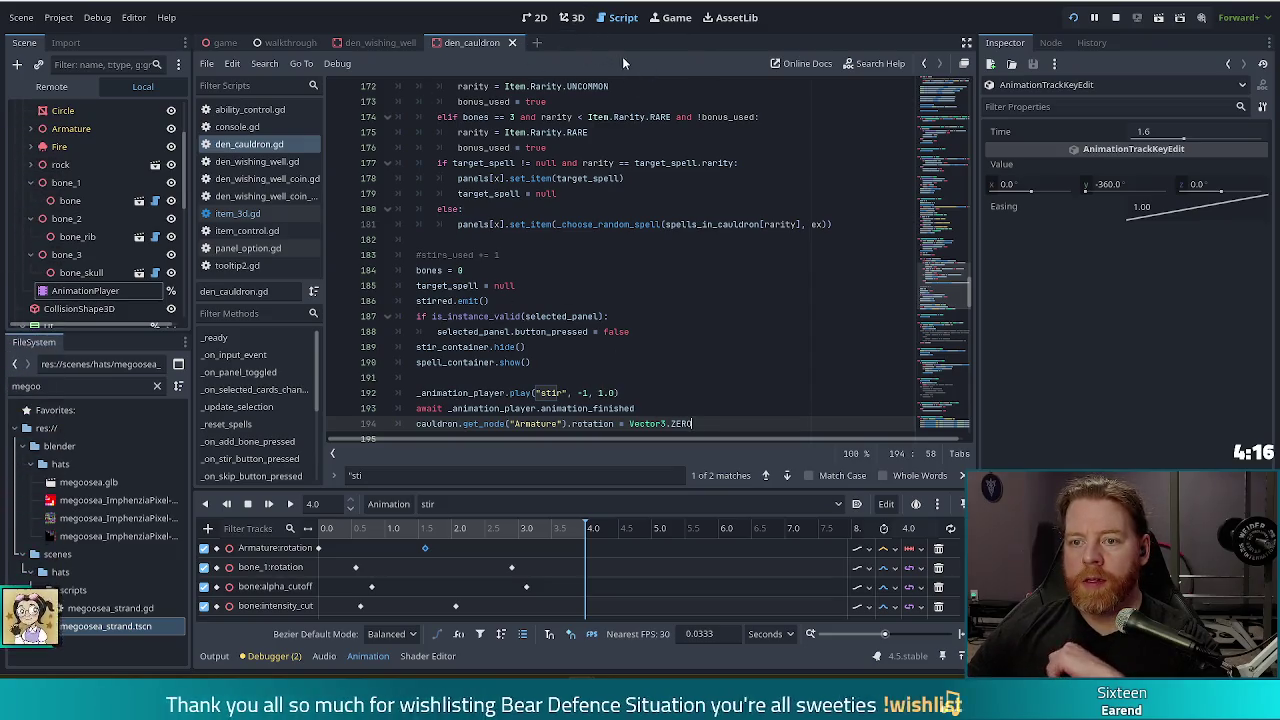
click(94, 290)
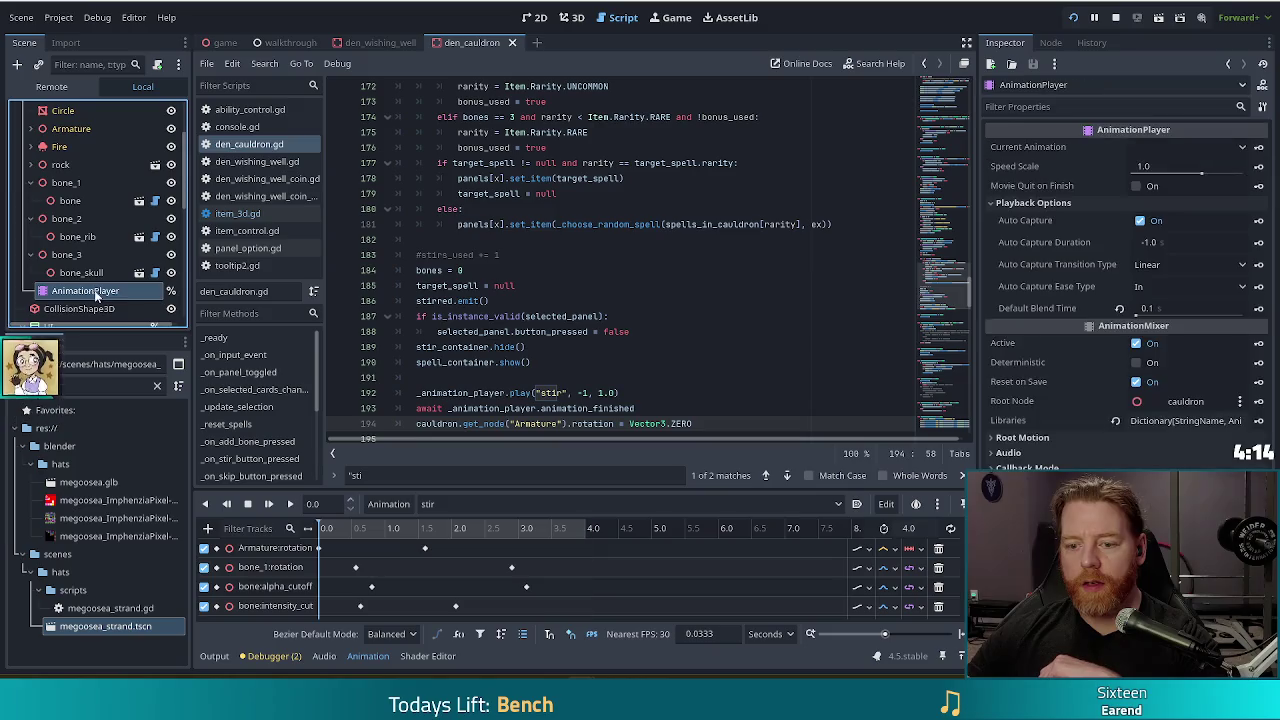
Insert a new Armature:rotation key and drag it to about 2.4667 s.
click(910, 549)
click(930, 587)
right_click(498, 549)
click(520, 560)
drag(499, 549, 480, 549)
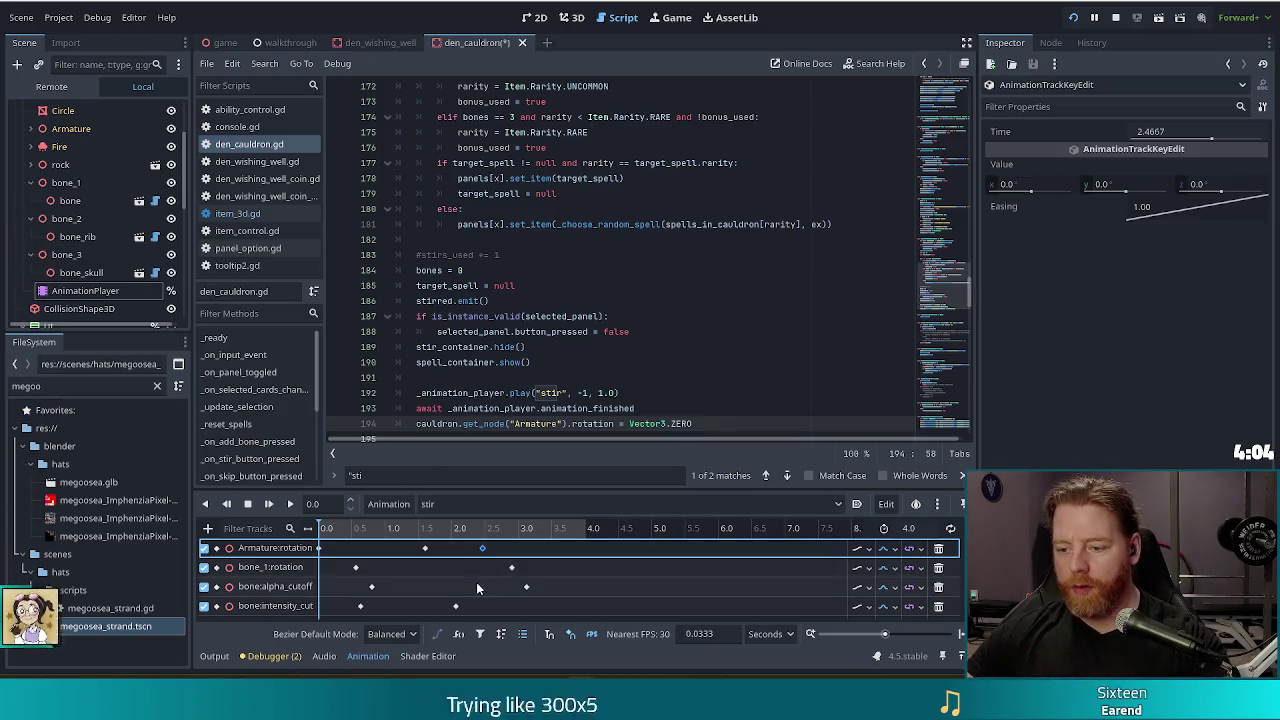
Try Discrete update mode on the rotation track, then keep it Continuous.
click(865, 549)
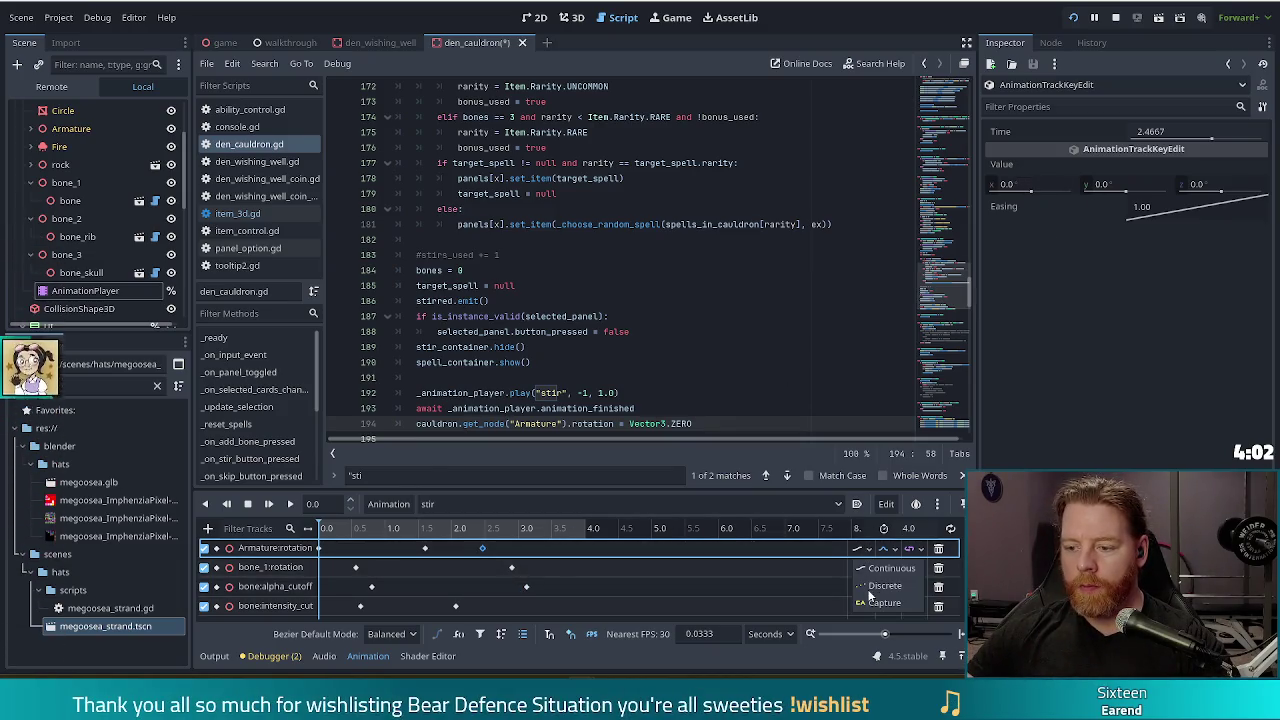
click(870, 594)
click(860, 549)
click(869, 560)
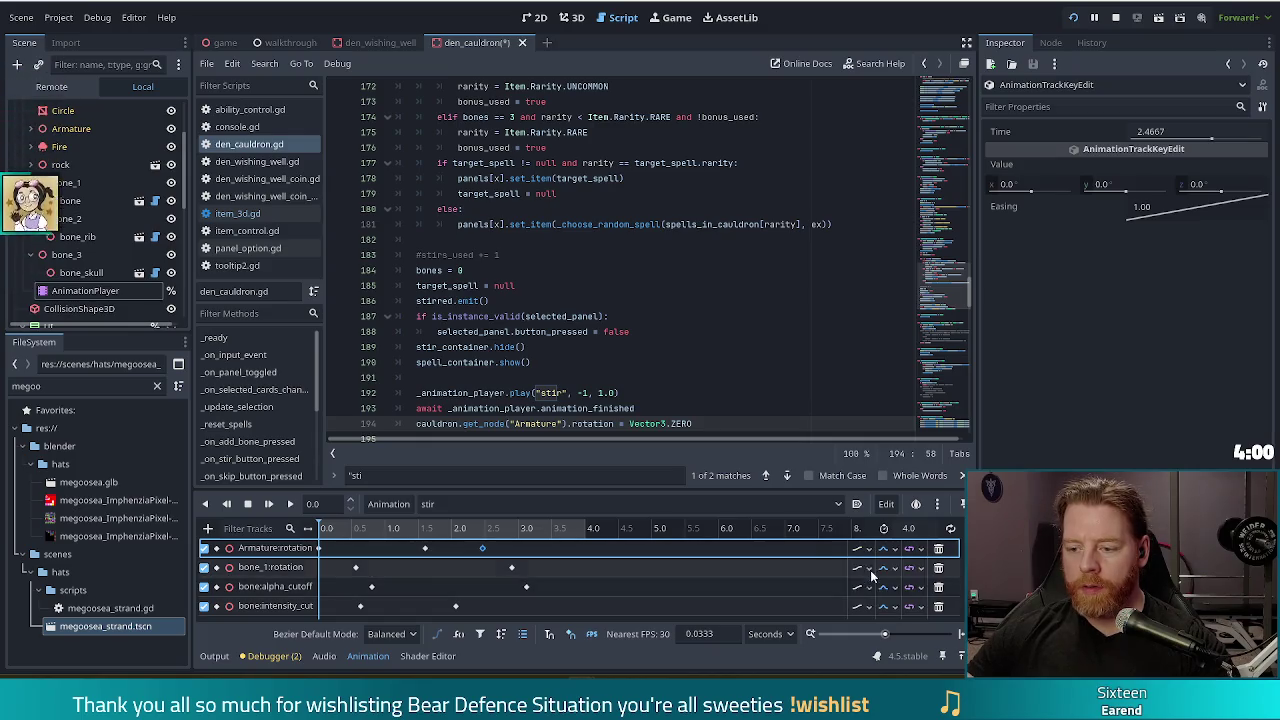
shift+click(425, 548)
click(862, 549)
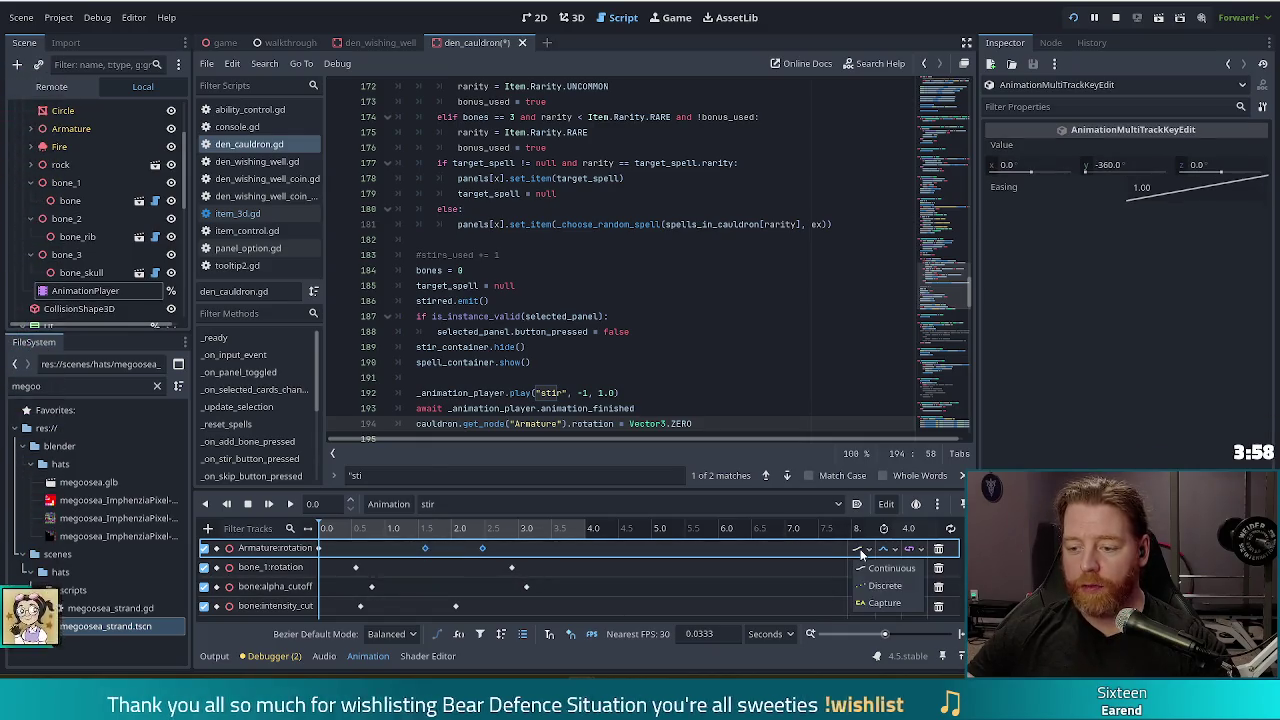
key(Escape)
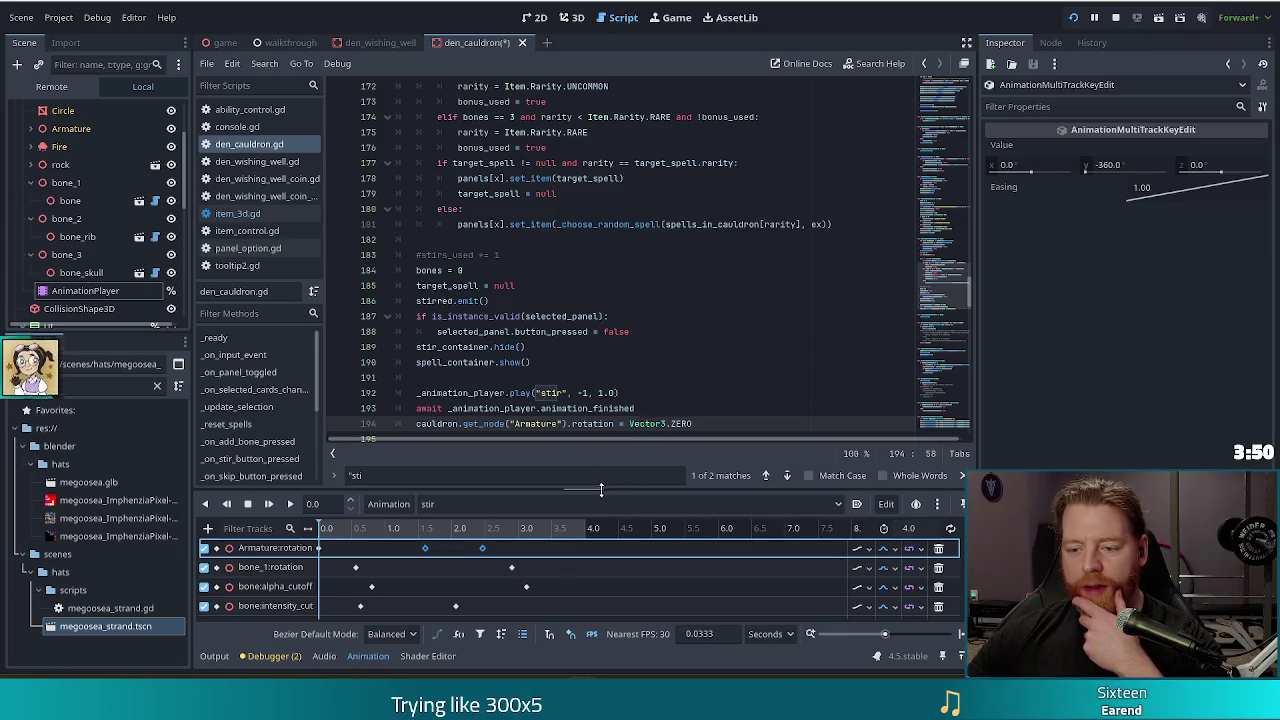
Enlarge the animation panel, close the script's find bar and go to the end of line 194.
drag(591, 490, 591, 433)
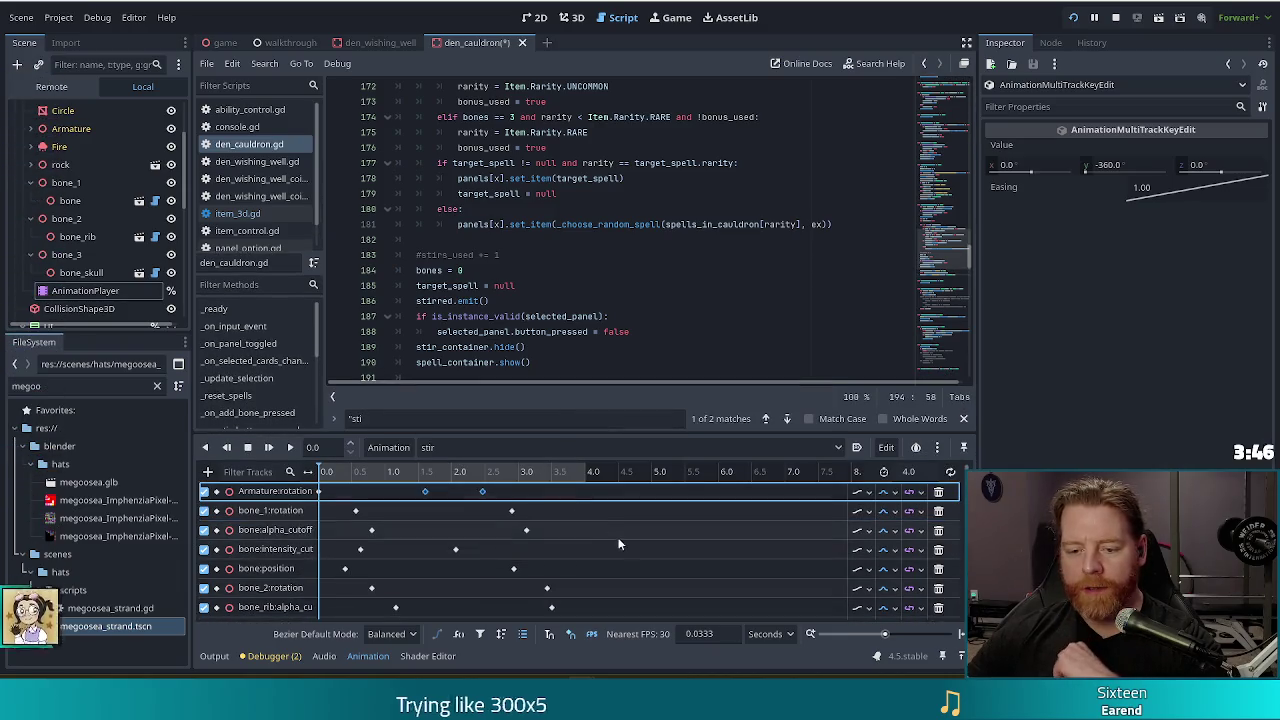
click(910, 492)
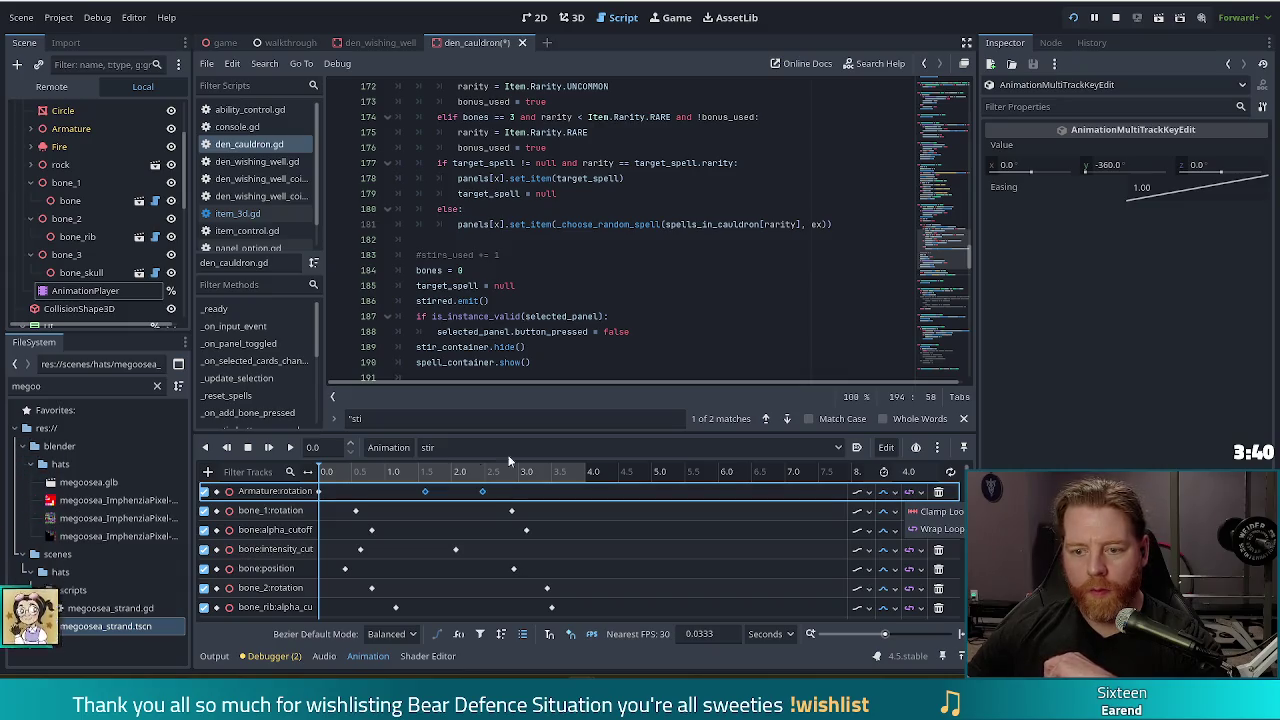
click(964, 421)
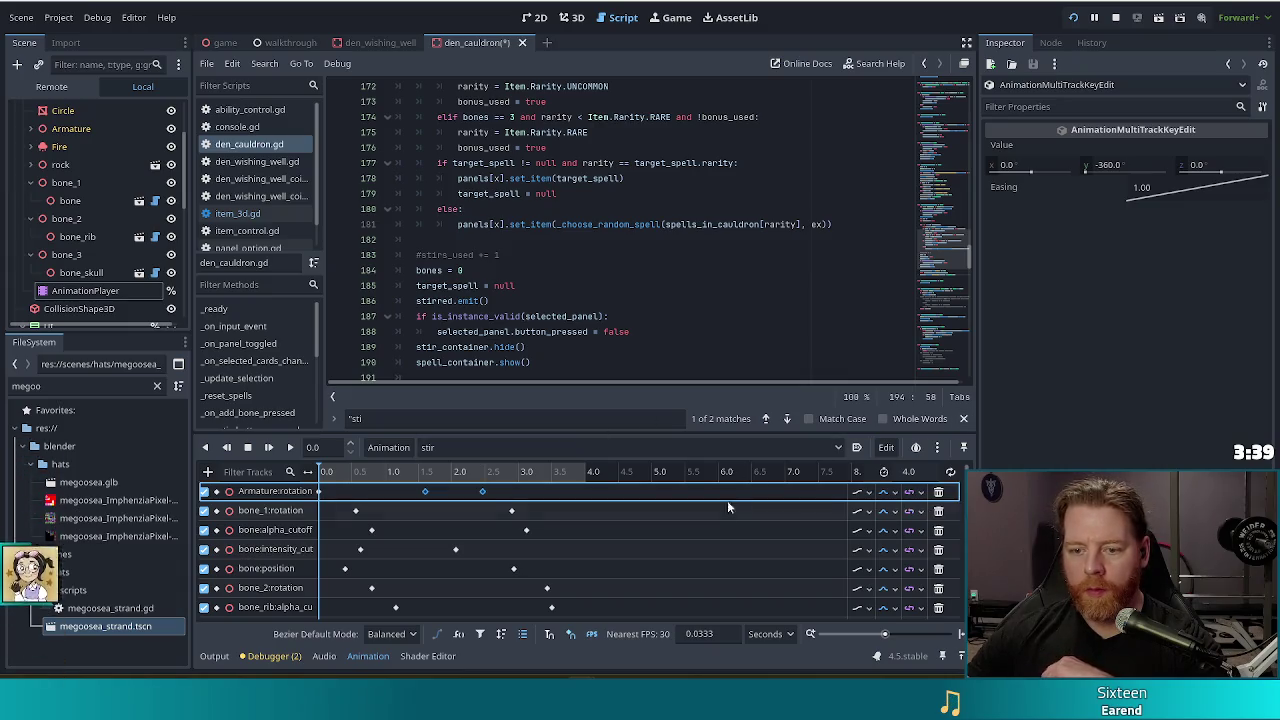
click(966, 420)
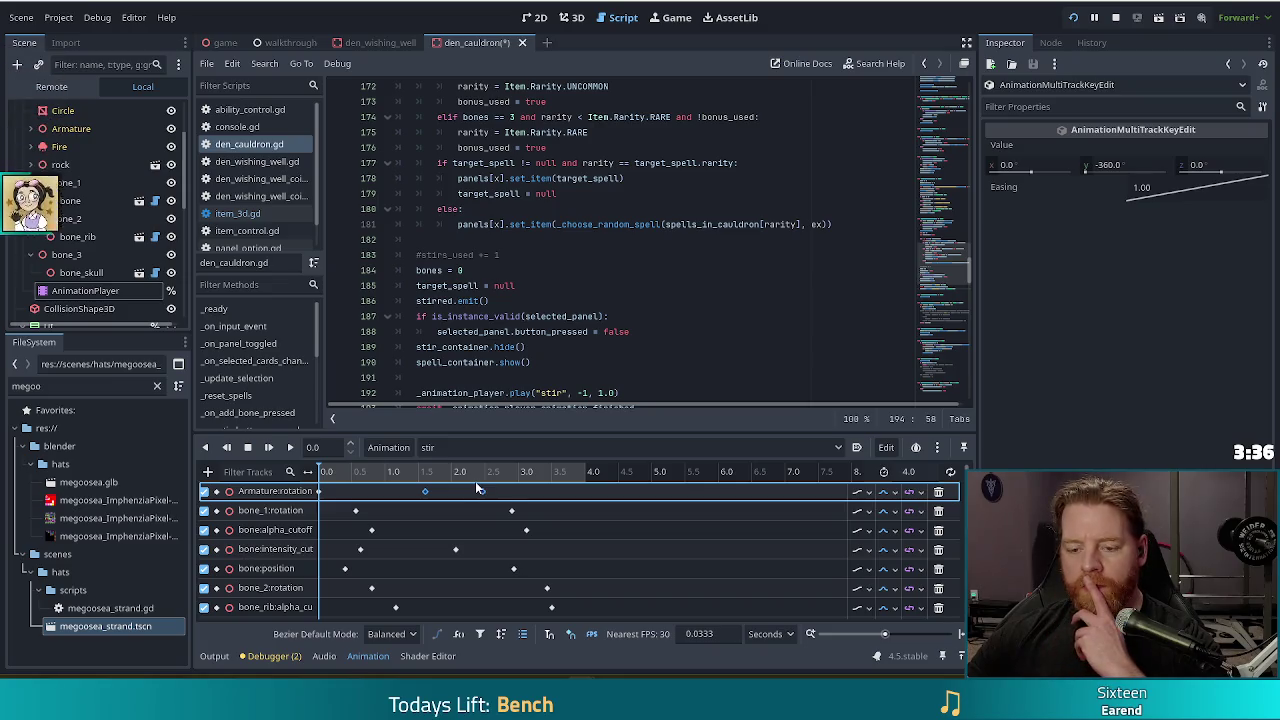
click(500, 364)
scroll(575, 372, down, 2)
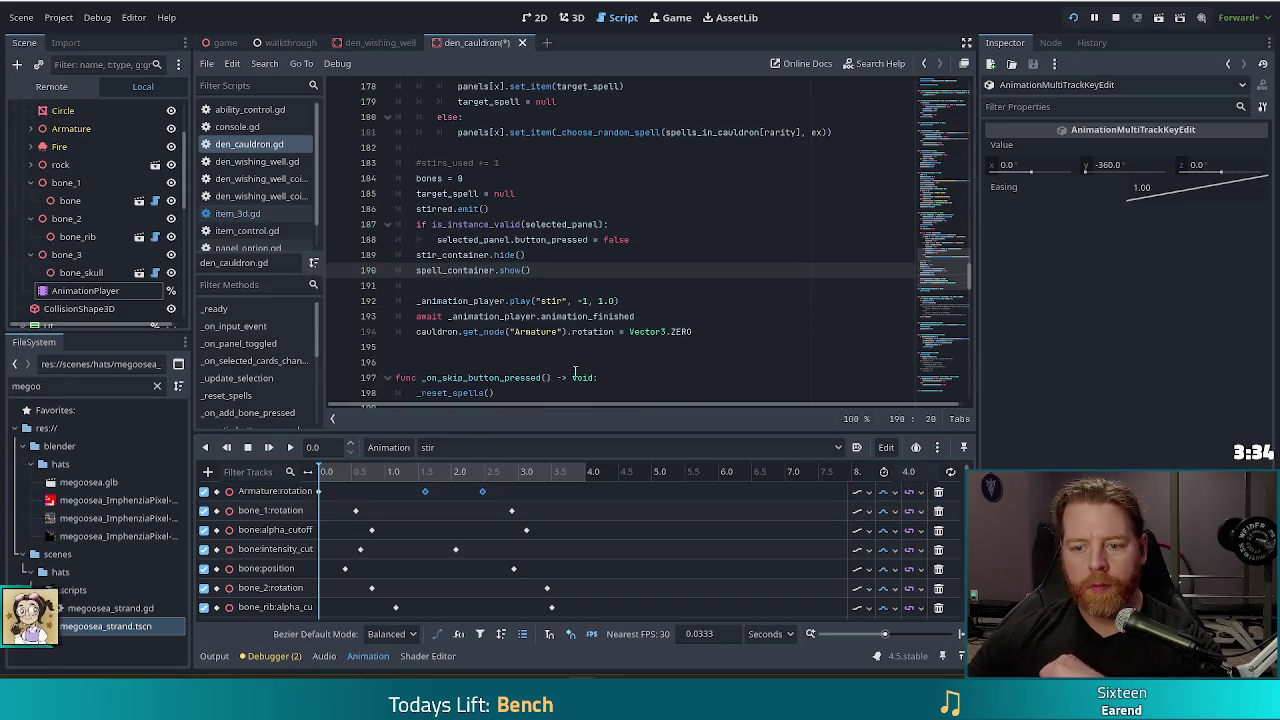
click(740, 333)
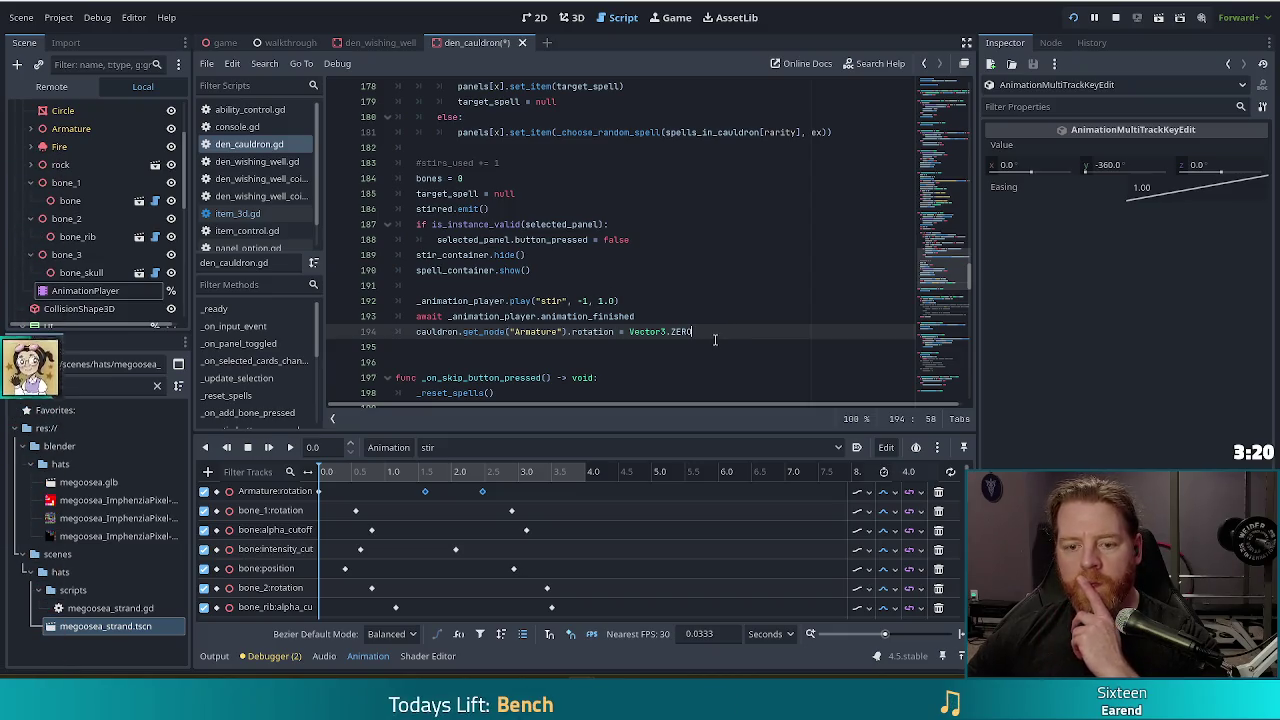
Delete the extra Armature:rotation key near 2.5 s from the stir animation and save.
click(469, 448)
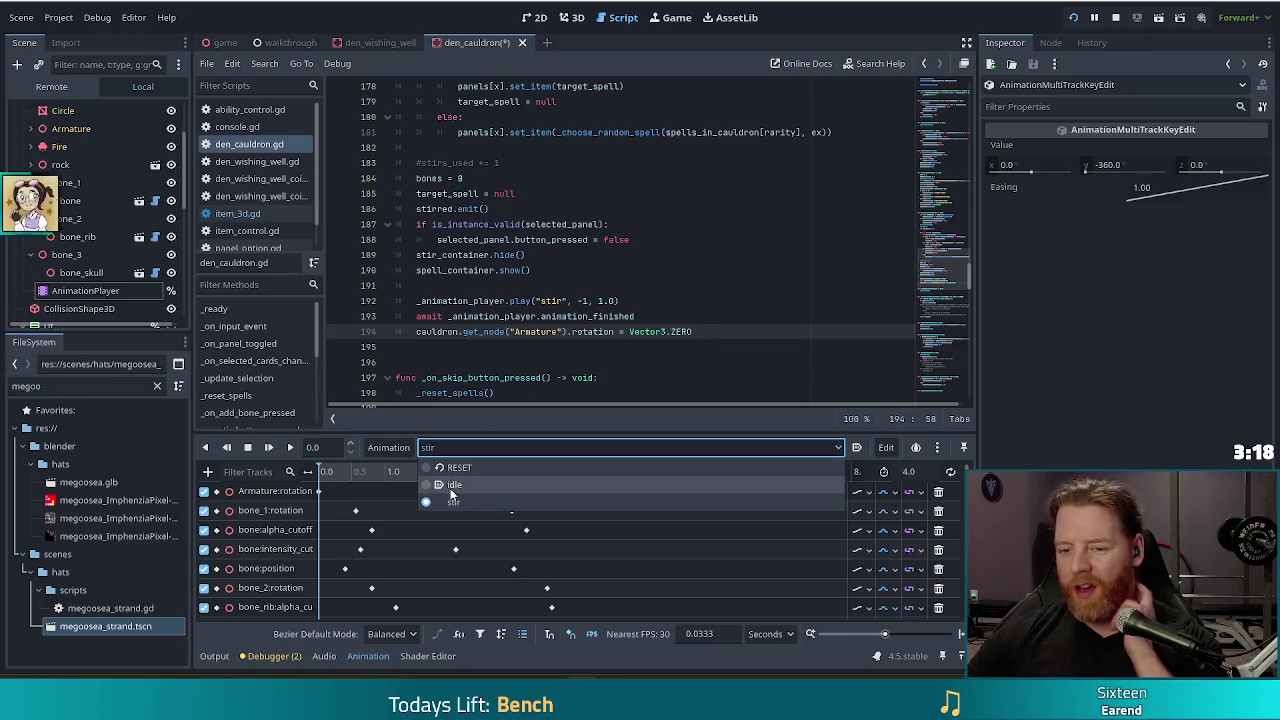
click(451, 487)
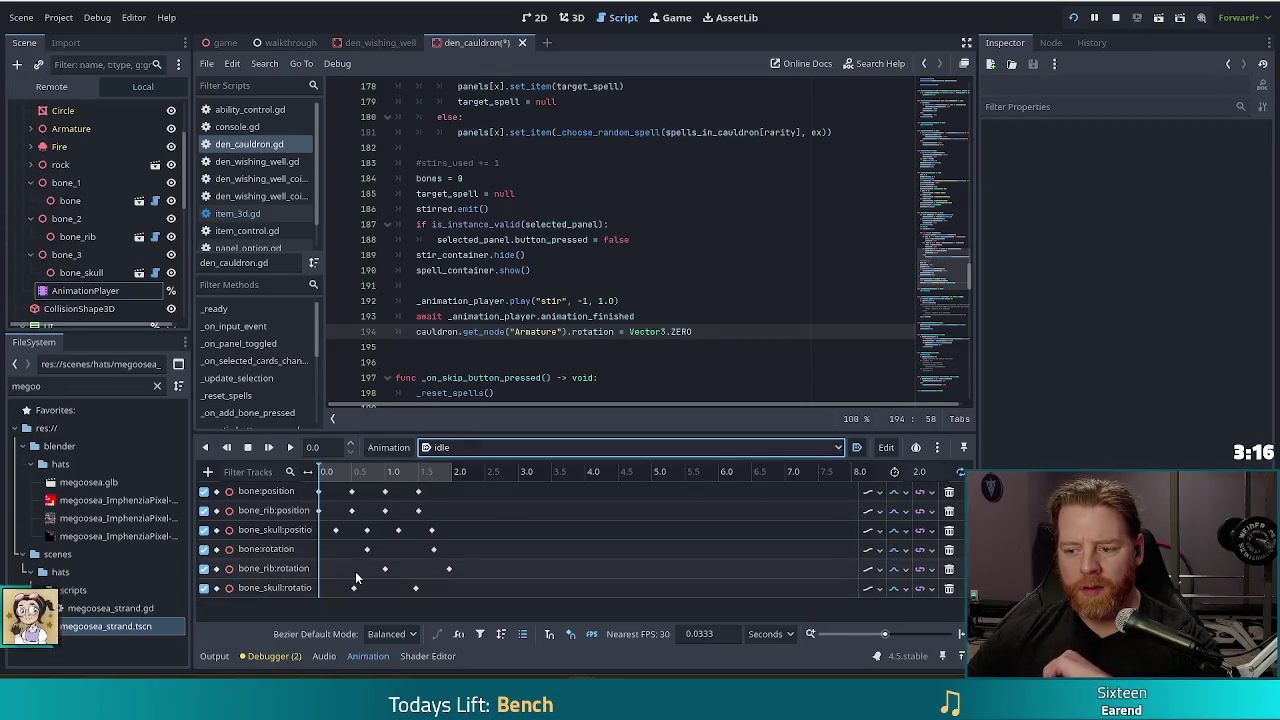
click(457, 448)
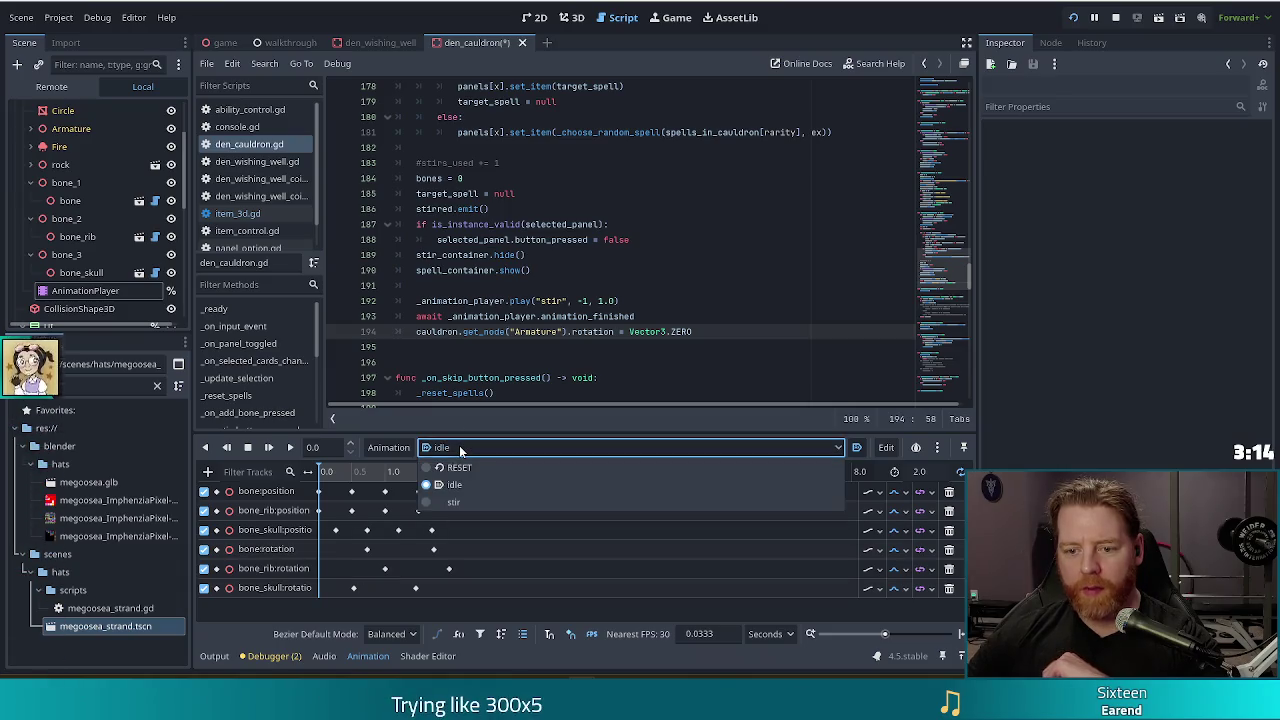
click(455, 505)
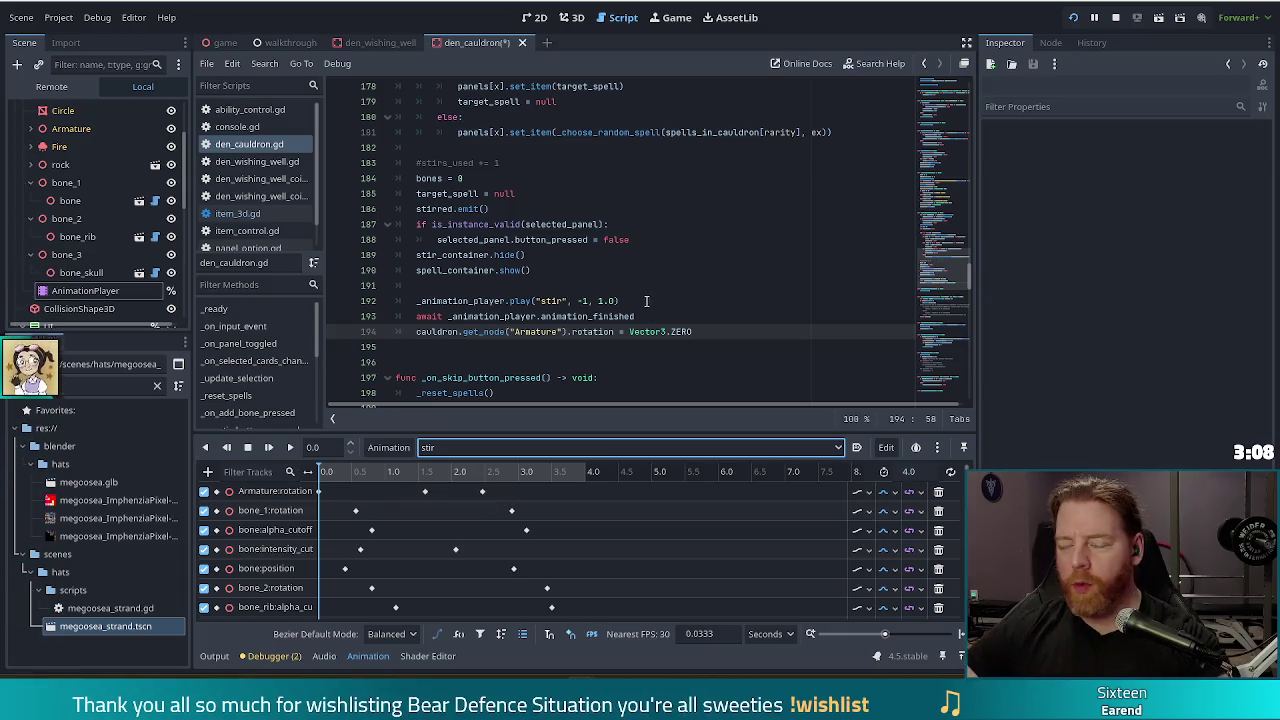
click(482, 492)
key(Delete)
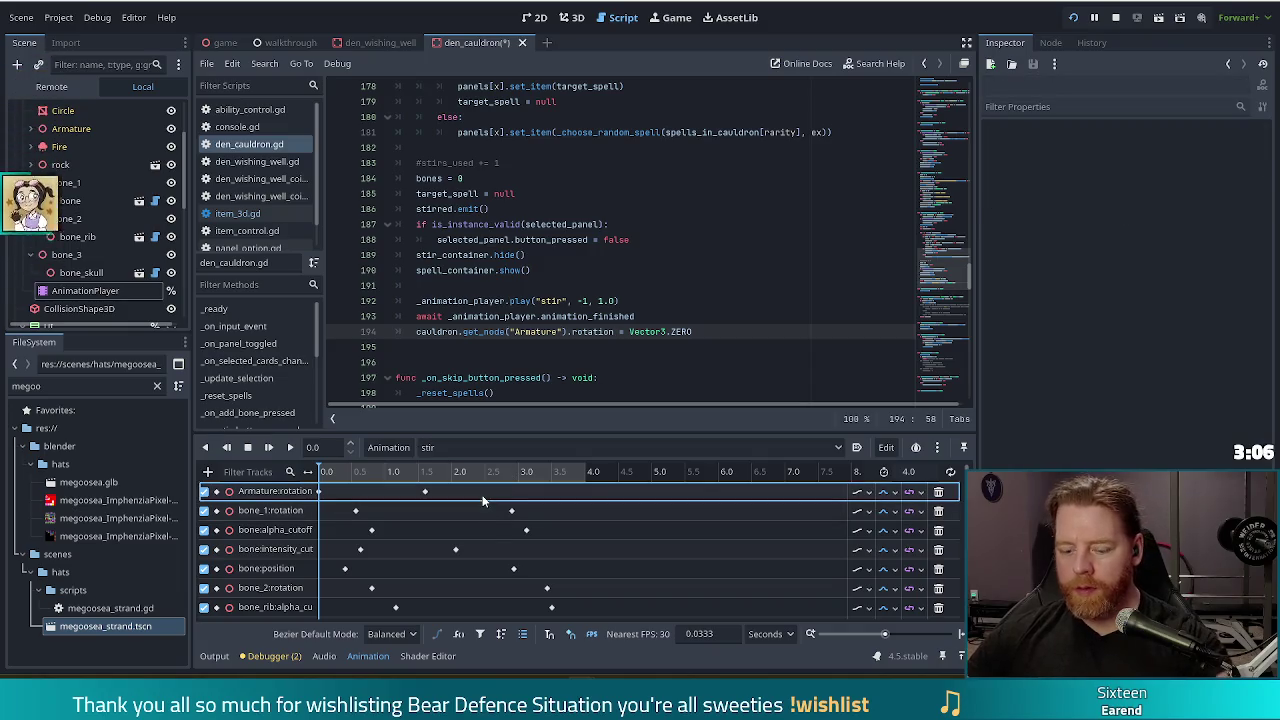
key(ctrl+s)
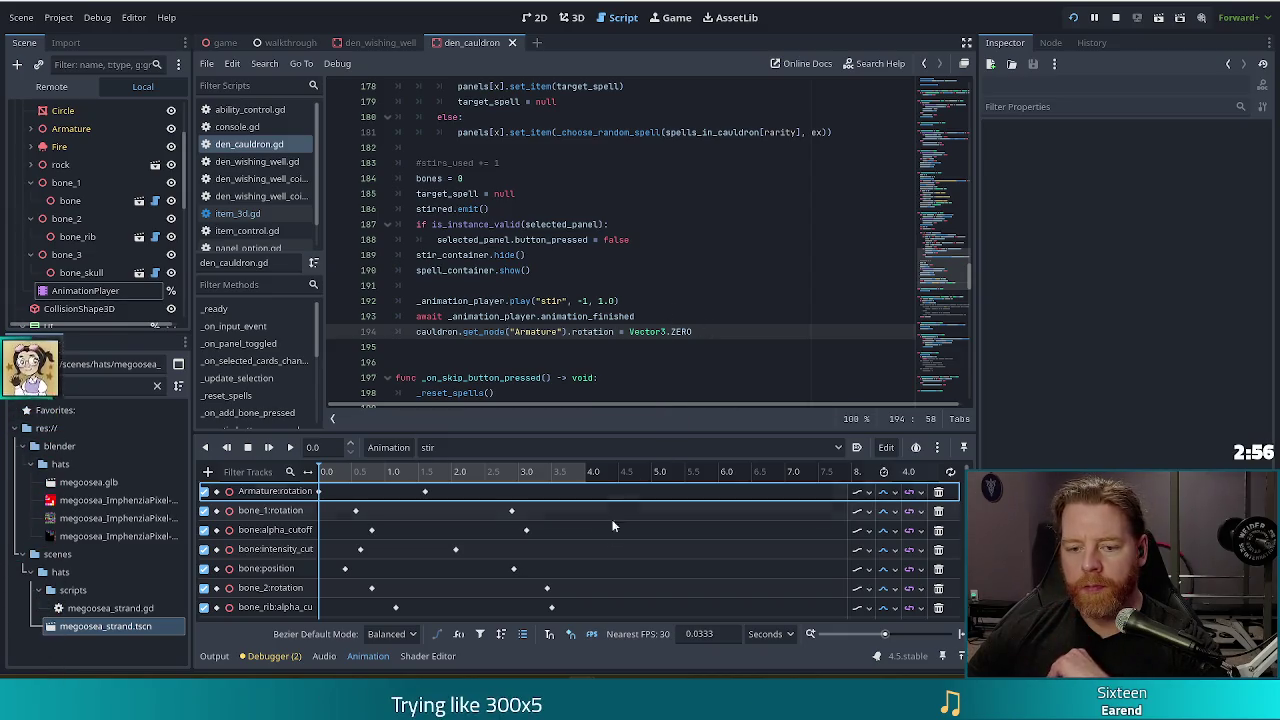
Set the stir animation's Armature:rotation track to Capture update mode, then save and launch the game.
click(867, 492)
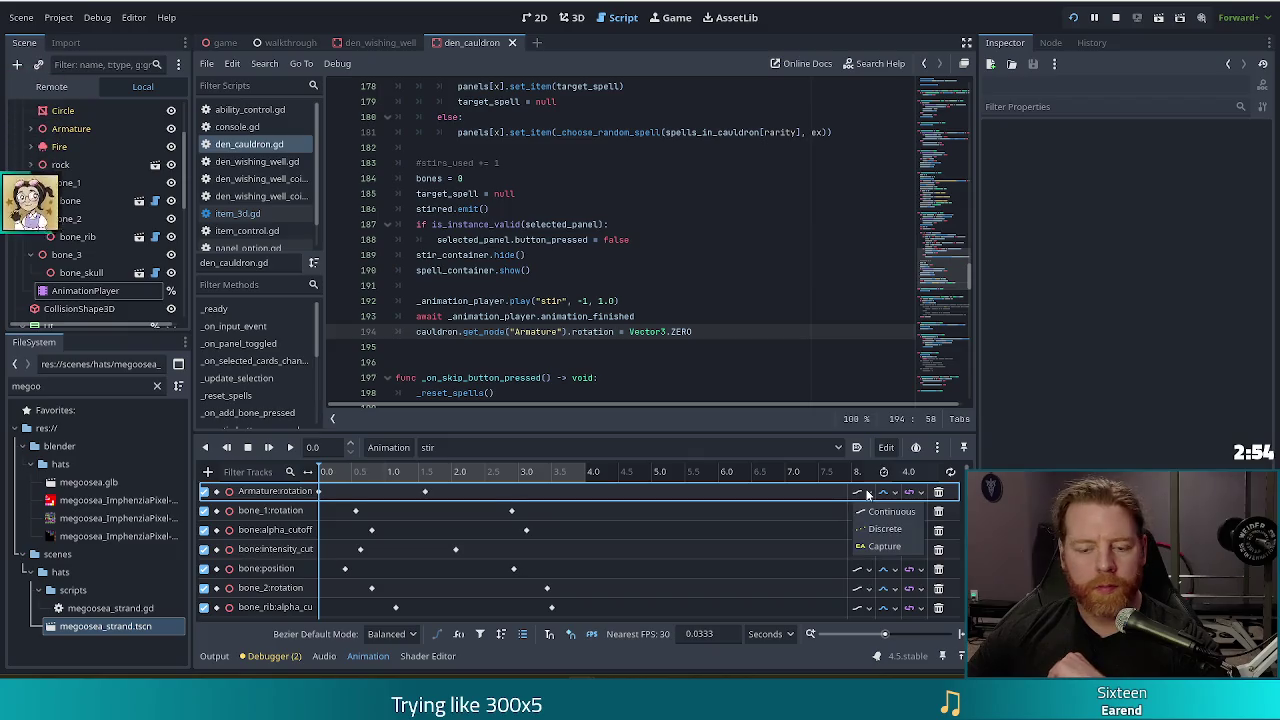
click(884, 550)
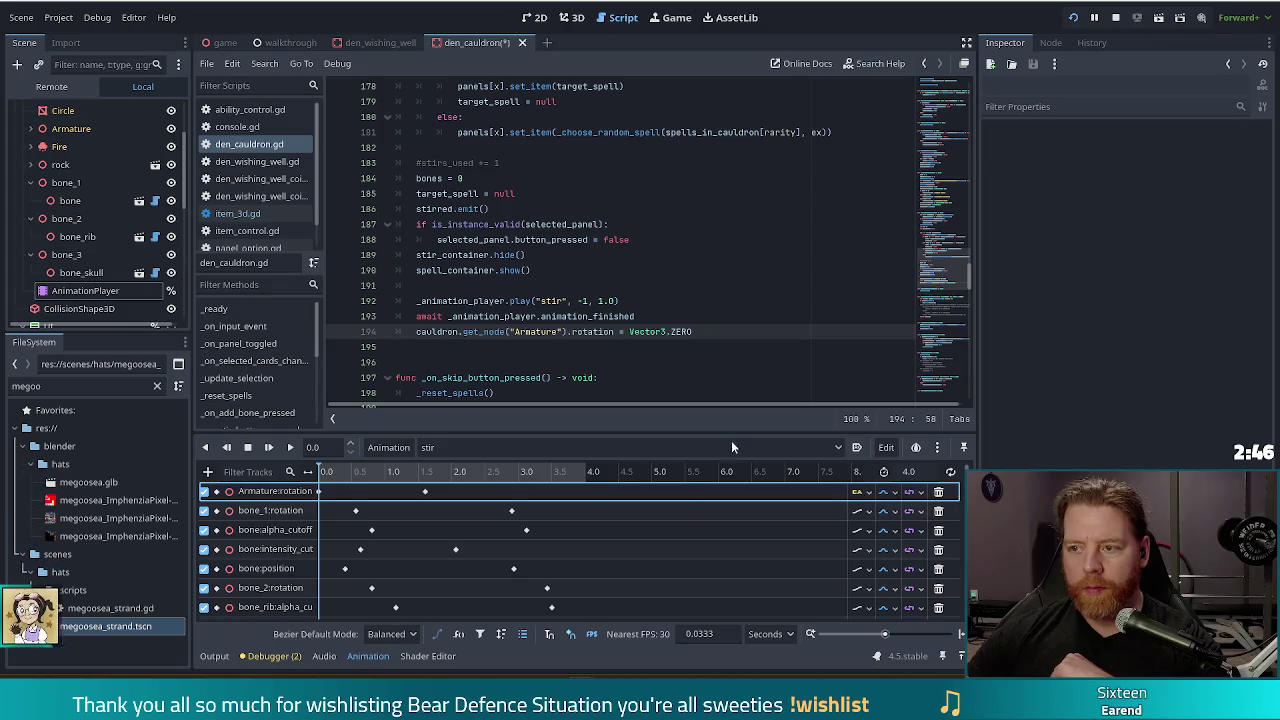
key(ctrl+s)
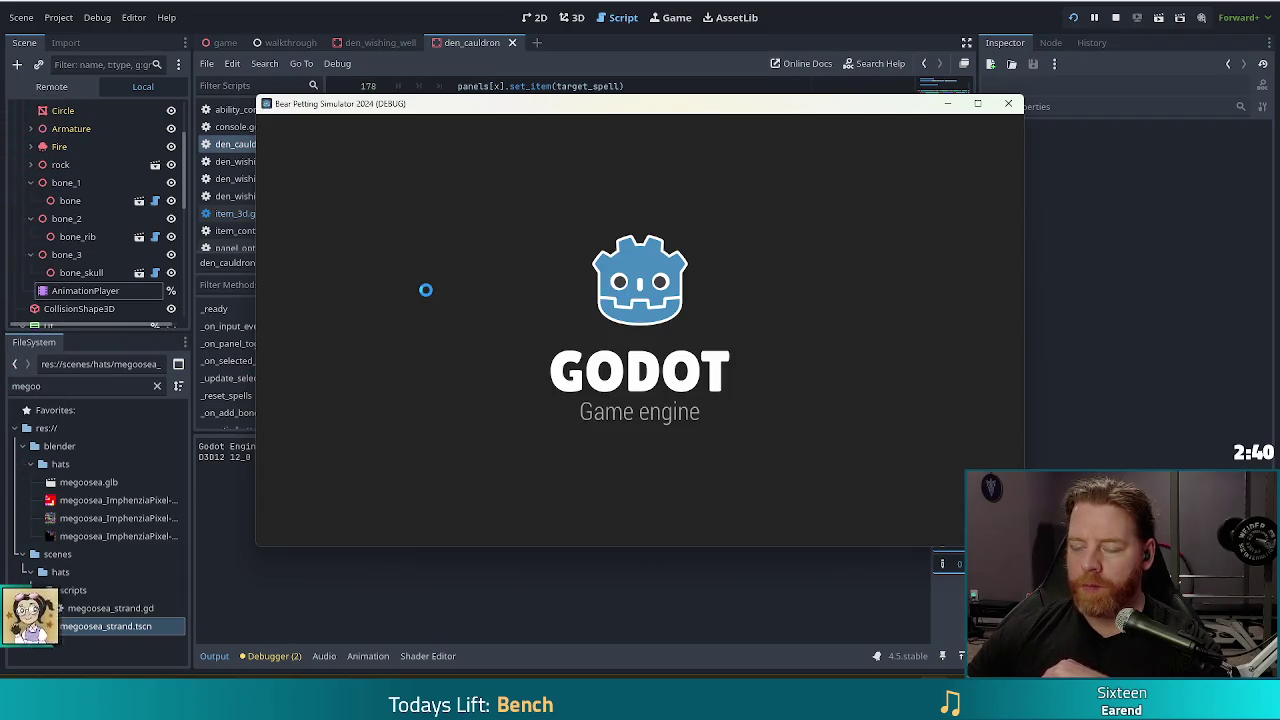
Start a new game, open the cauldron dialog and run the test_kit console command.
click(472, 341)
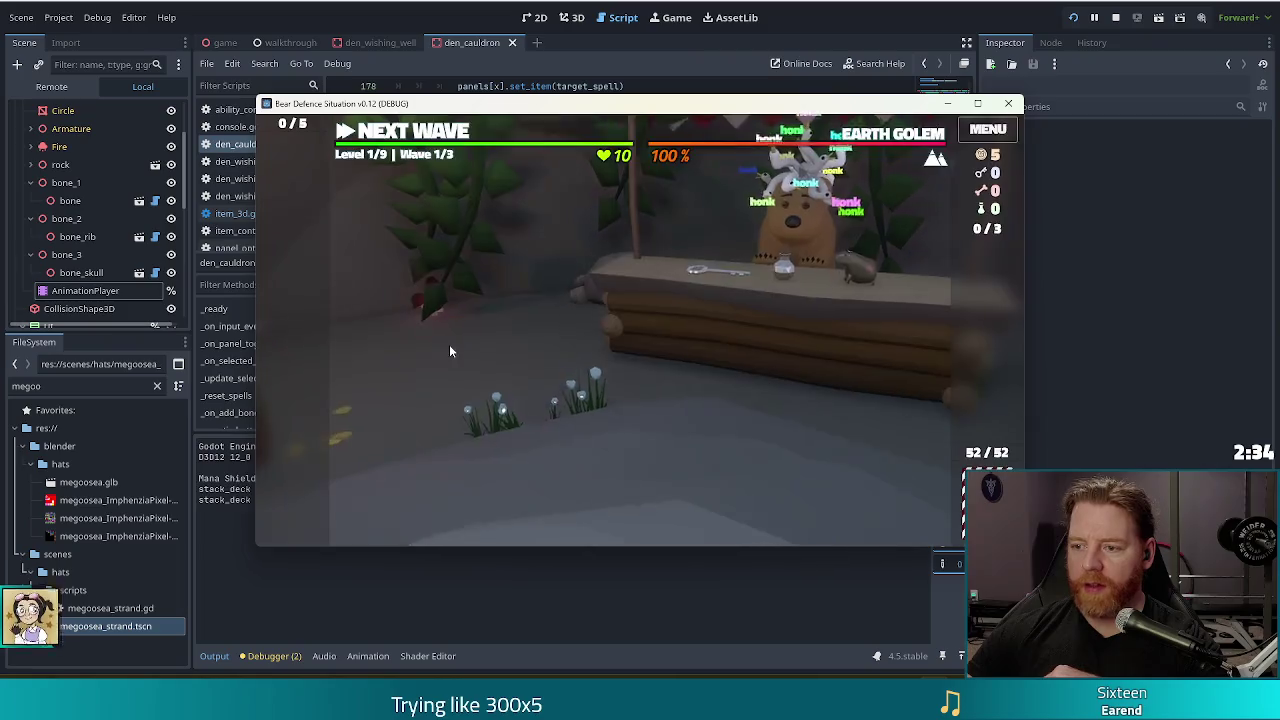
click(874, 302)
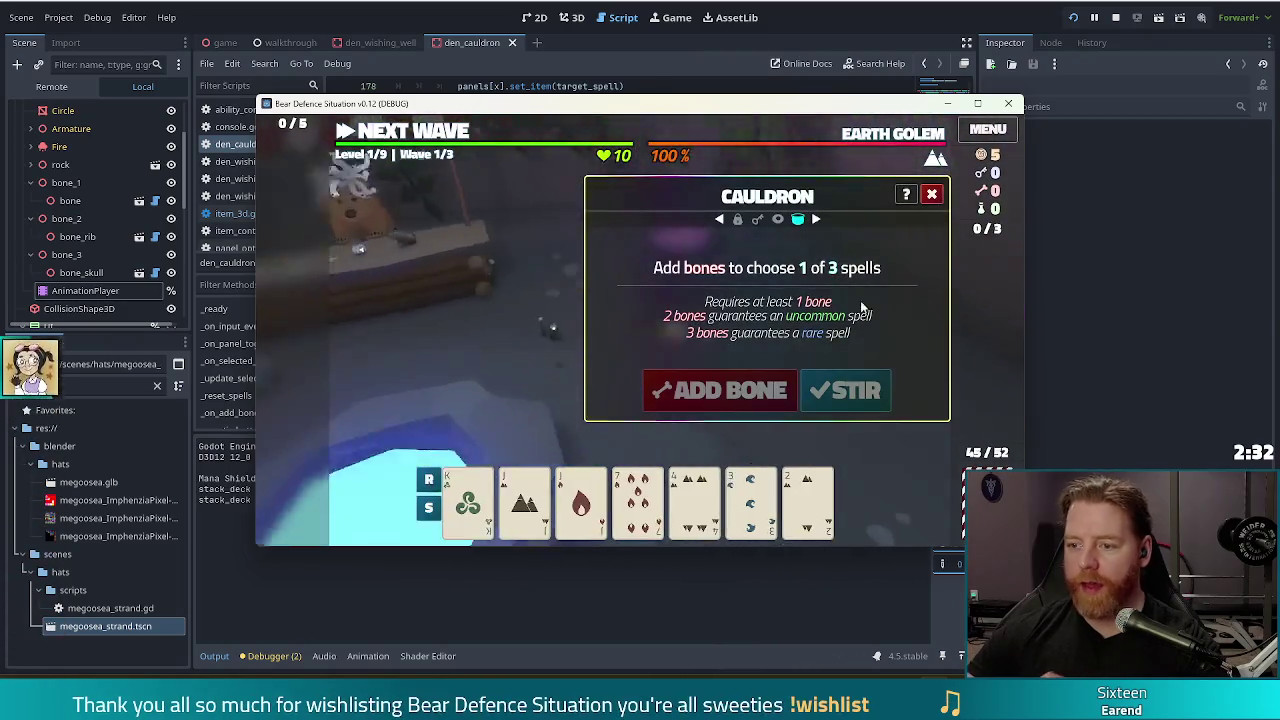
key(grave)
text(test_kit)
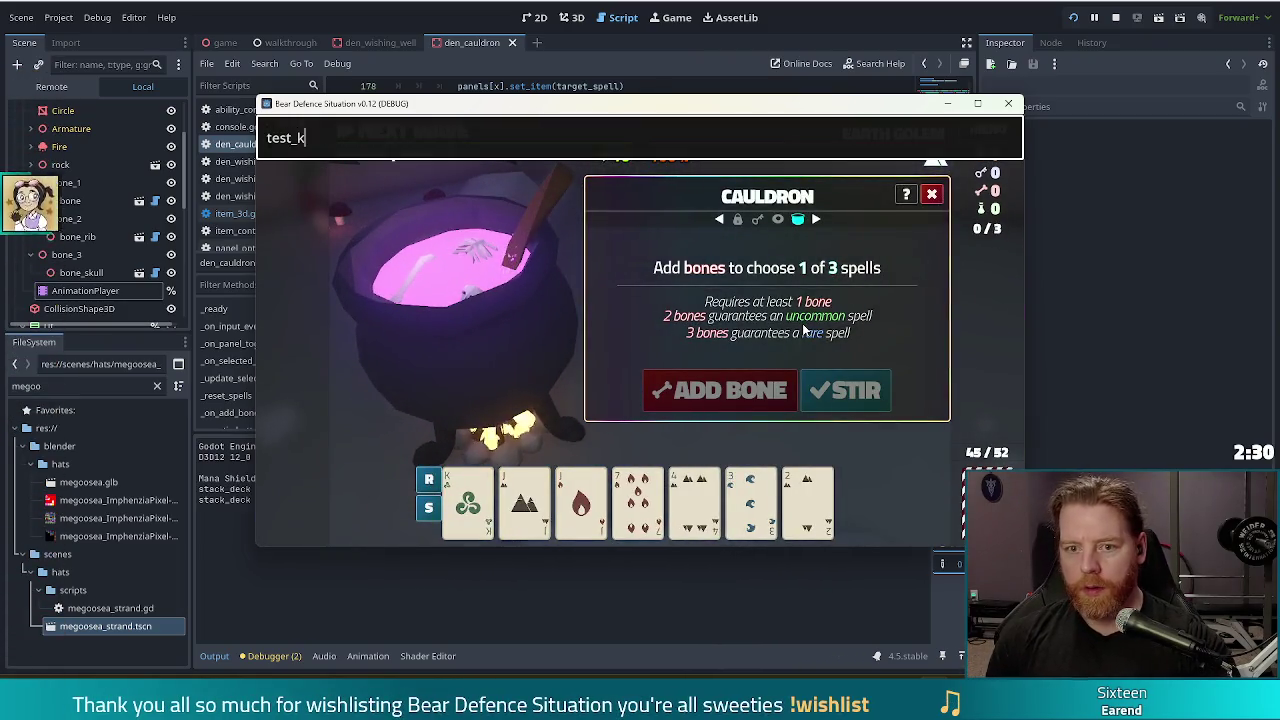
key(Return)
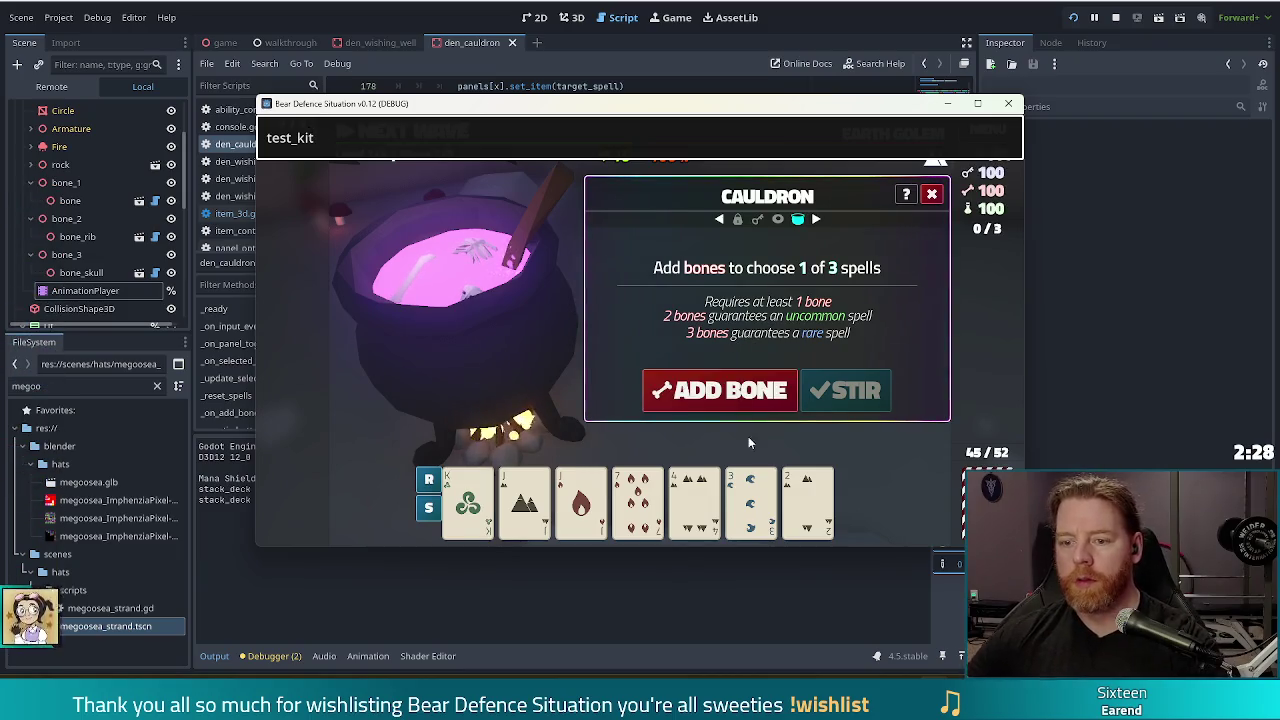
Stir, skip and add bones to the cauldron to test the stir, then stop the game.
click(829, 397)
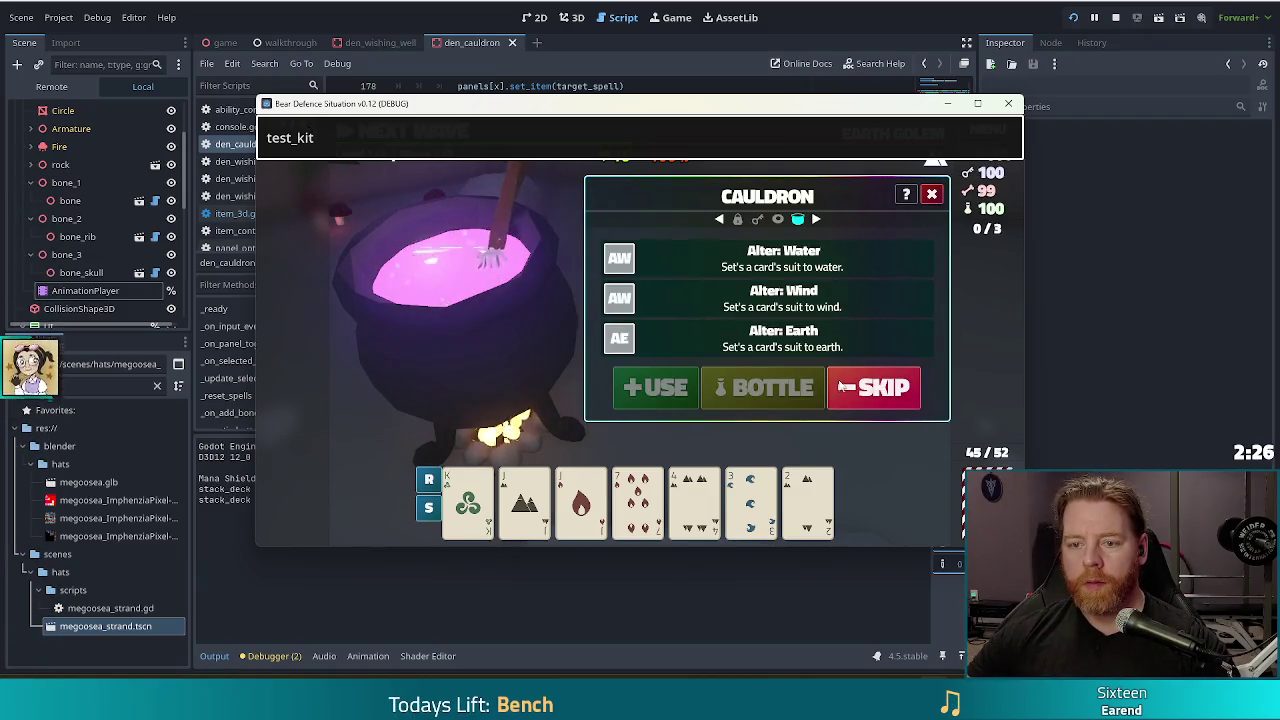
click(845, 389)
click(752, 387)
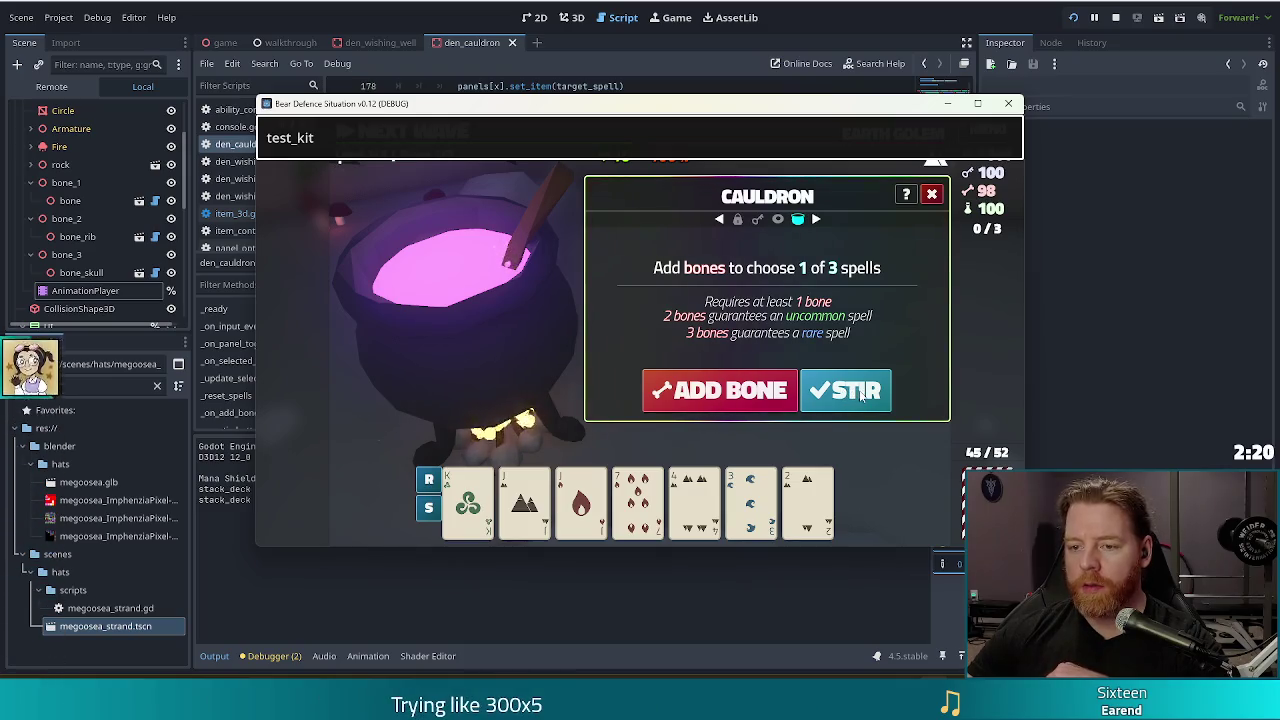
click(861, 397)
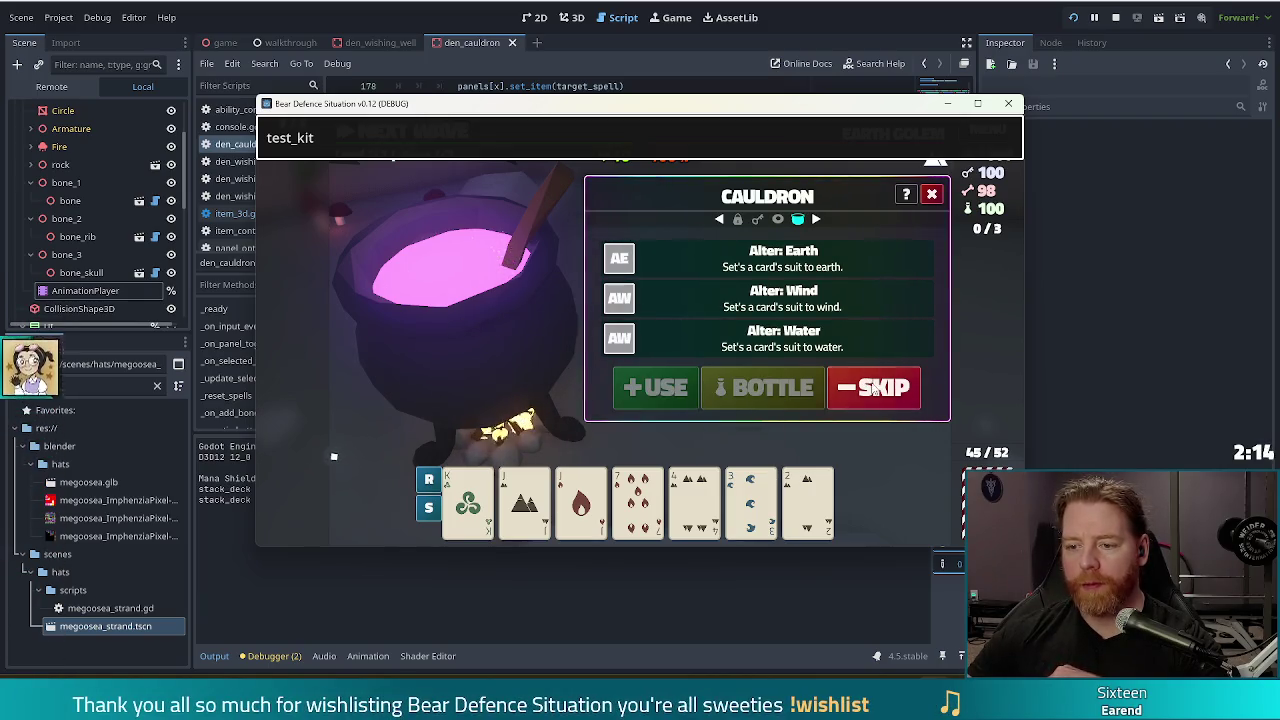
click(671, 395)
click(671, 395)
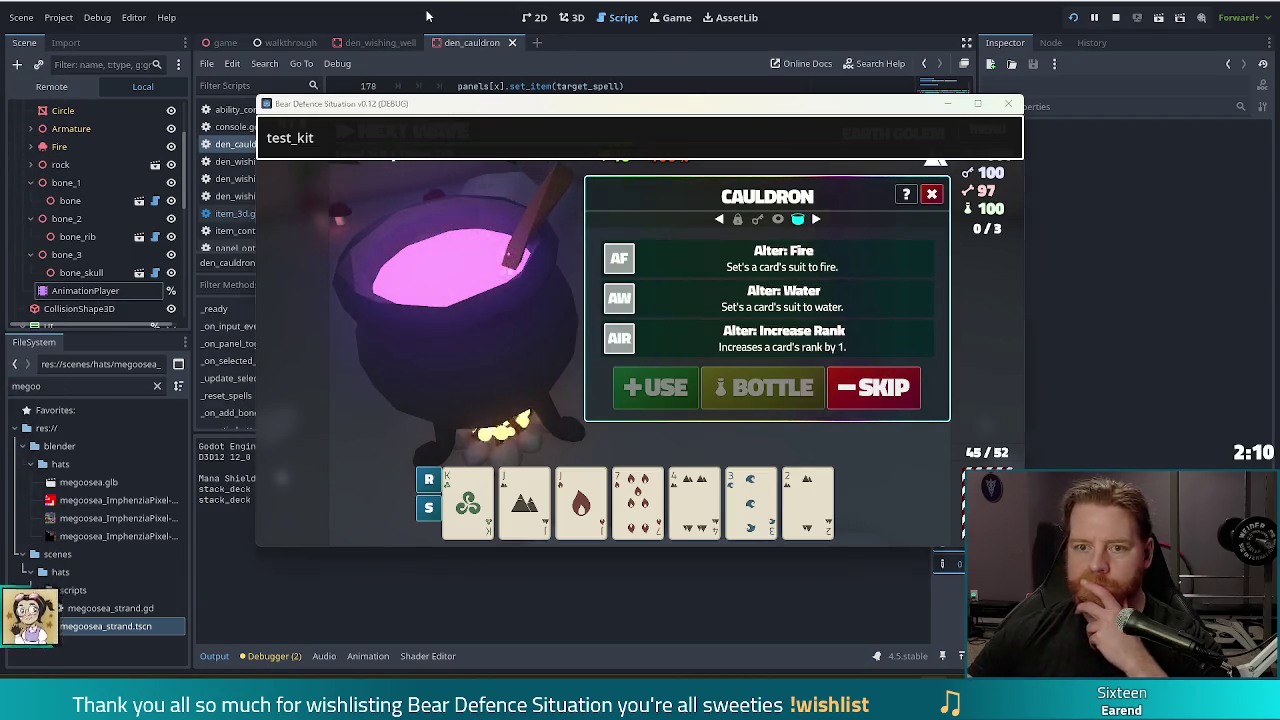
key(F8)
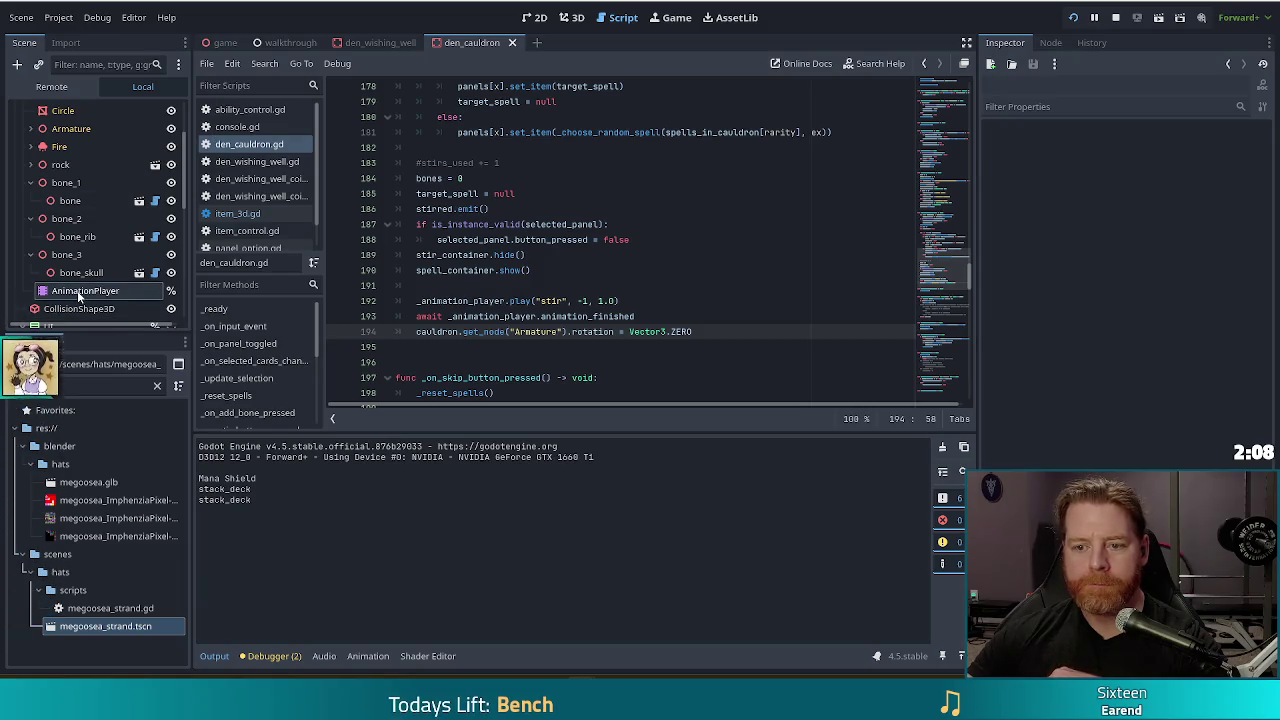
Set the stir animation's Armature:rotation track to Continuous update mode.
click(79, 291)
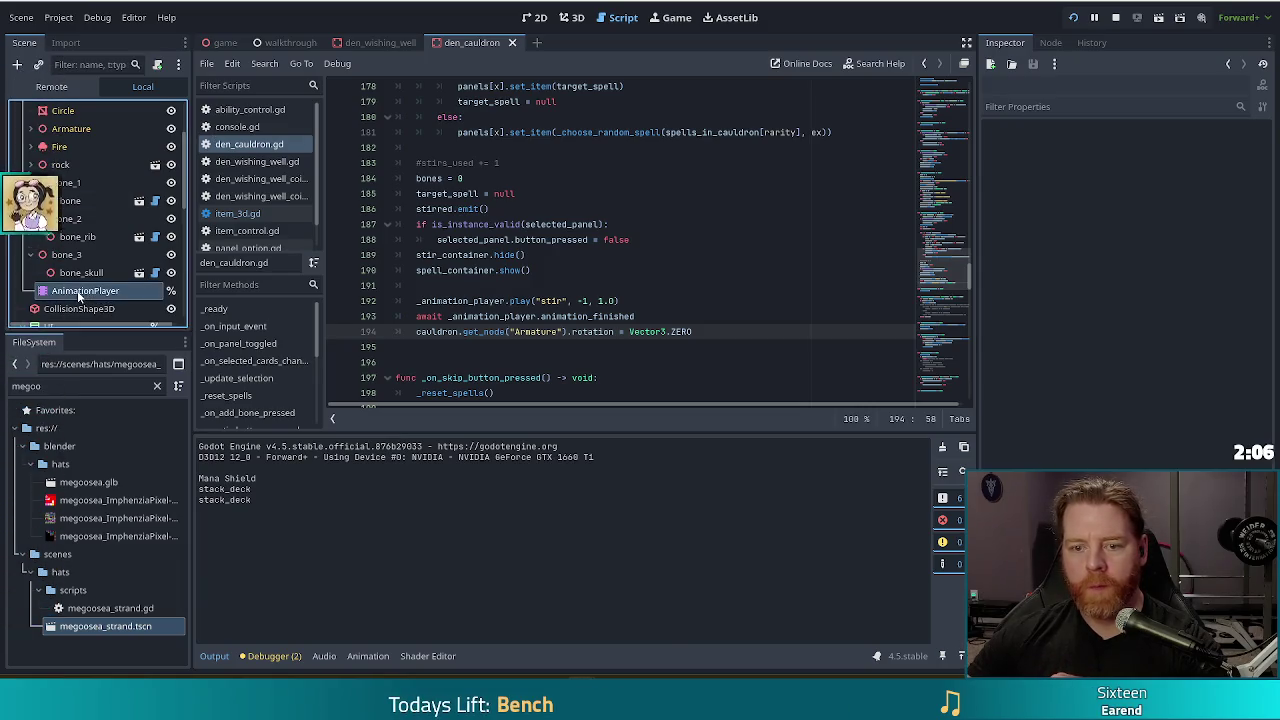
click(860, 491)
click(870, 511)
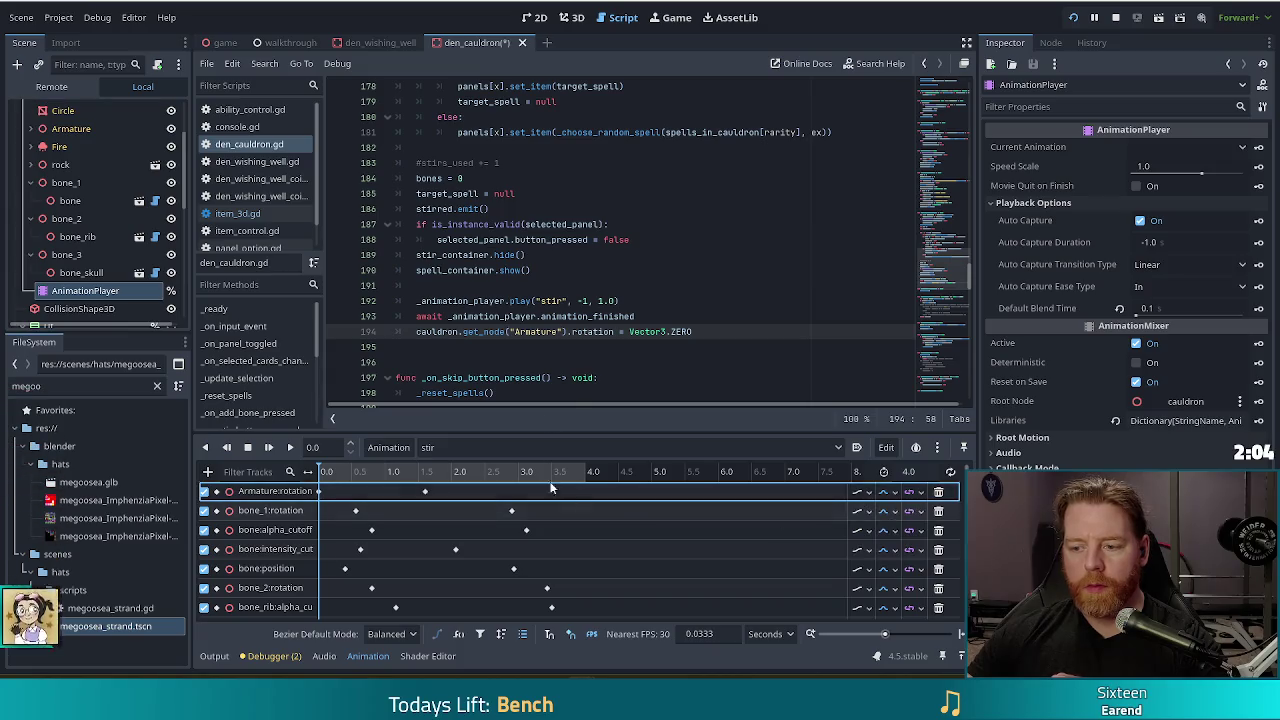
Move the rotation reset line above the stir play call, delete the await line, save and run.
key(Up)
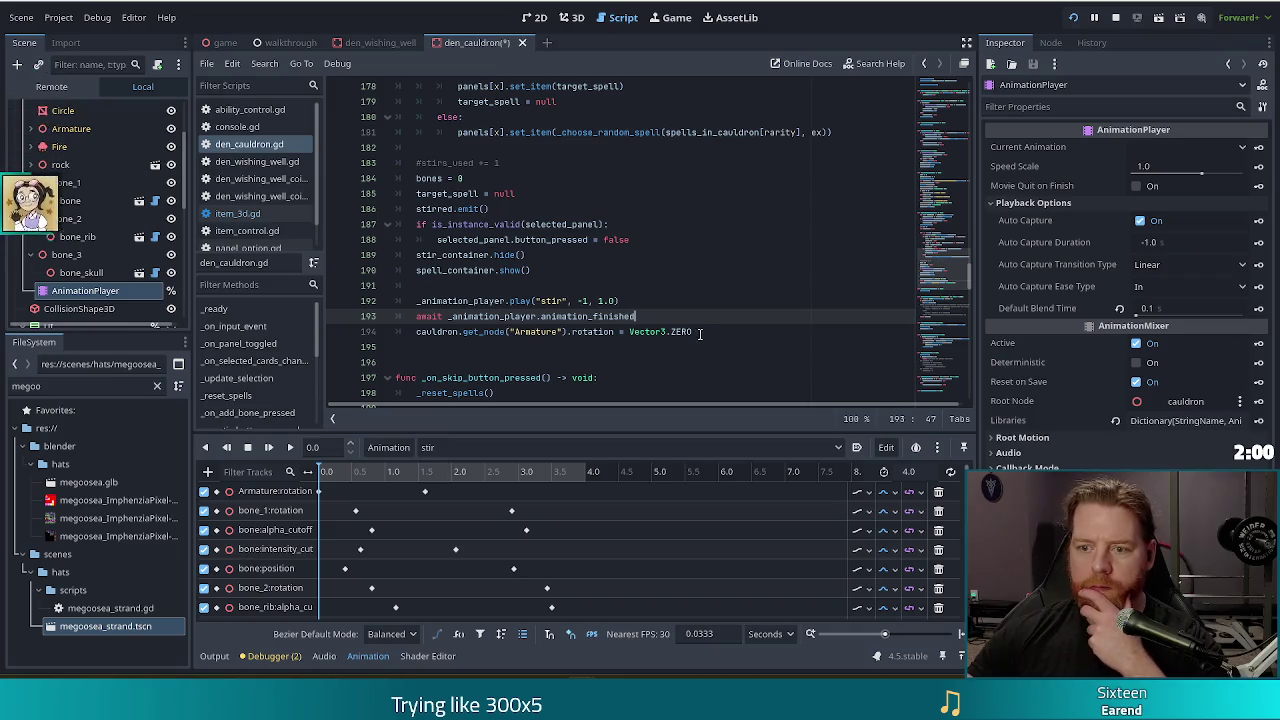
drag(700, 333, 712, 319)
key(ctrl+x)
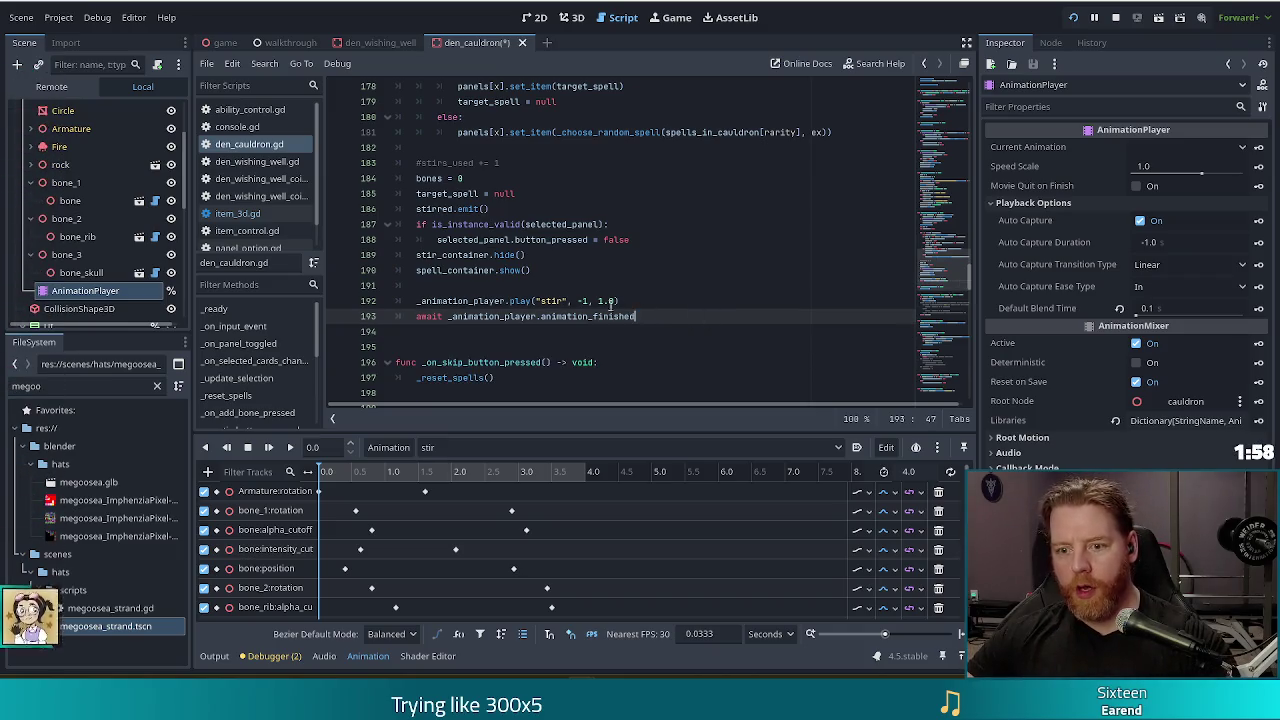
click(575, 287)
key(ctrl+v)
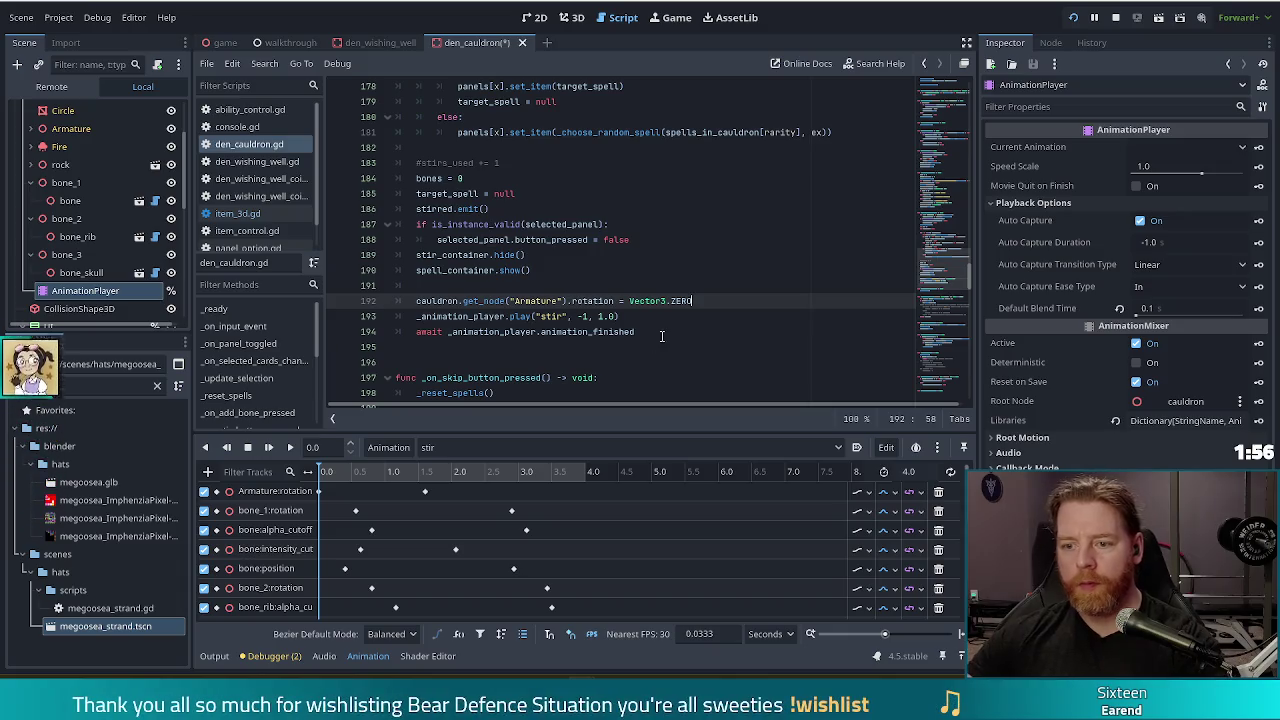
drag(640, 332, 645, 320)
key(Delete)
key(ctrl+s)
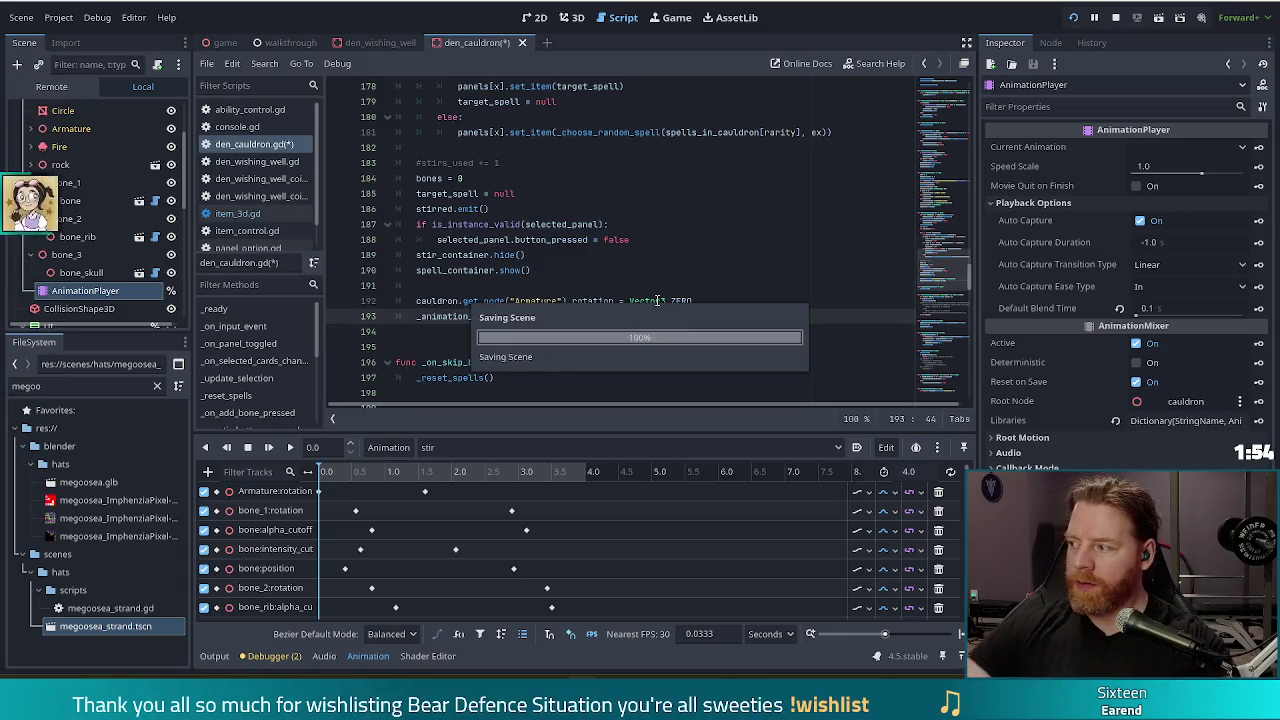
click(1074, 19)
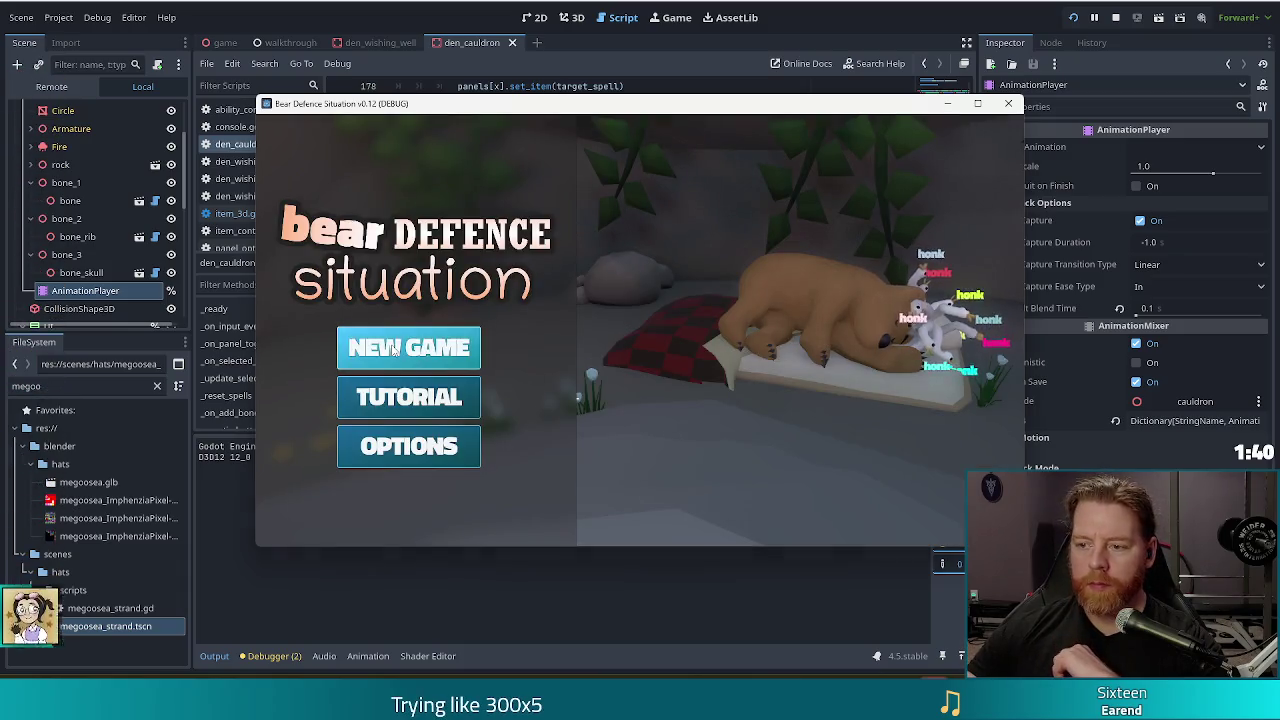
Start a new game, open the cauldron panel and submit the test_kit cheat in the console.
click(409, 347)
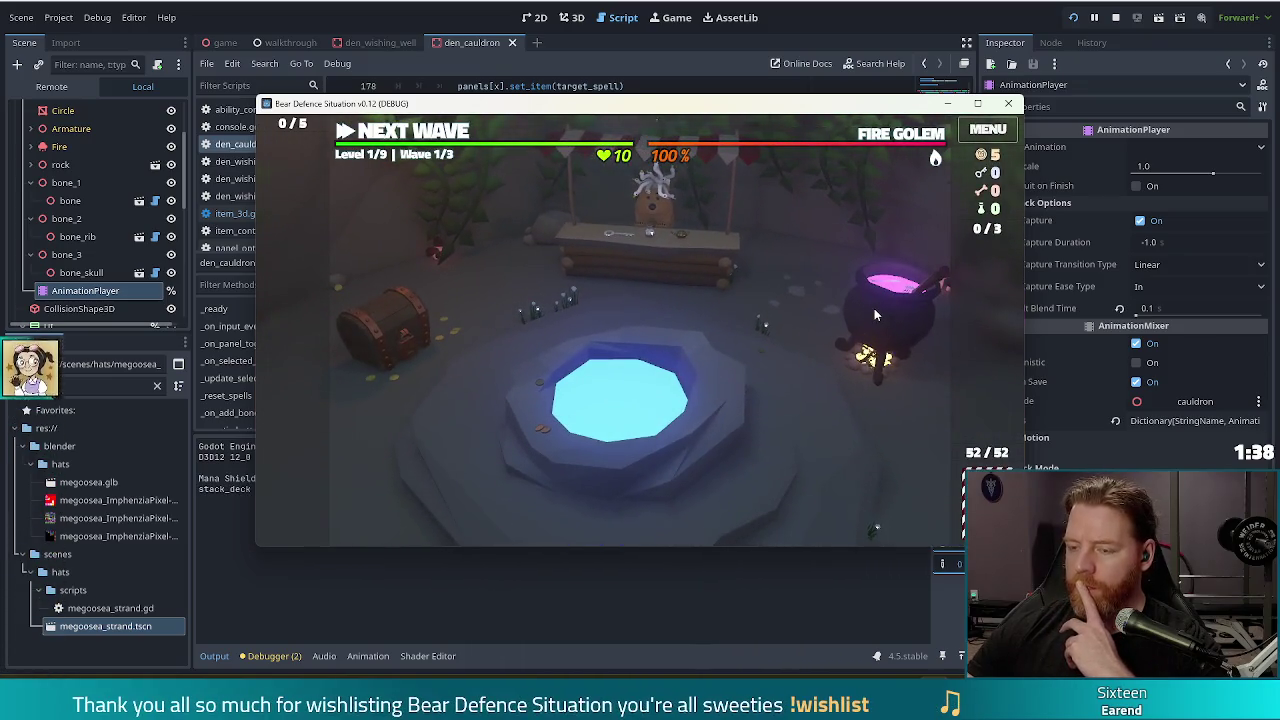
click(874, 310)
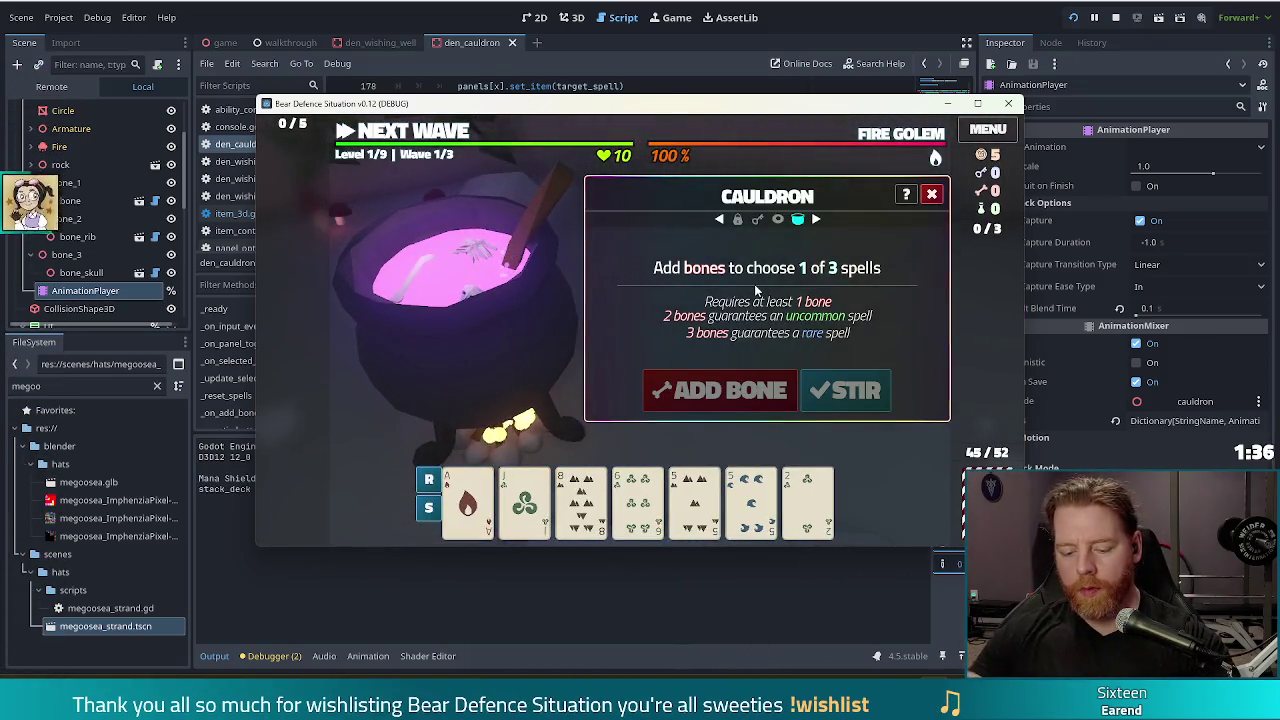
key(grave)
text(tes)
text(it)
key(Return)
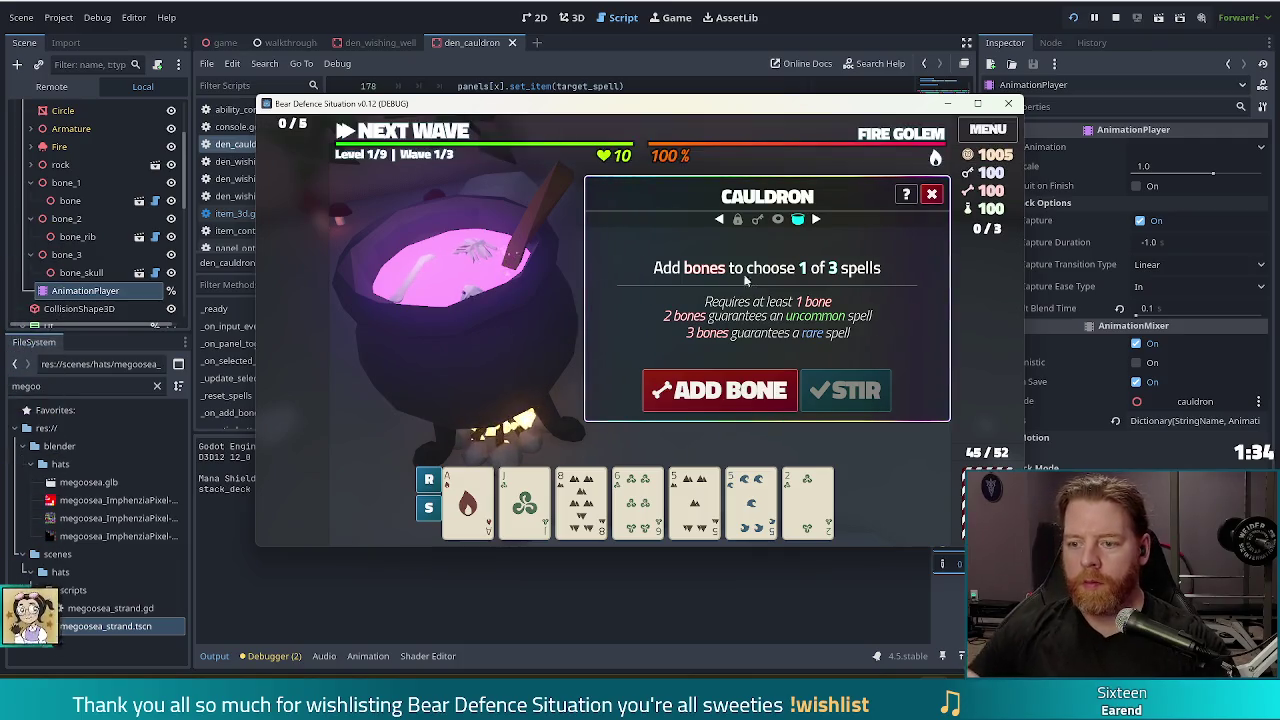
Add a bone, stir and skip the spells four times, then stop the running game.
click(735, 390)
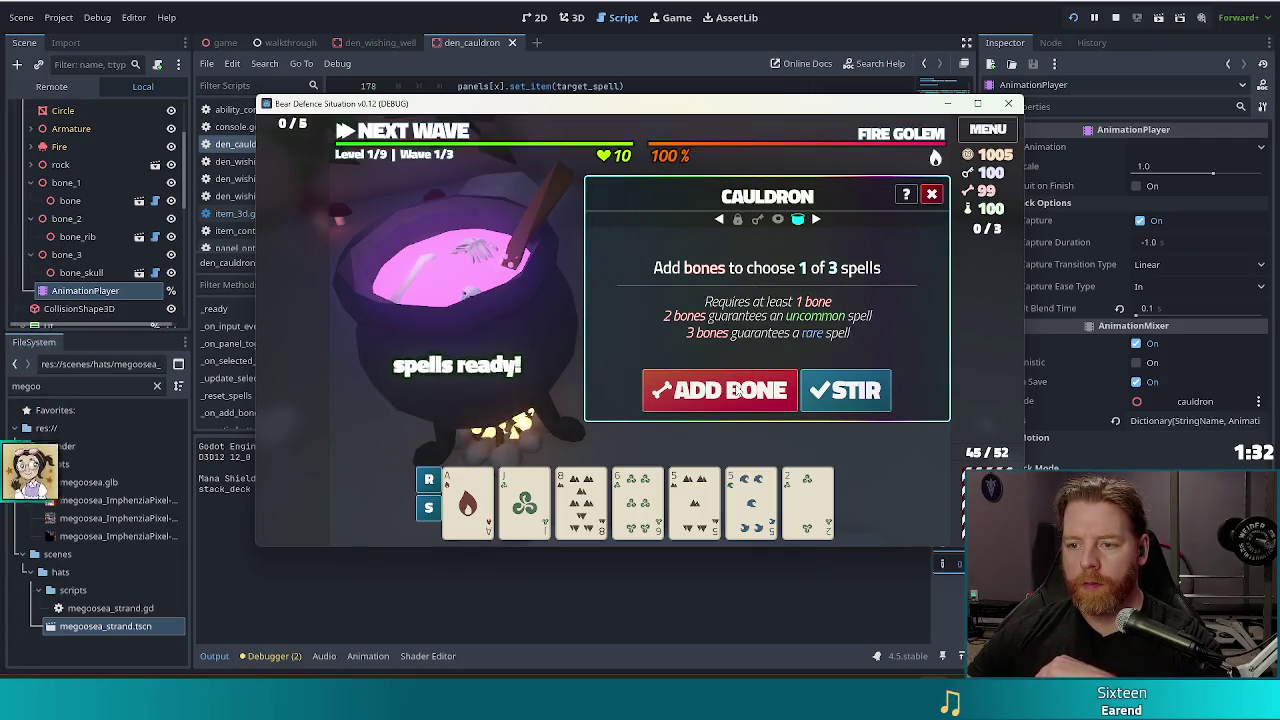
click(868, 397)
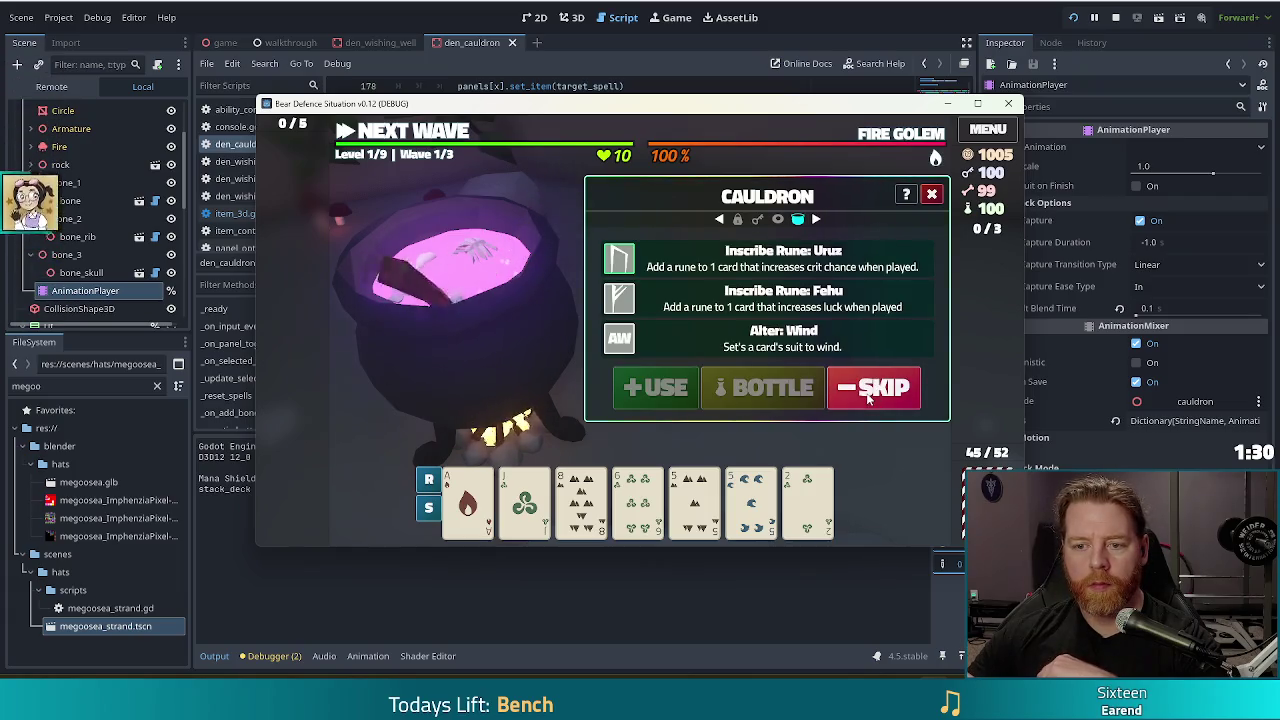
click(868, 397)
click(770, 390)
click(862, 398)
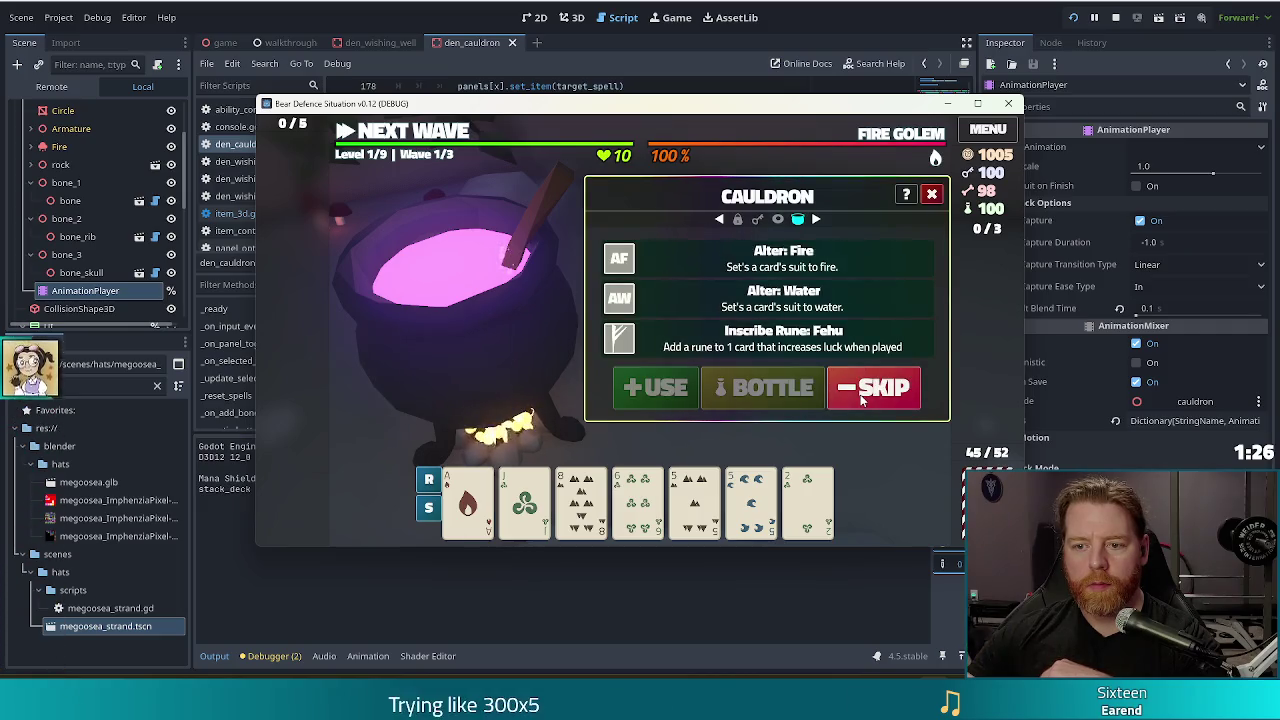
click(862, 398)
click(770, 390)
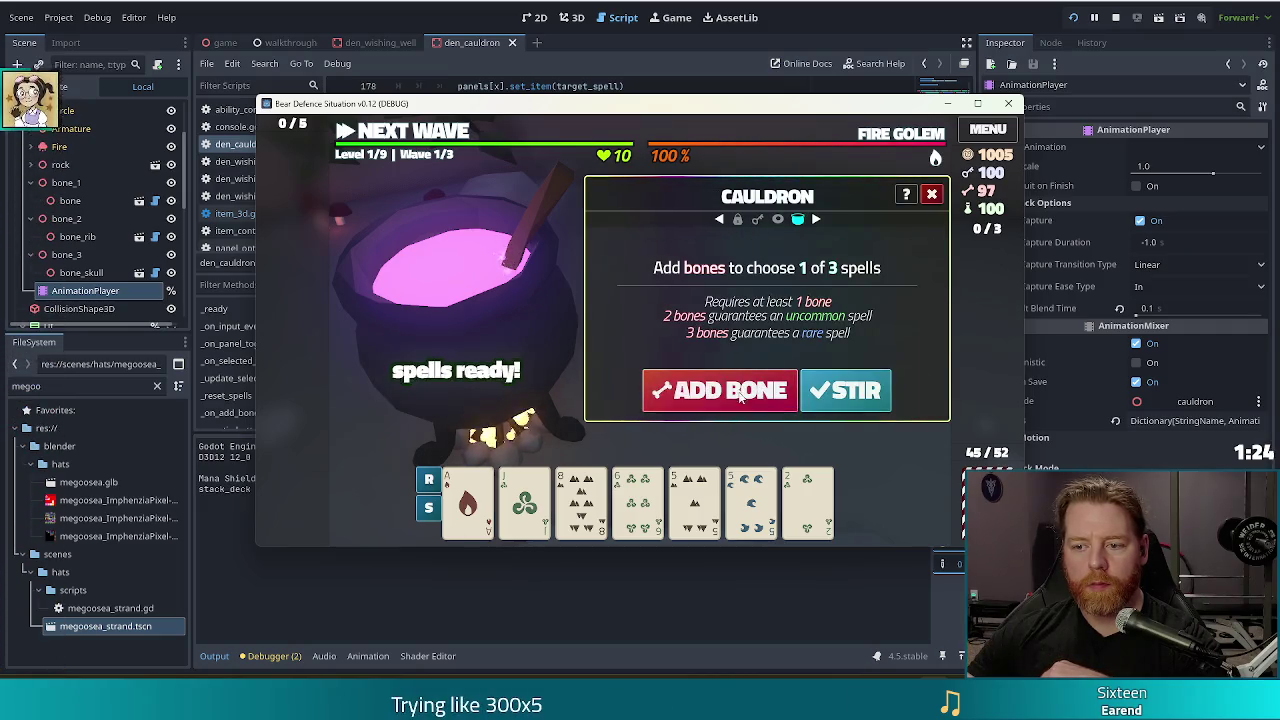
click(862, 396)
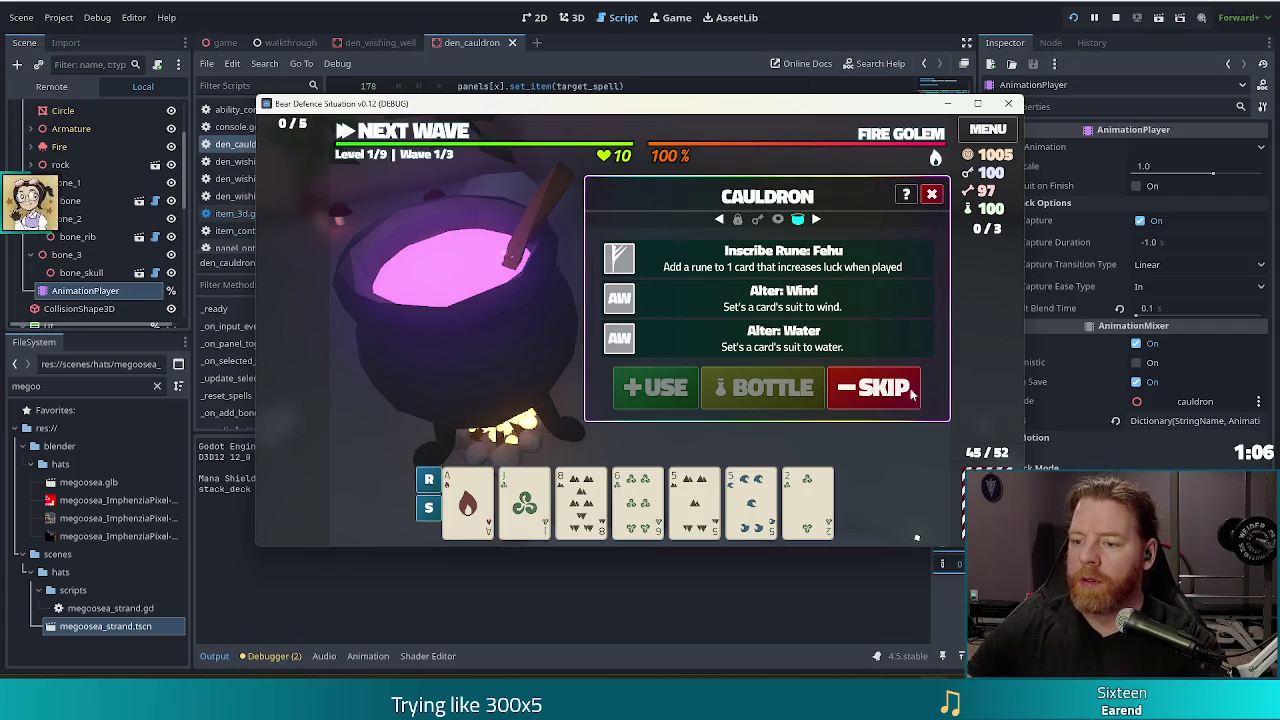
click(900, 390)
click(720, 390)
click(845, 390)
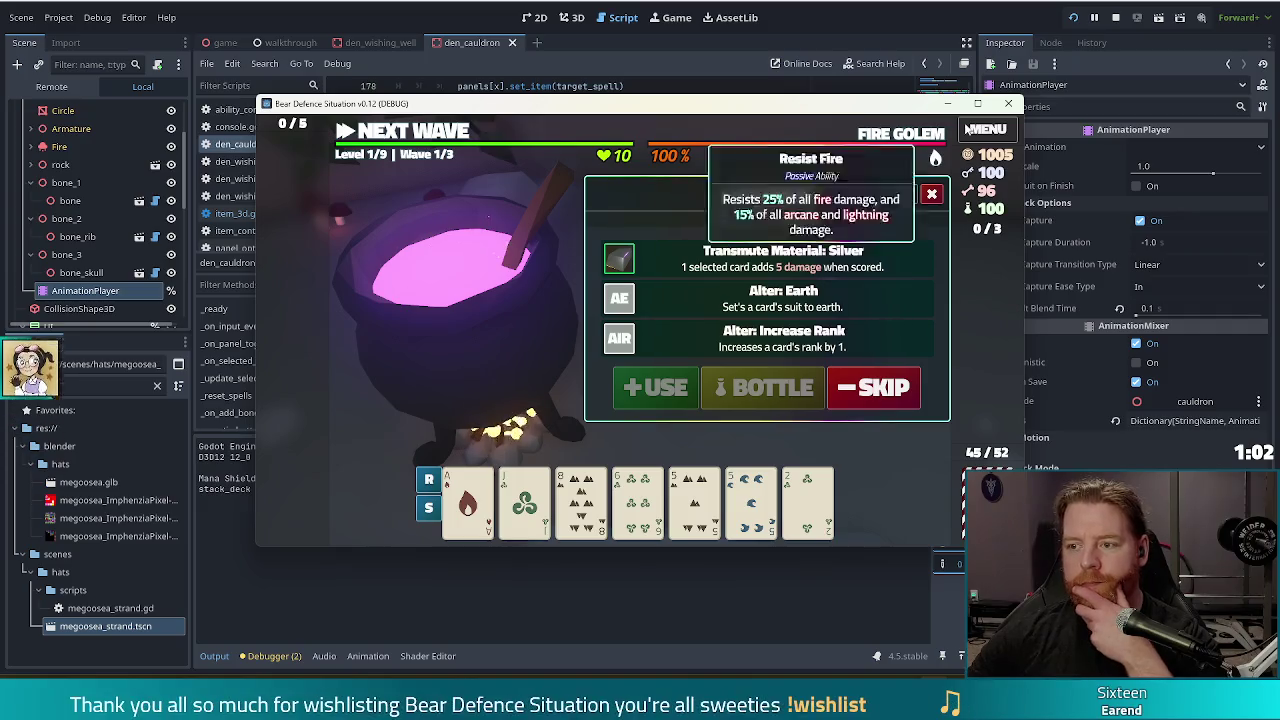
click(1118, 17)
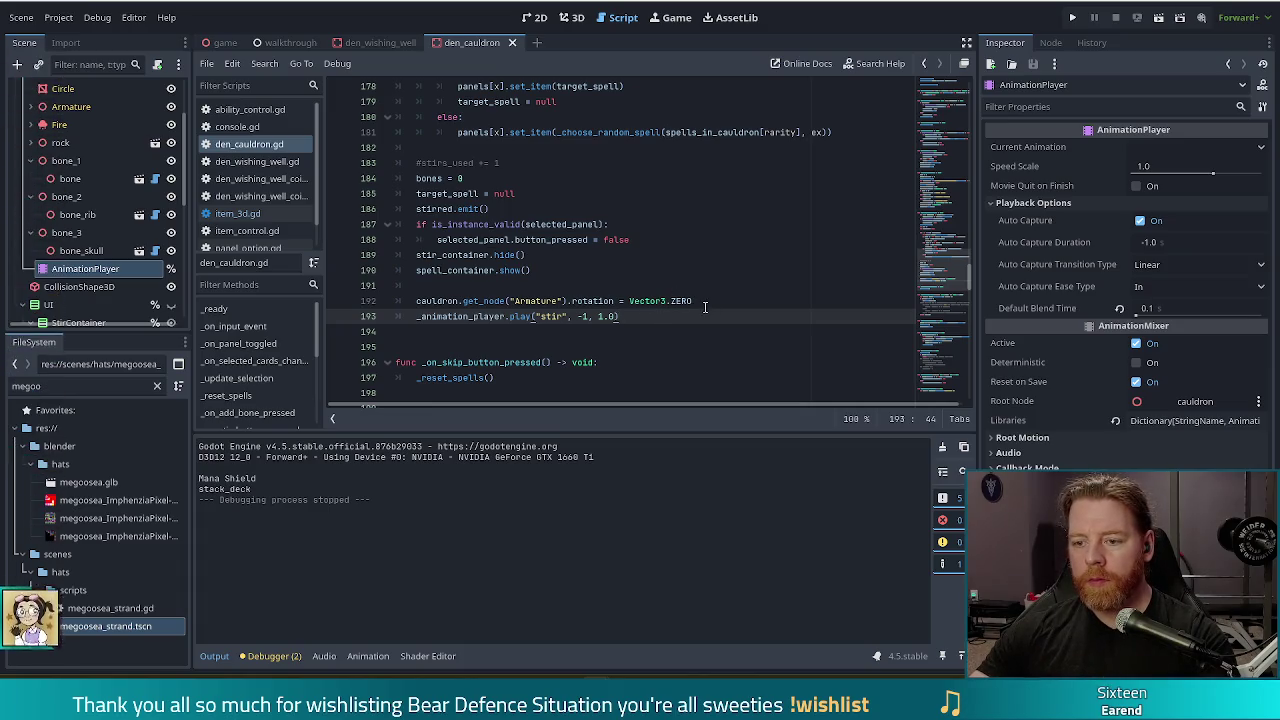
Comment out the Armature rotation reset line with #.
drag(695, 301, 438, 290)
click(417, 300)
text(#)
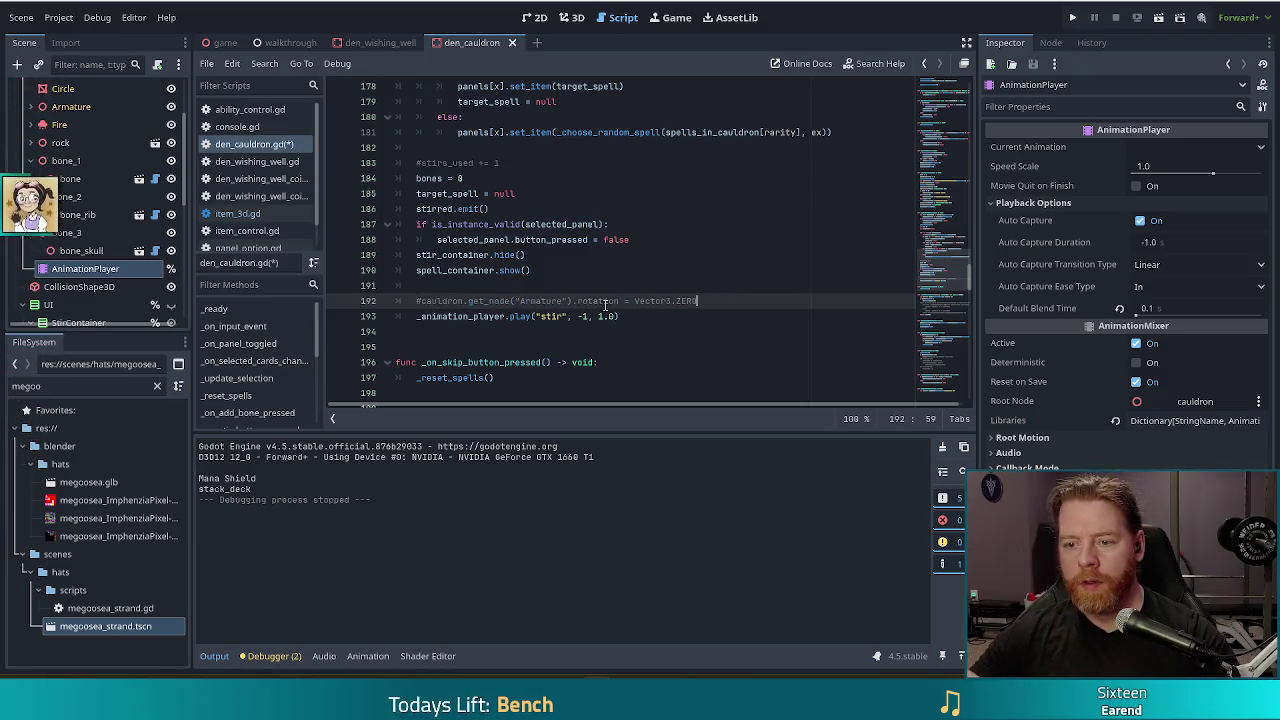
Add a print of the Armature rotation on a new line below, then save and run with F5.
drag(618, 300, 420, 300)
key(ctrl+c)
click(736, 298)
key(Return)
text(print()
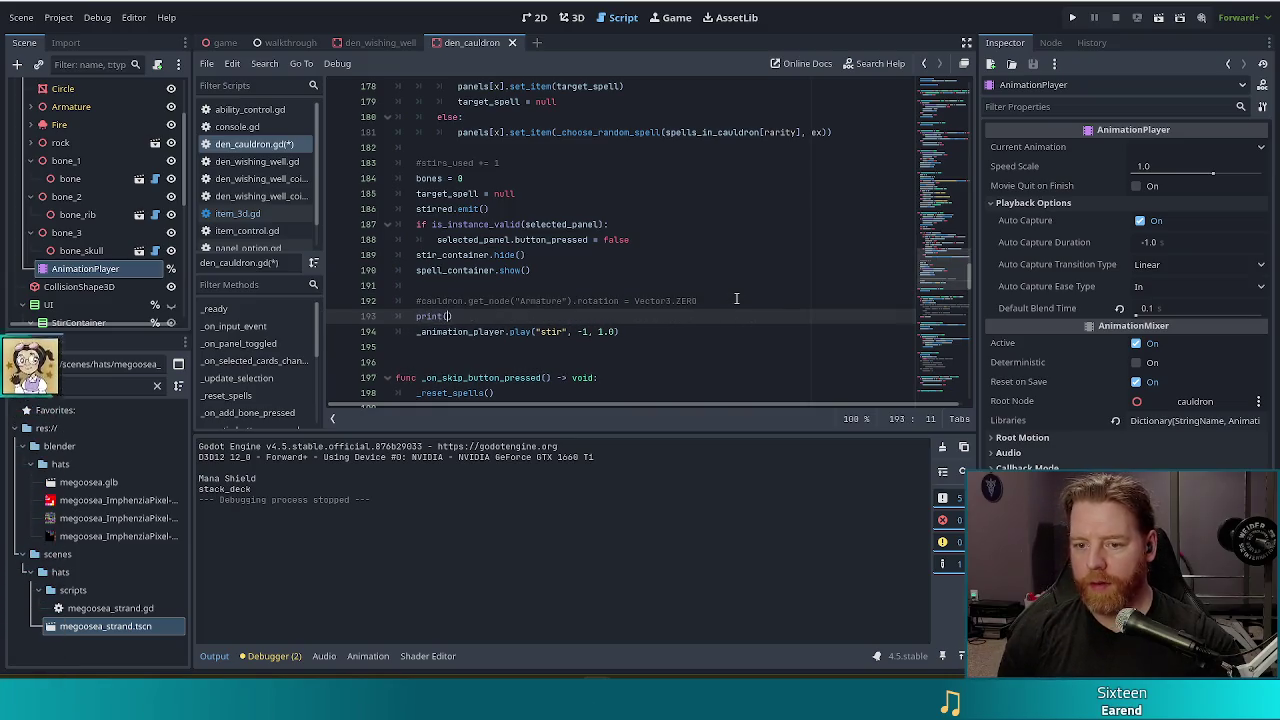
key(ctrl+v)
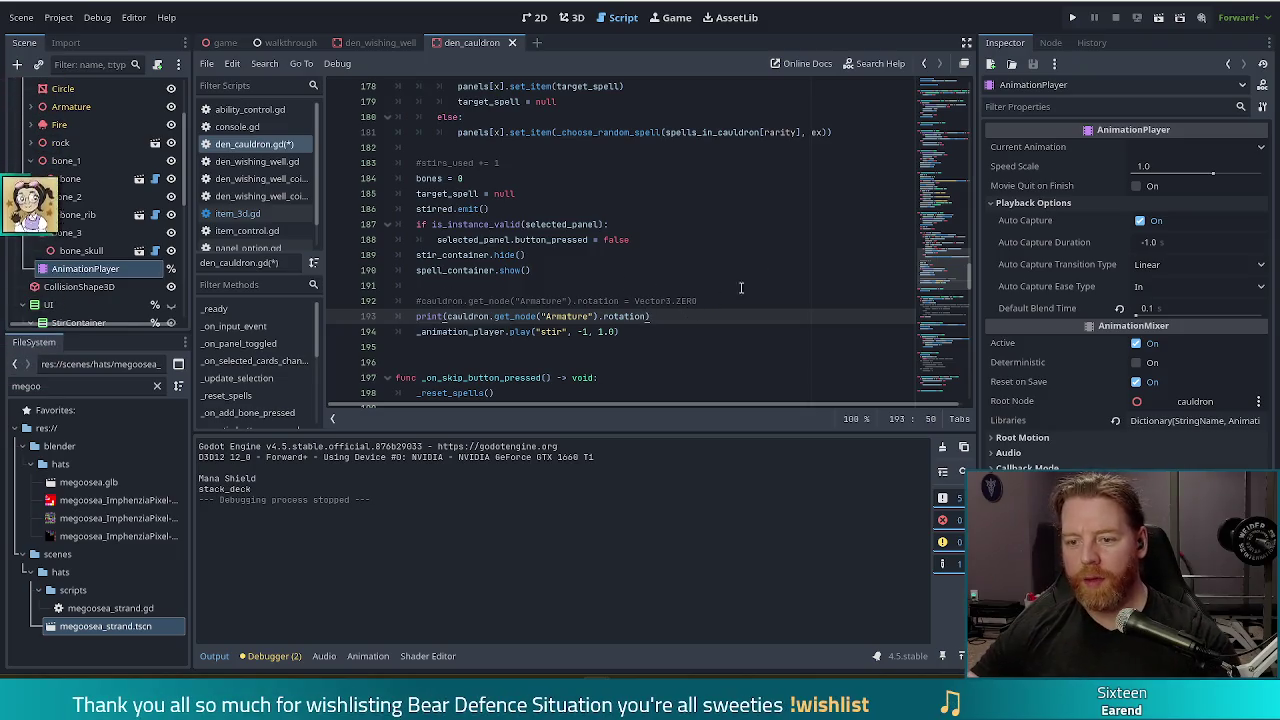
key(F5)
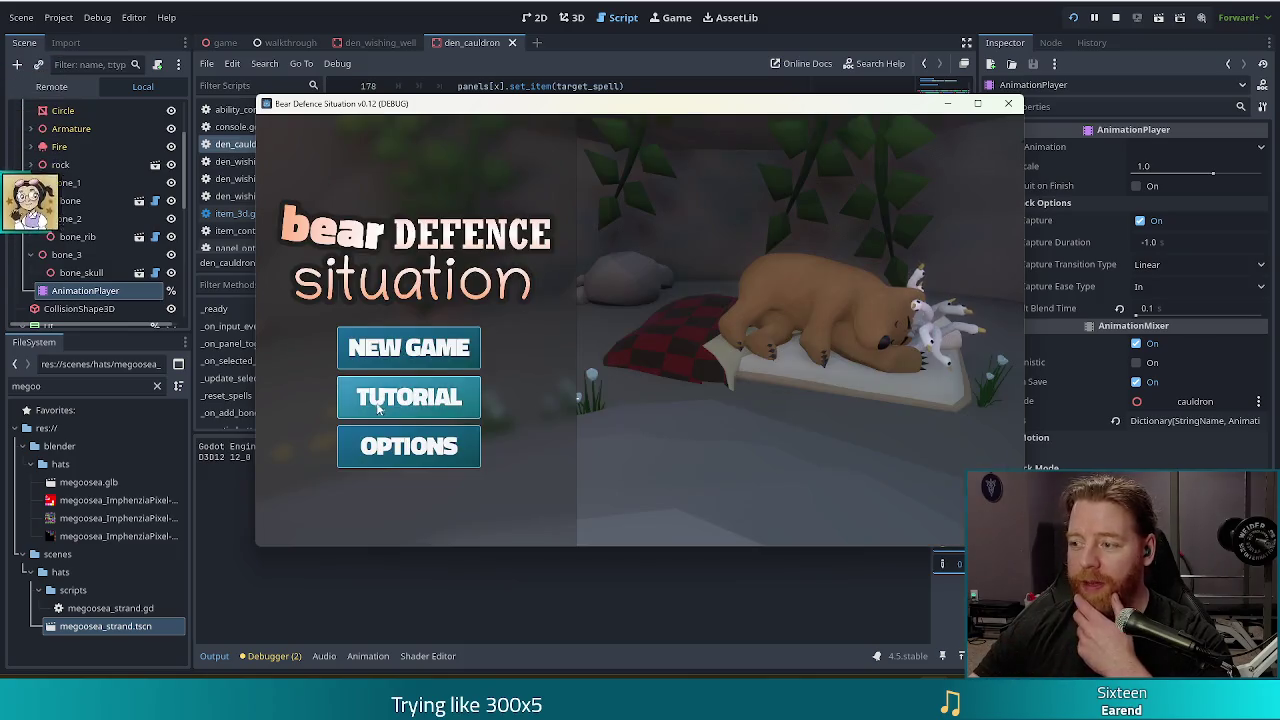
Start a new game, open the cauldron panel and submit the test_kit cheat.
click(407, 347)
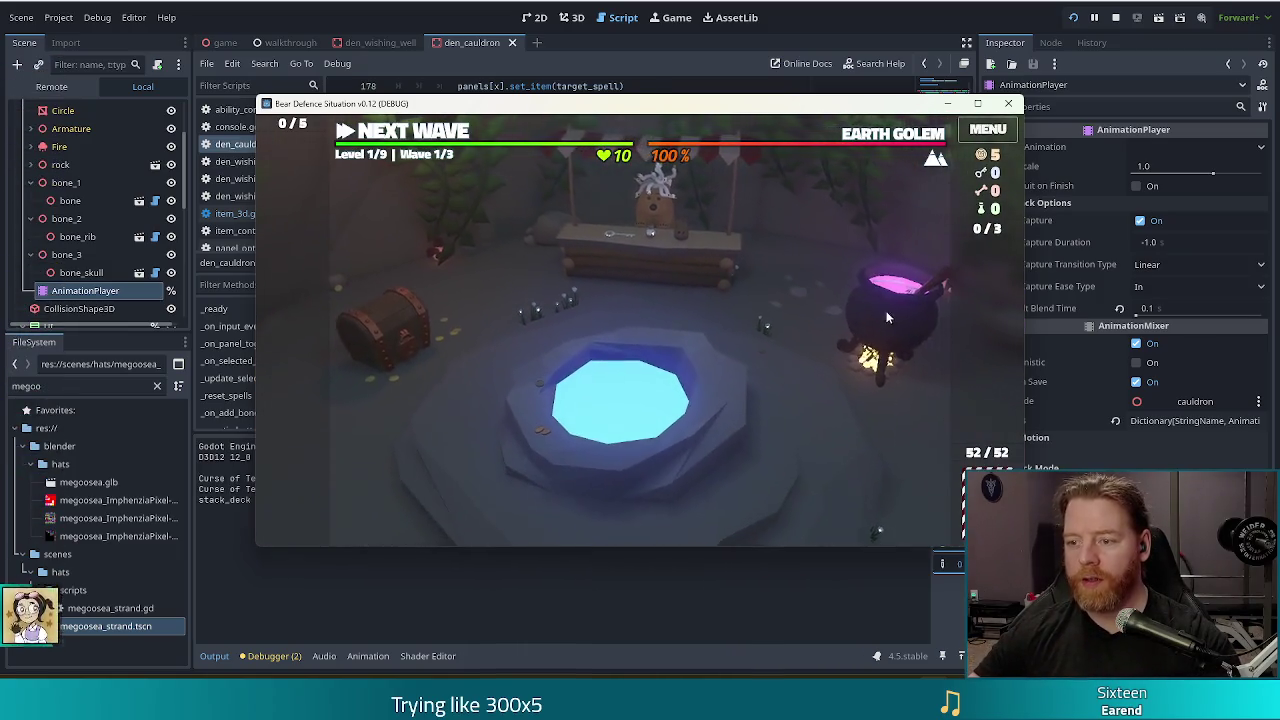
click(868, 290)
key(grave)
text(test)
text(_kit)
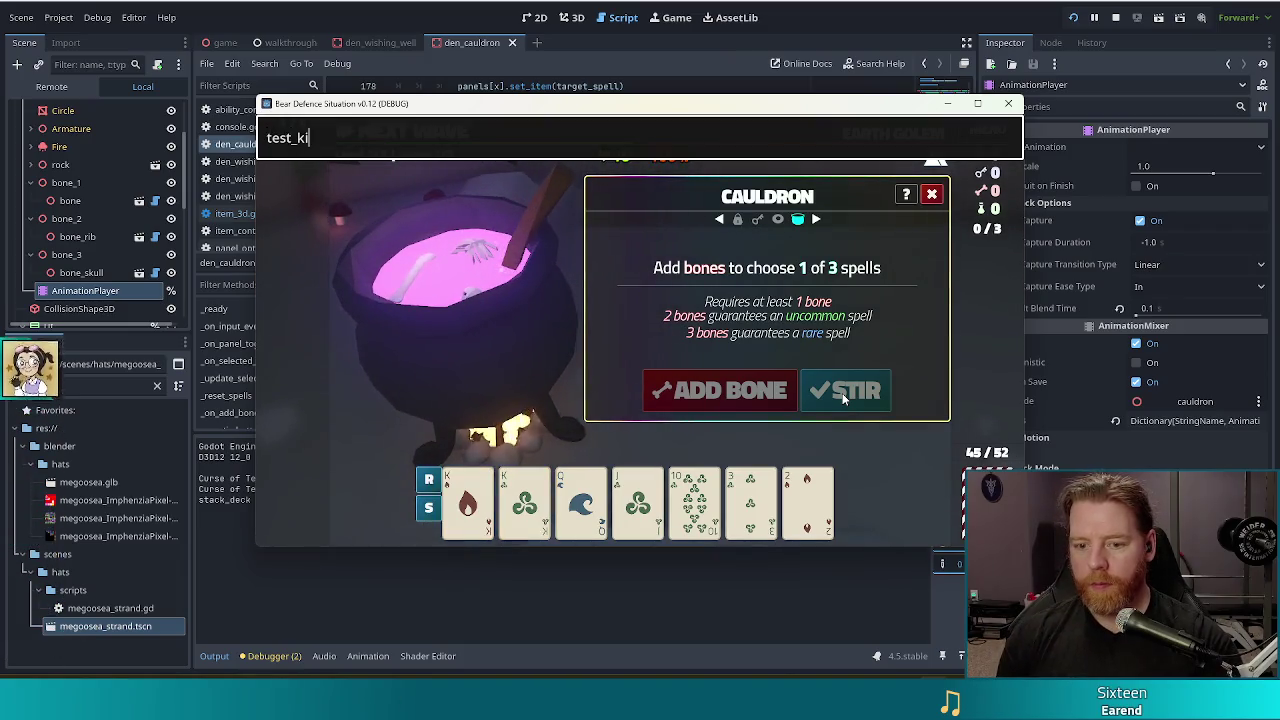
key(Return)
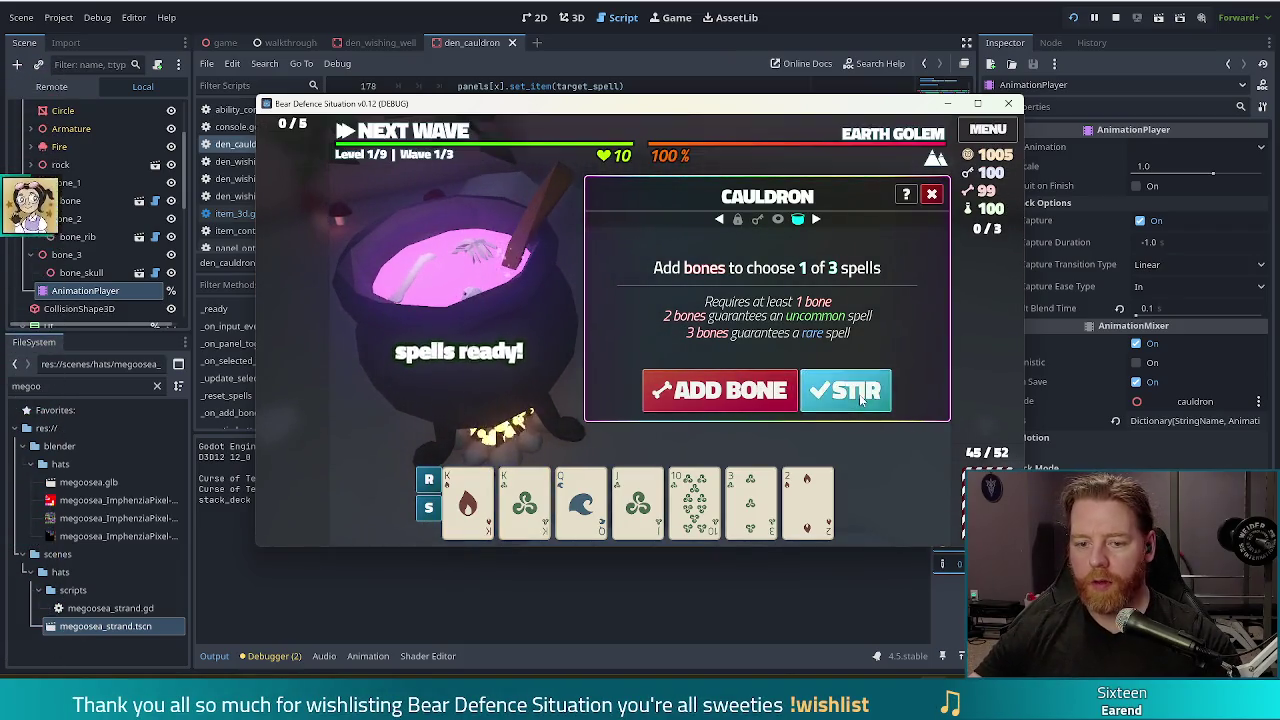
Stir, skip, add a bone and stir again, then bring the den_cauldron.gd editor to the front.
click(843, 398)
drag(687, 105, 695, 61)
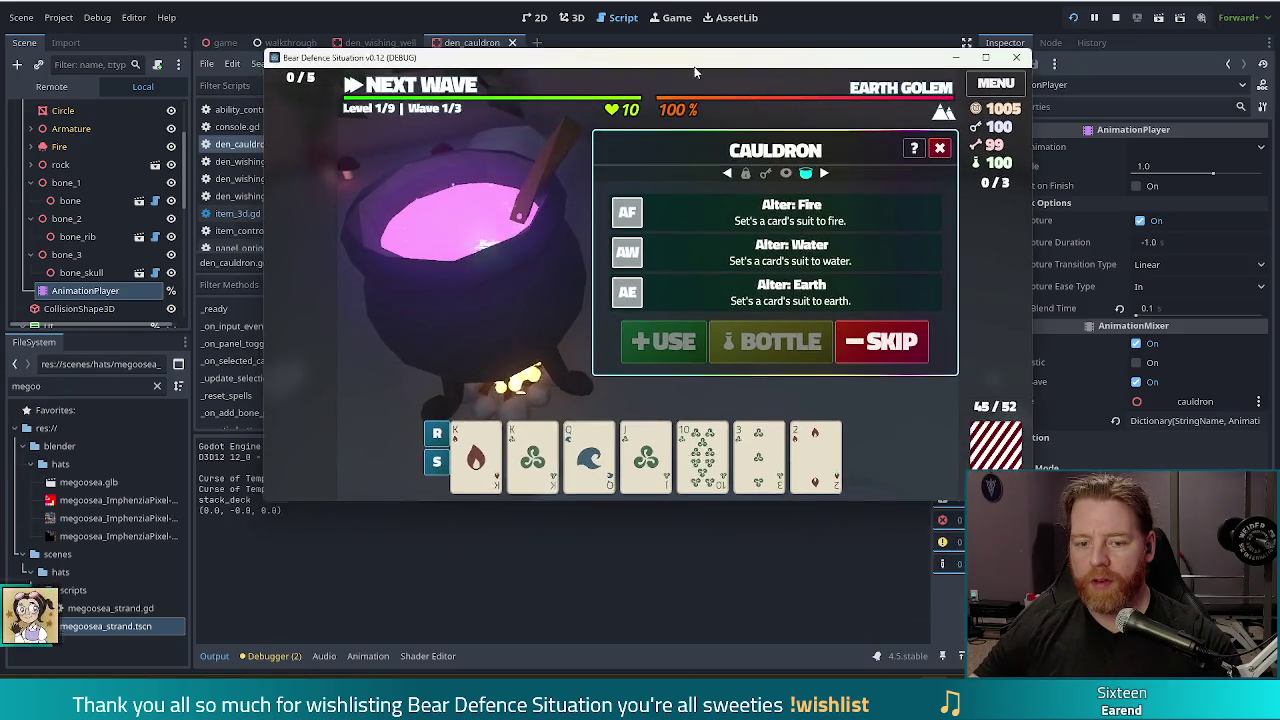
click(882, 344)
click(725, 349)
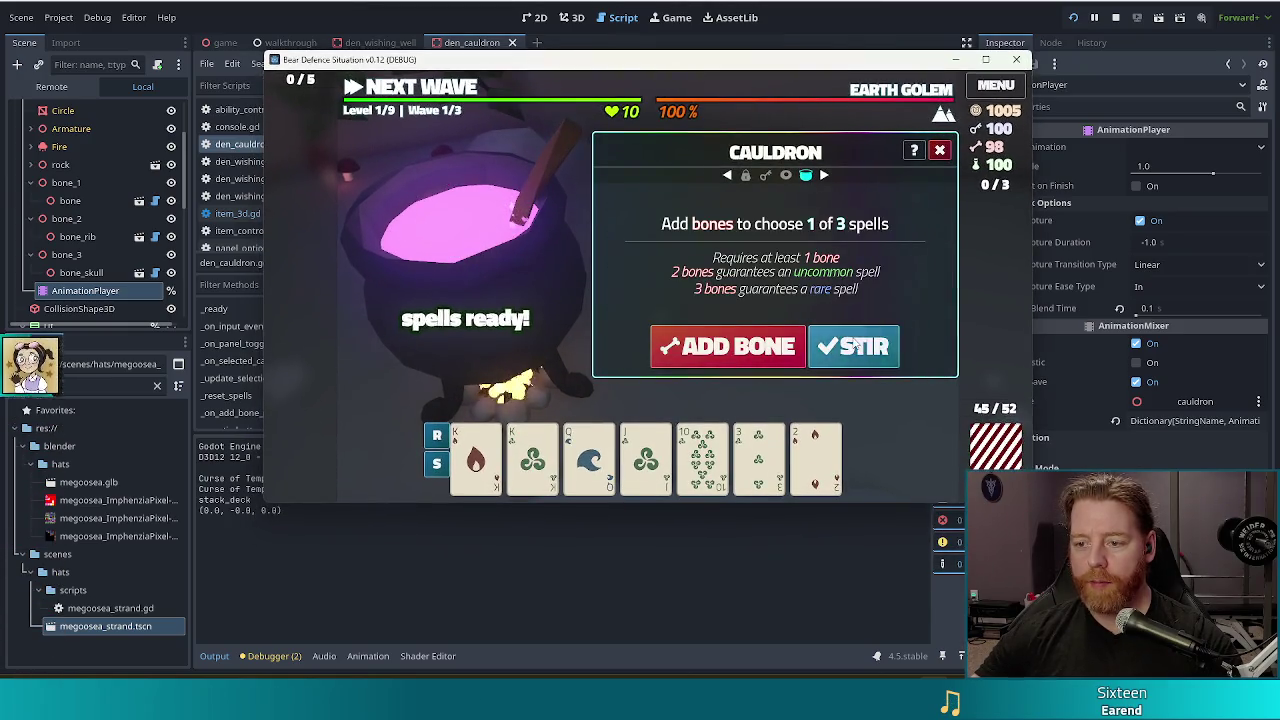
click(853, 345)
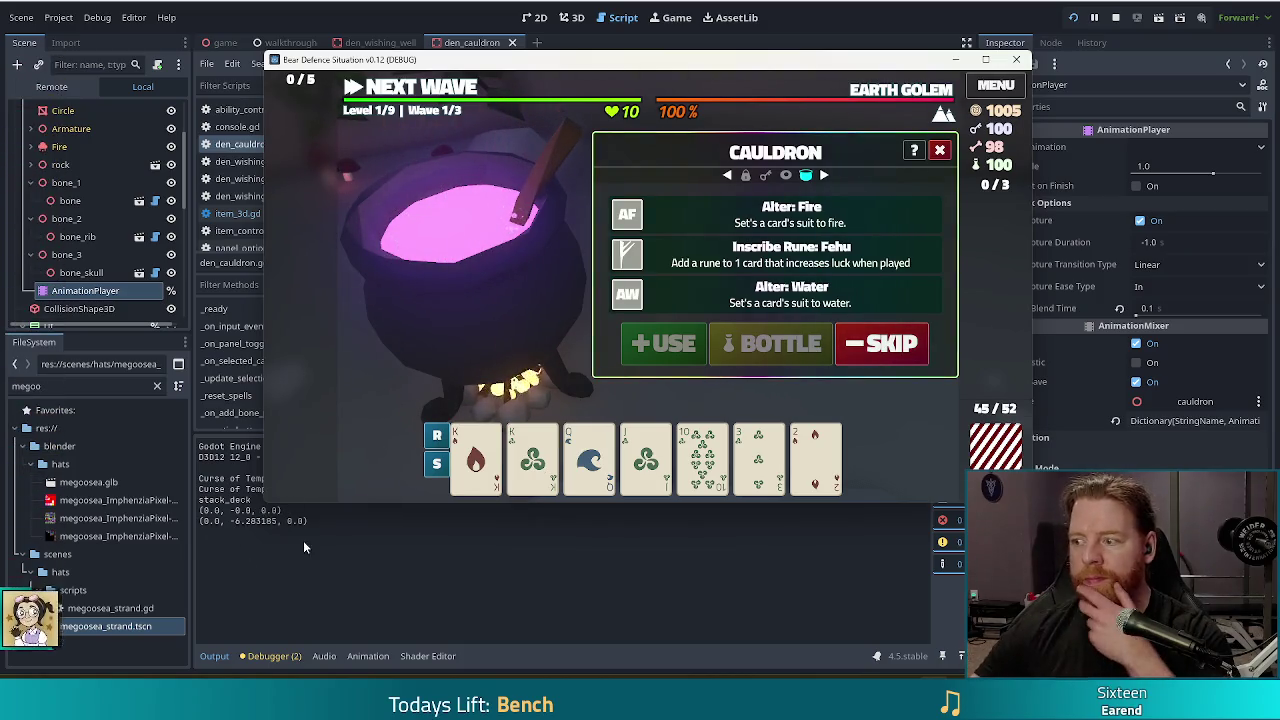
click(265, 526)
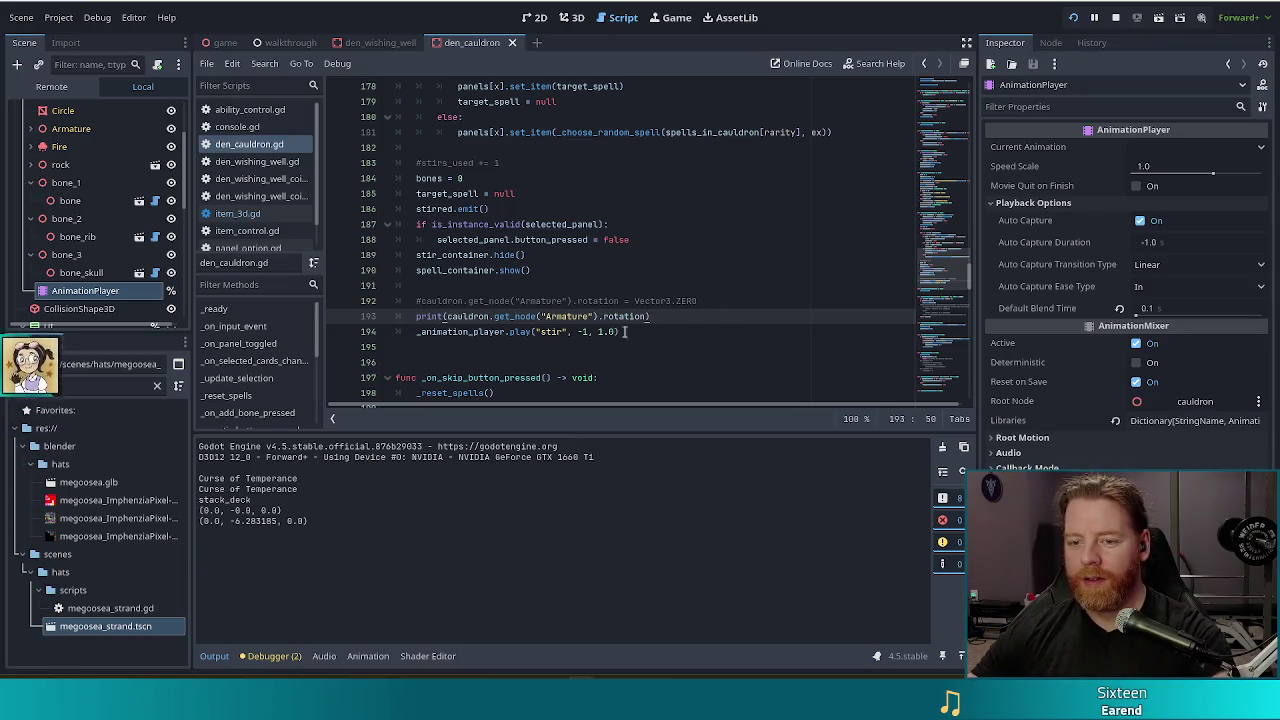
Uncomment the Armature rotation reset line and save the script.
click(422, 300)
key(BackSpace)
key(ctrl+s)
click(473, 288)
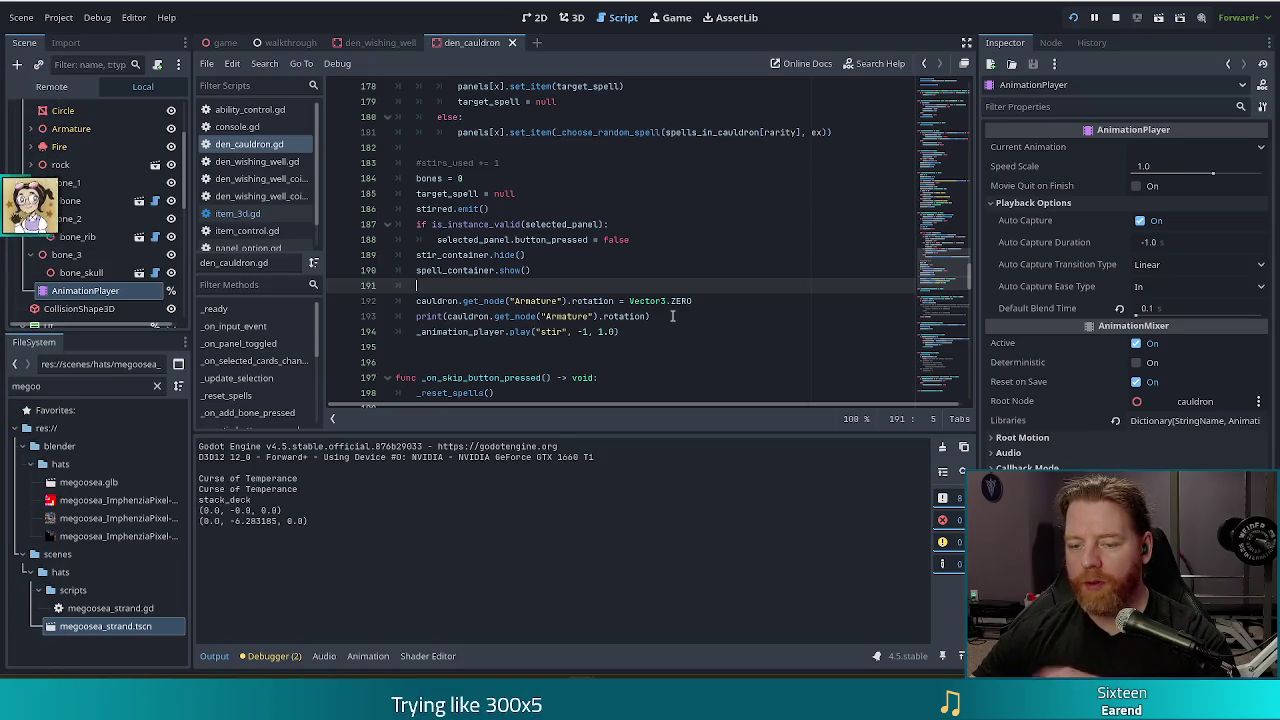
Change the stir animation's Armature:rotation track interpolation mode and save.
click(104, 292)
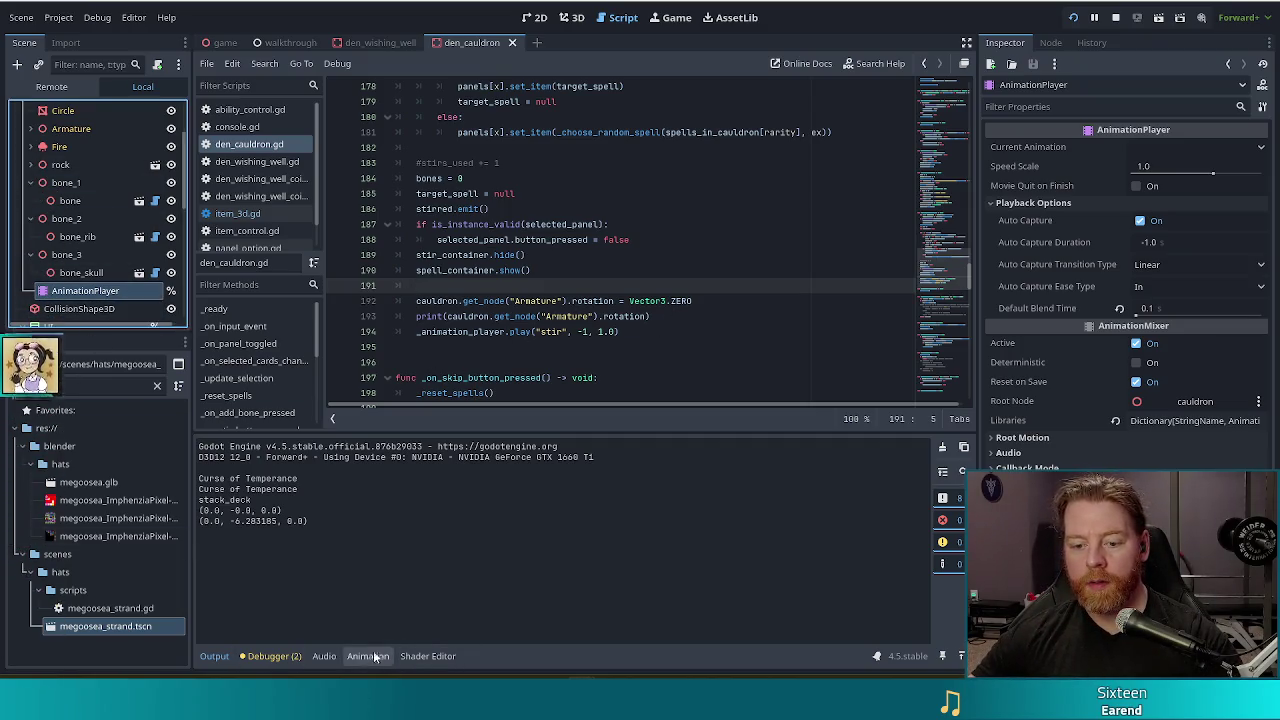
click(367, 656)
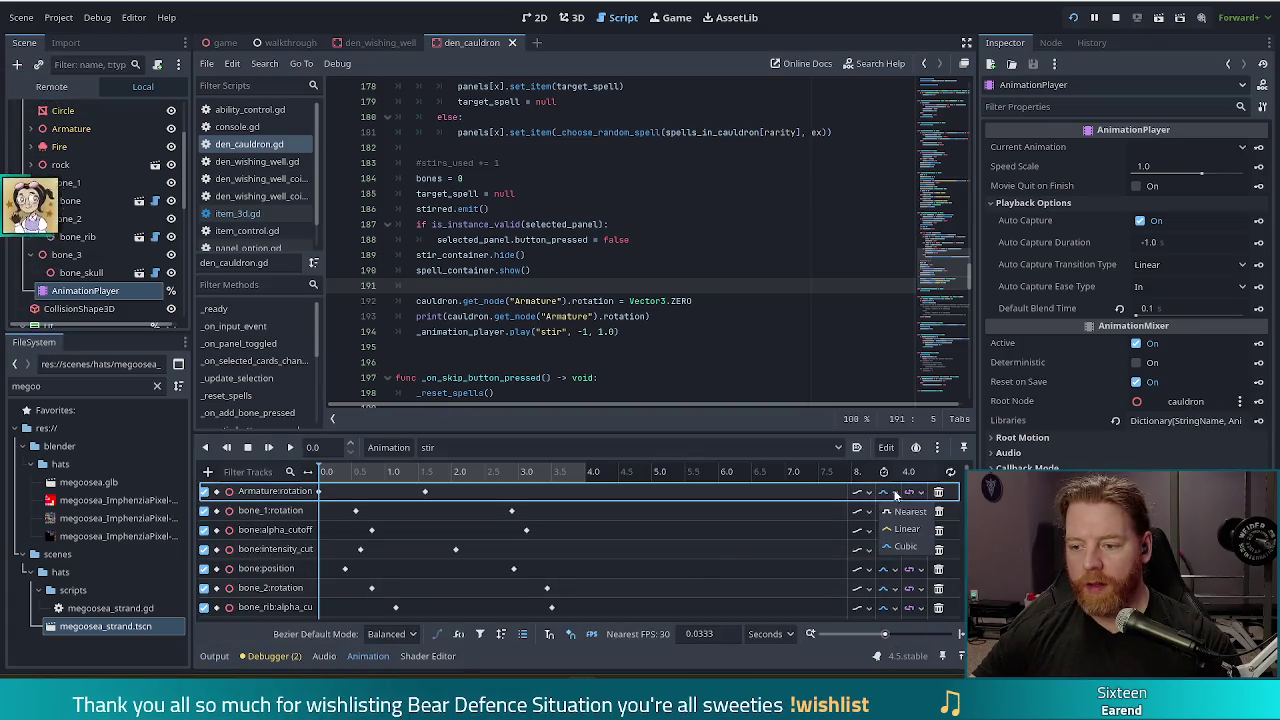
click(602, 316)
key(ctrl+s)
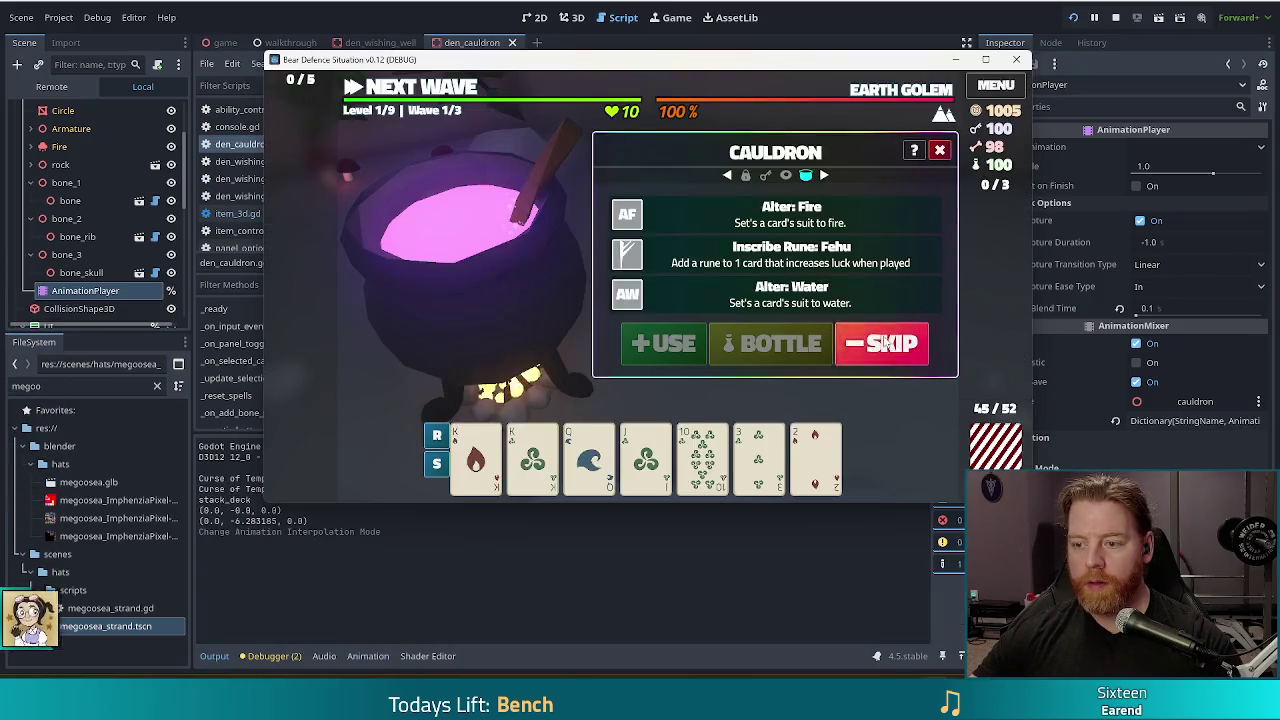
Skip, add bones and stir several times, checking rotation prints (0.0, 0.0, 0.0), then stop the game.
click(886, 343)
click(850, 346)
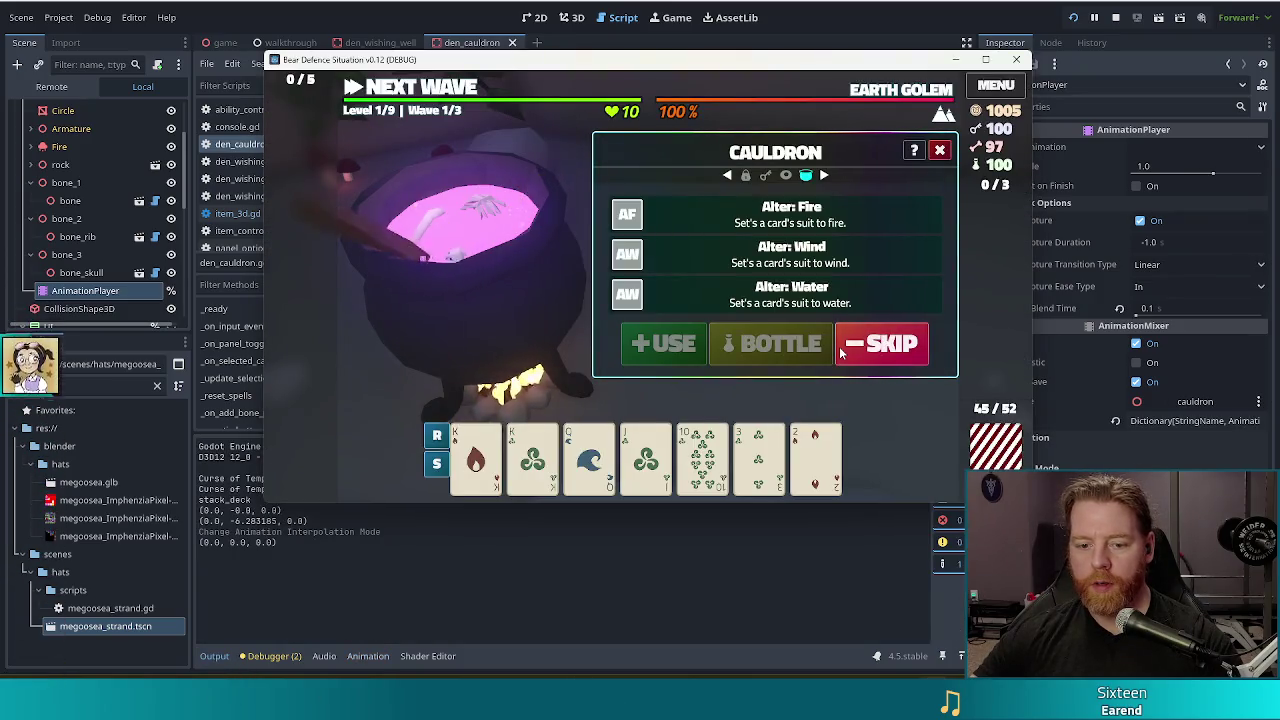
click(848, 350)
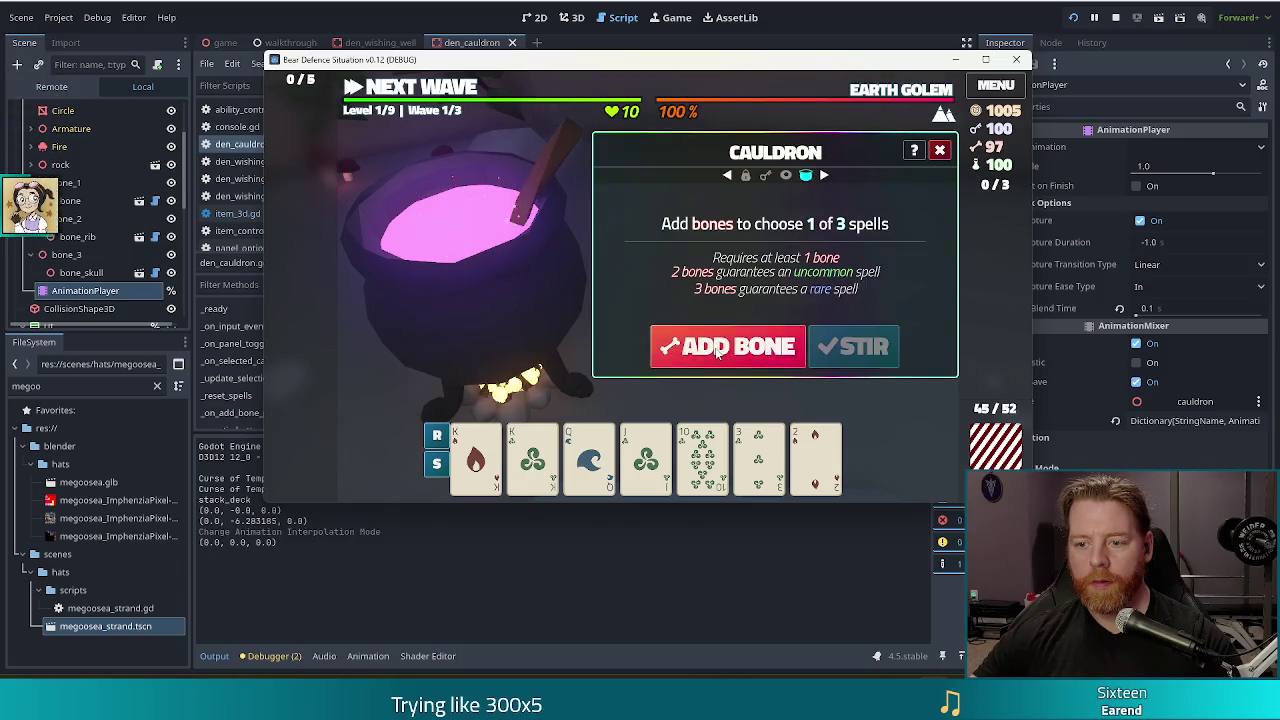
click(852, 348)
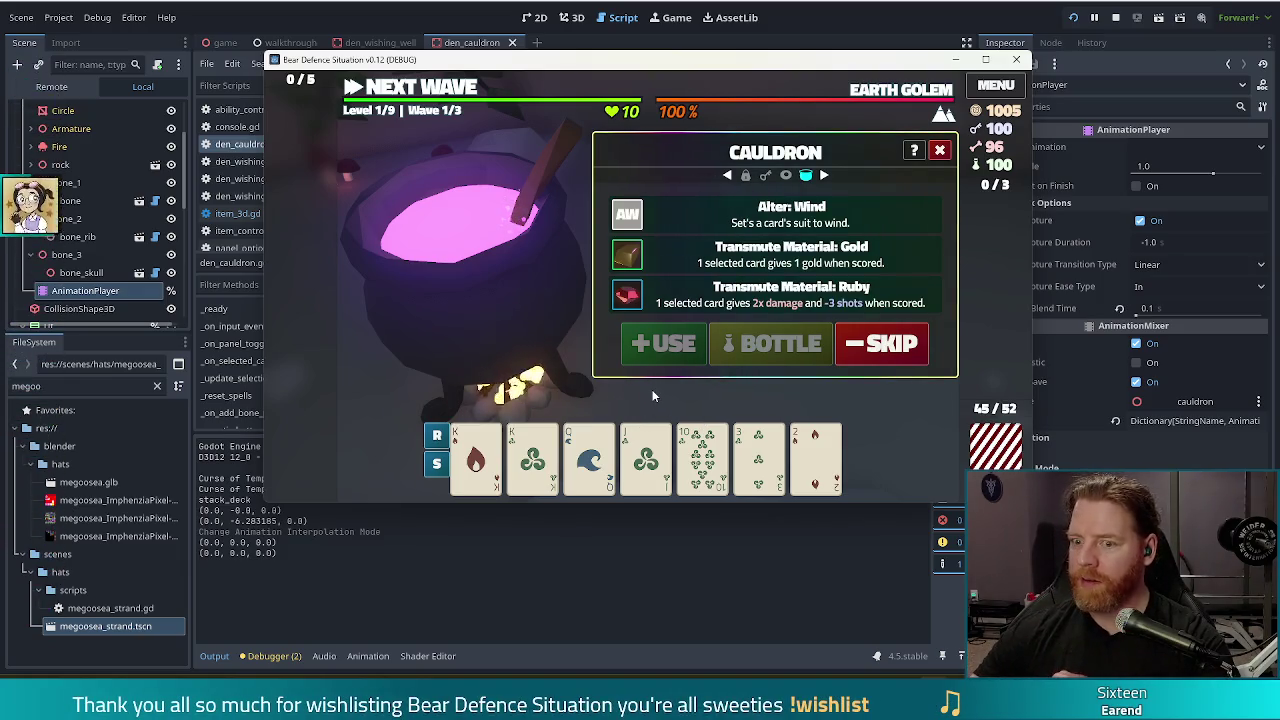
click(884, 332)
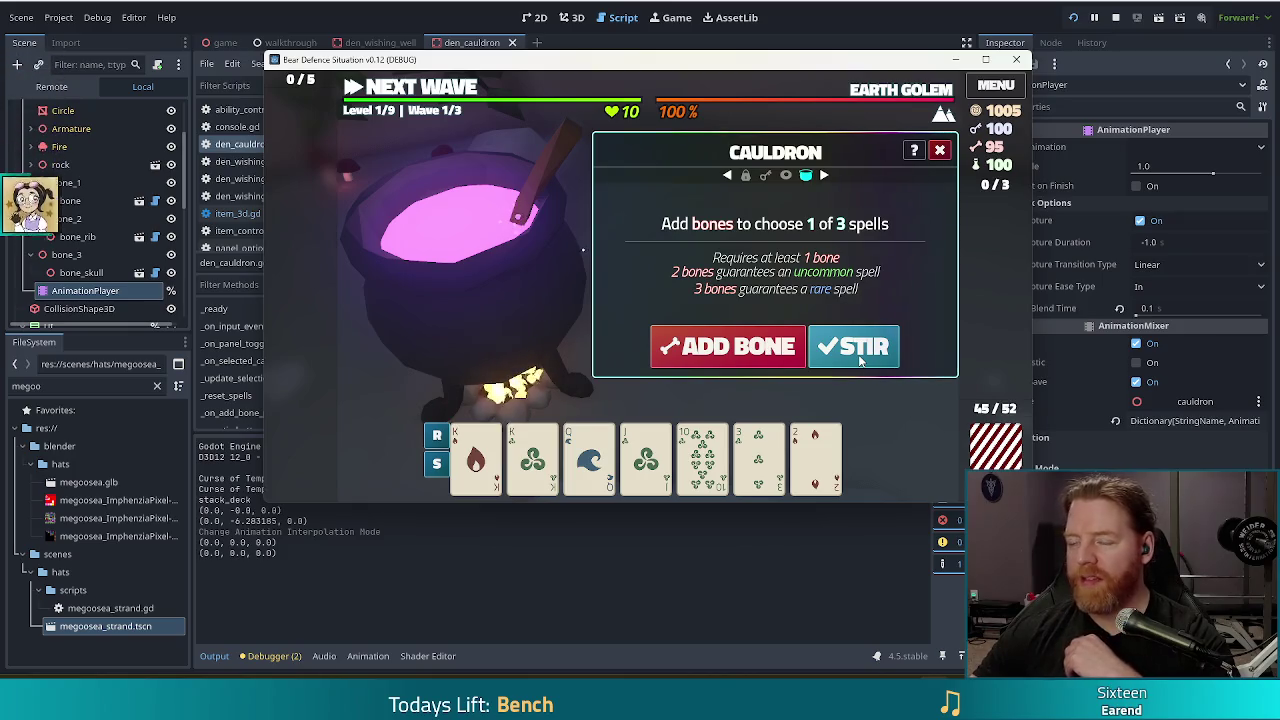
click(1117, 18)
click(683, 300)
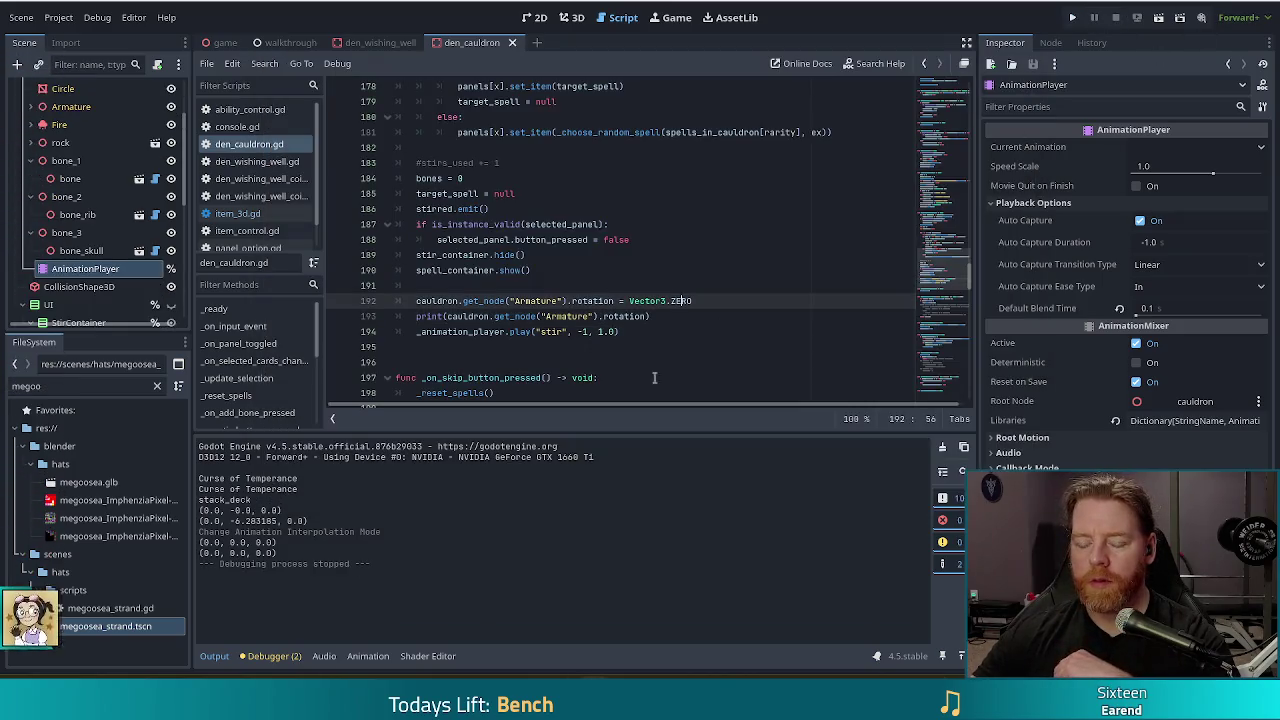
Select the rotation print and stir play lines in den_cauldron.gd.
click(427, 316)
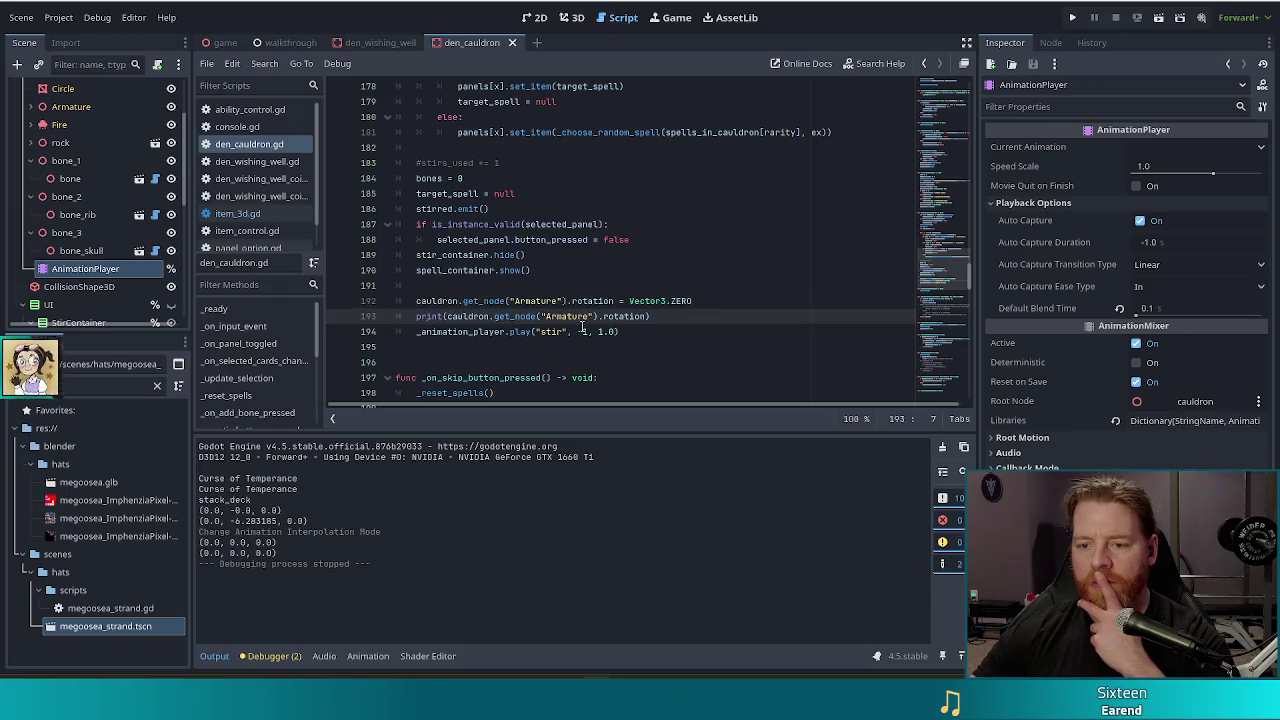
click(527, 331)
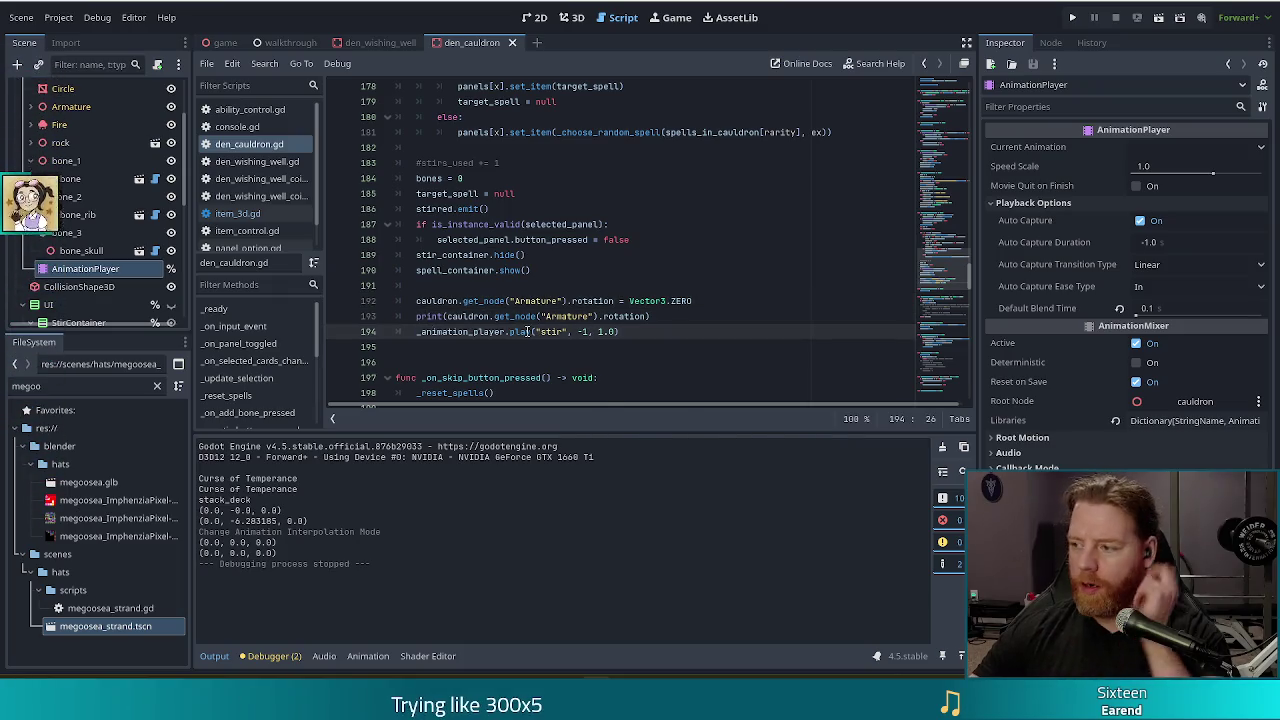
click(704, 315)
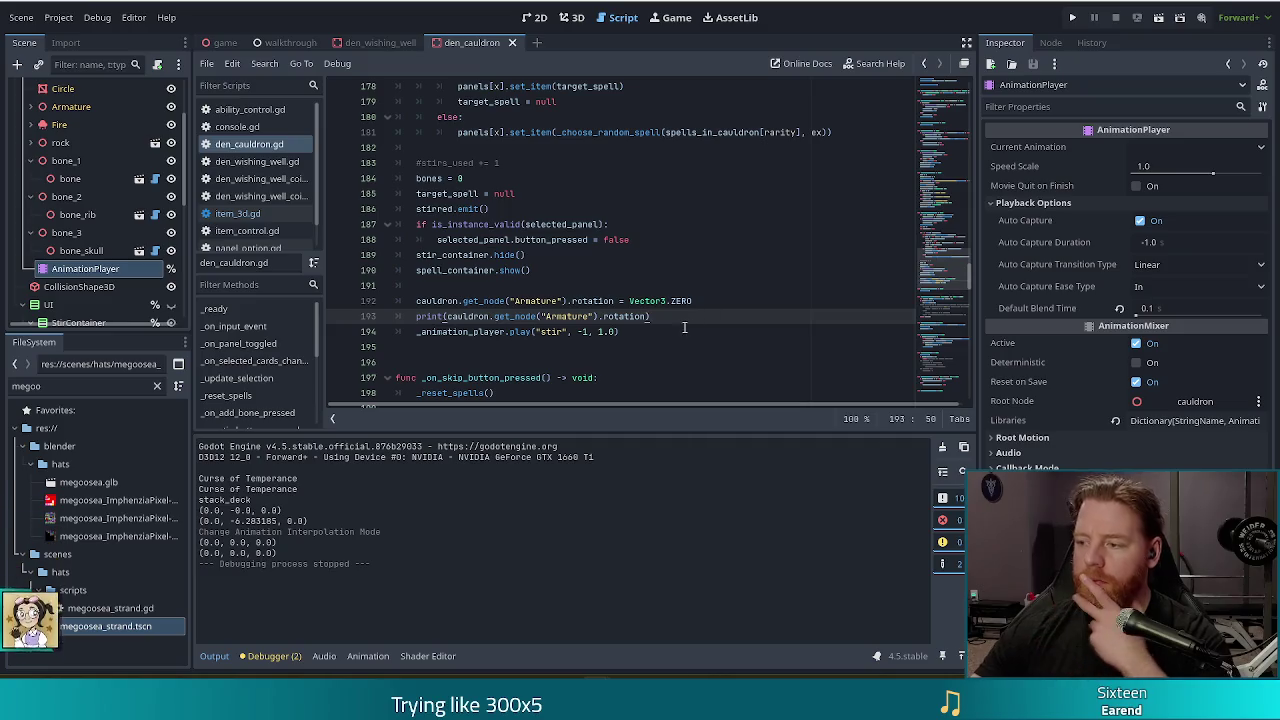
drag(674, 318, 415, 316)
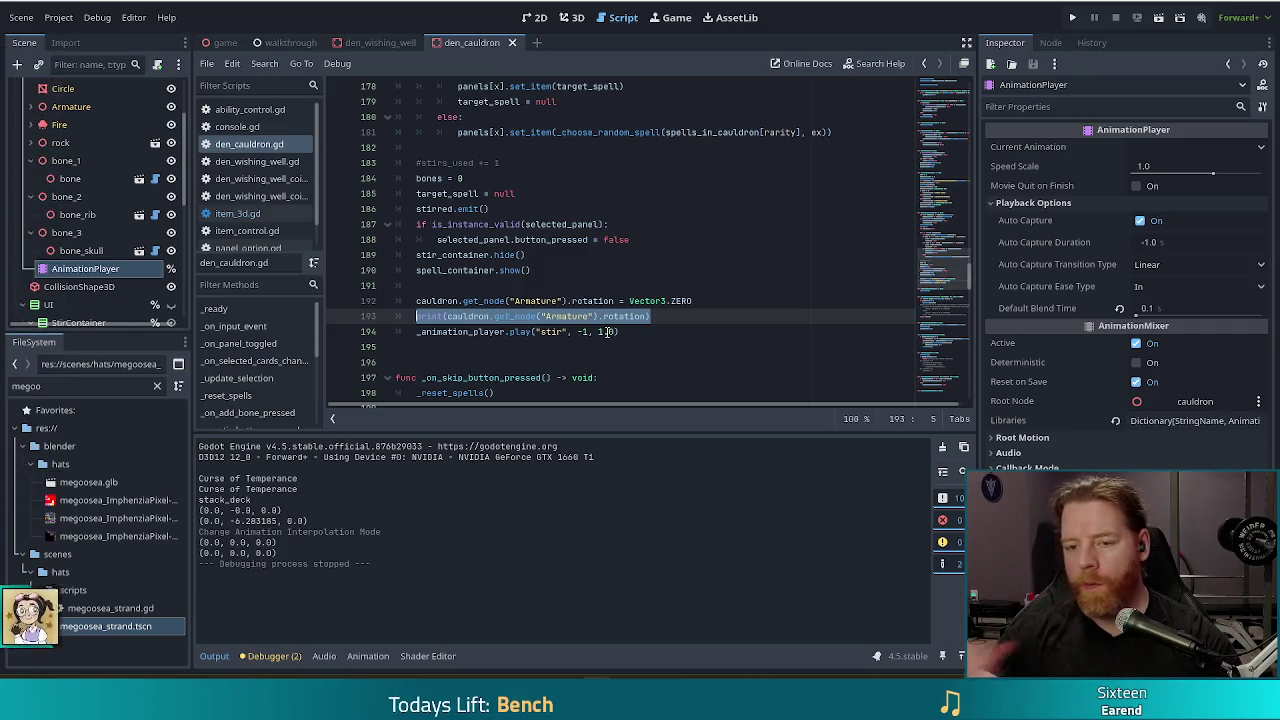
click(676, 331)
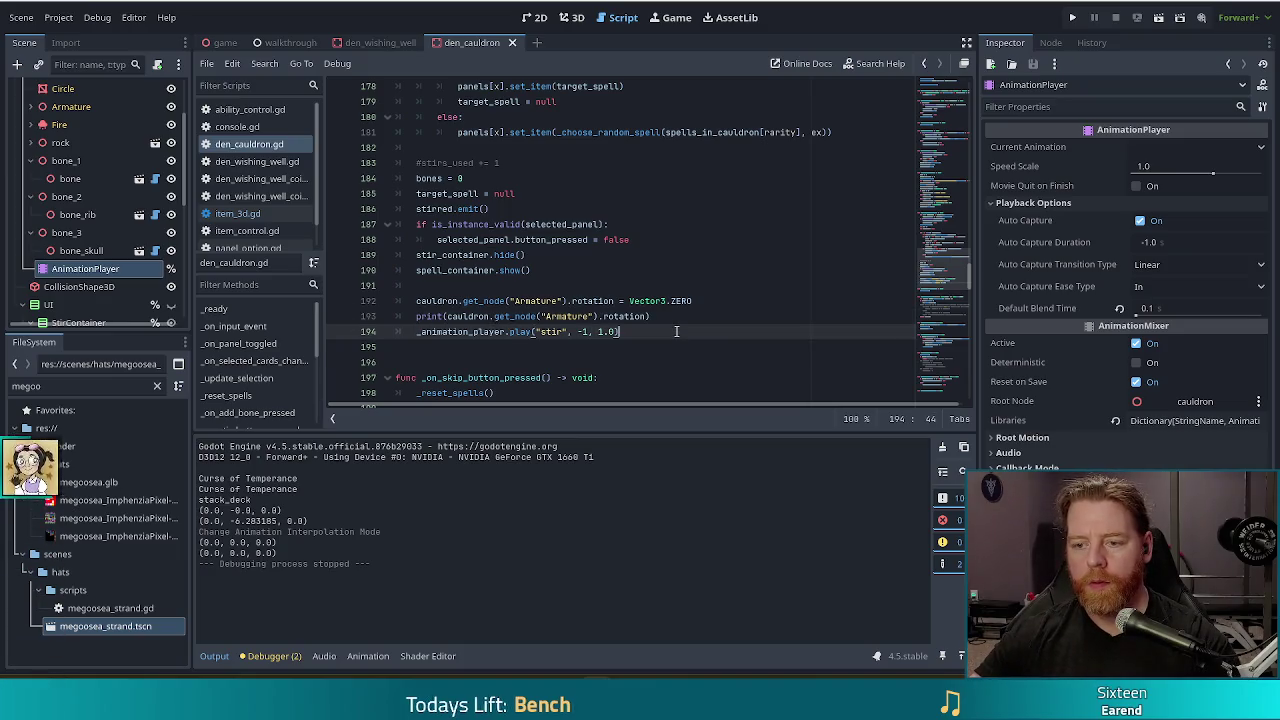
right_click(676, 331)
key(Escape)
Duplicate the stir play line, change the first copy to play "RESET", save and run with F5.
drag(676, 331, 680, 318)
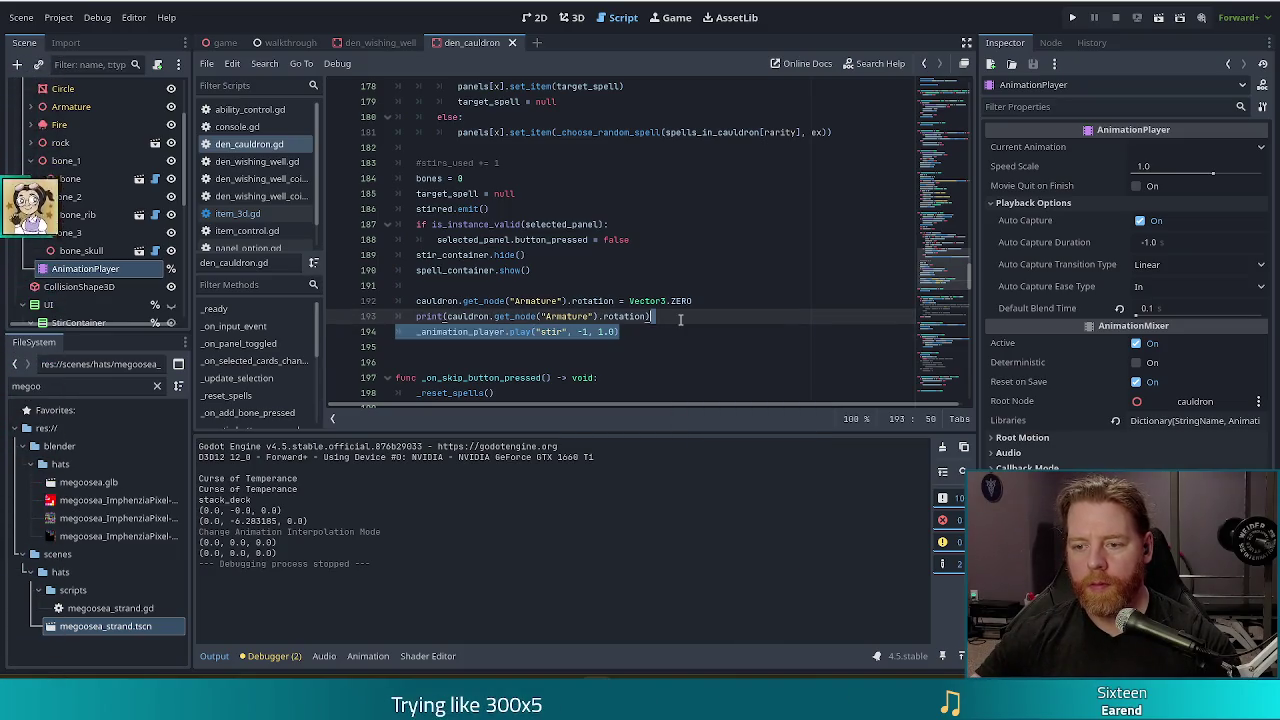
key(ctrl+shift+d)
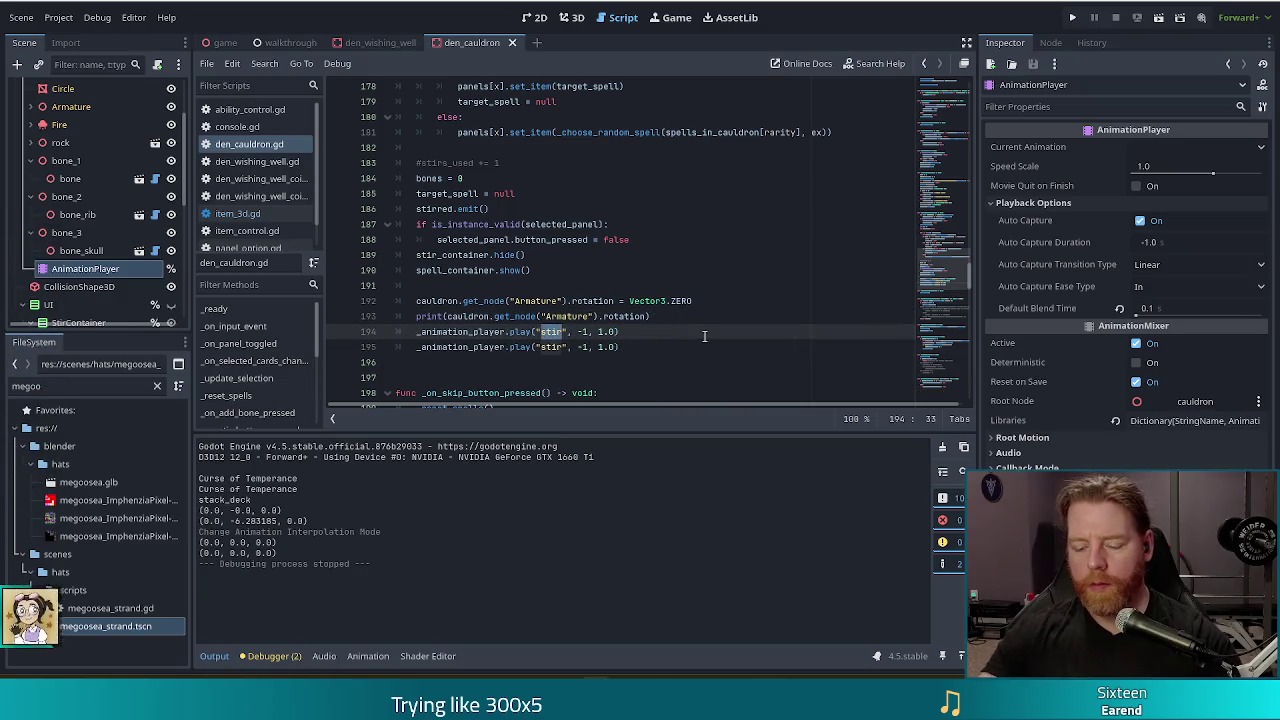
text(reset)
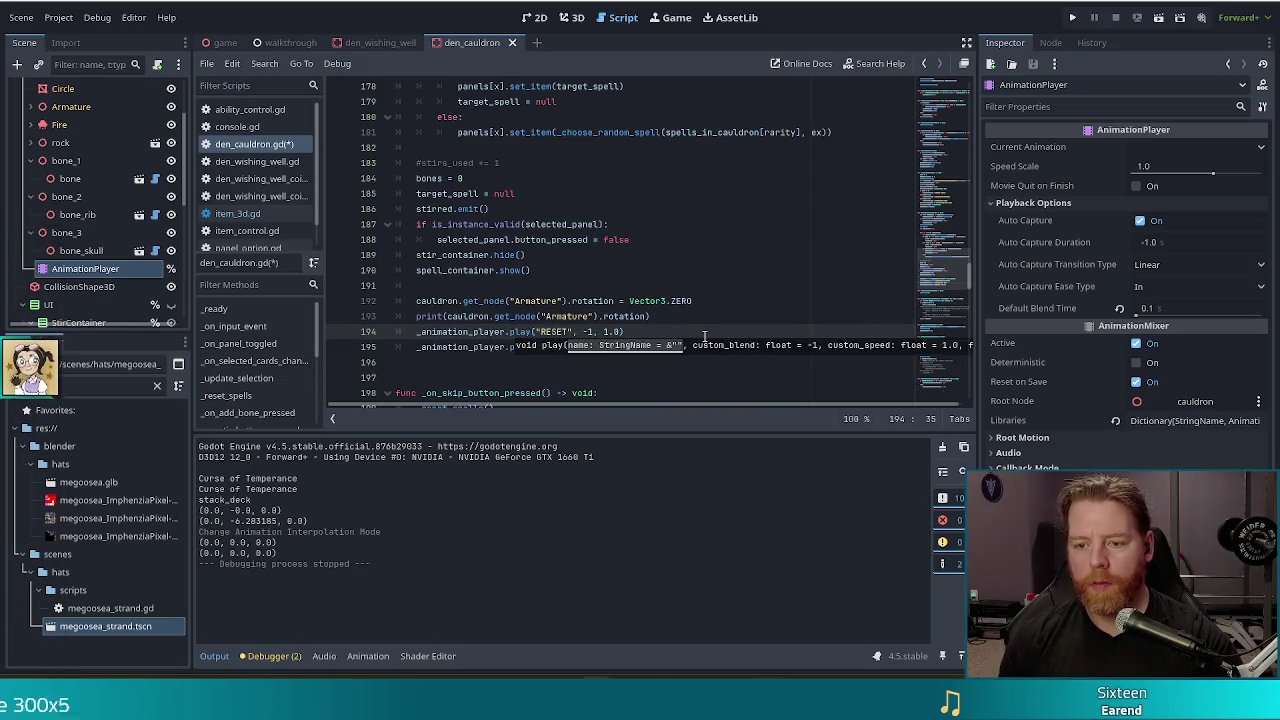
key(ctrl+s)
click(546, 316)
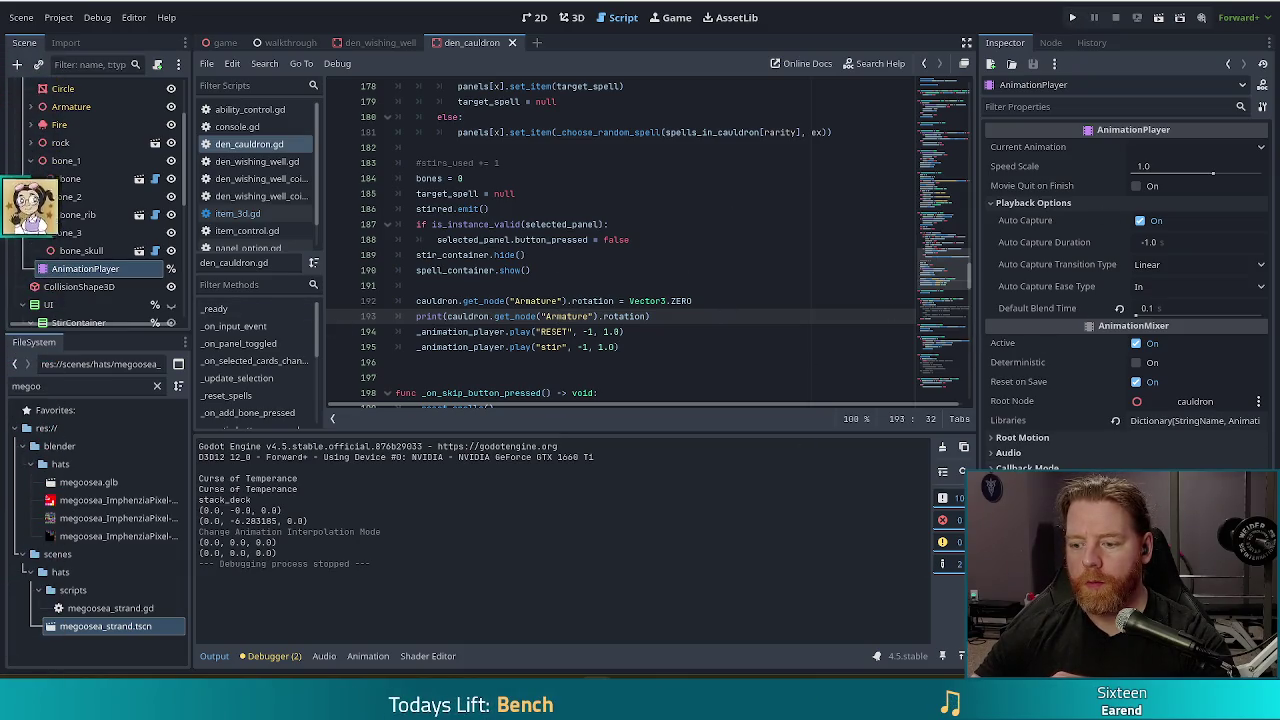
key(F5)
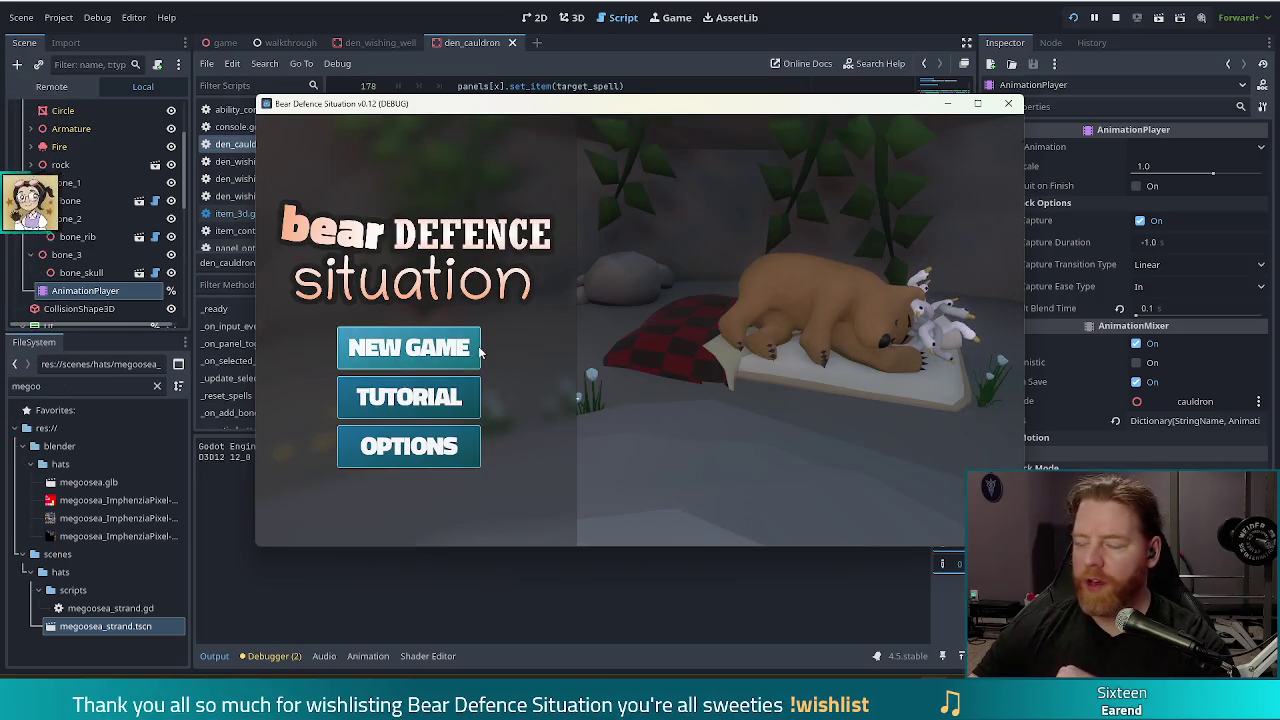
Start a new game and run the test_kit console command to fill resources.
click(426, 358)
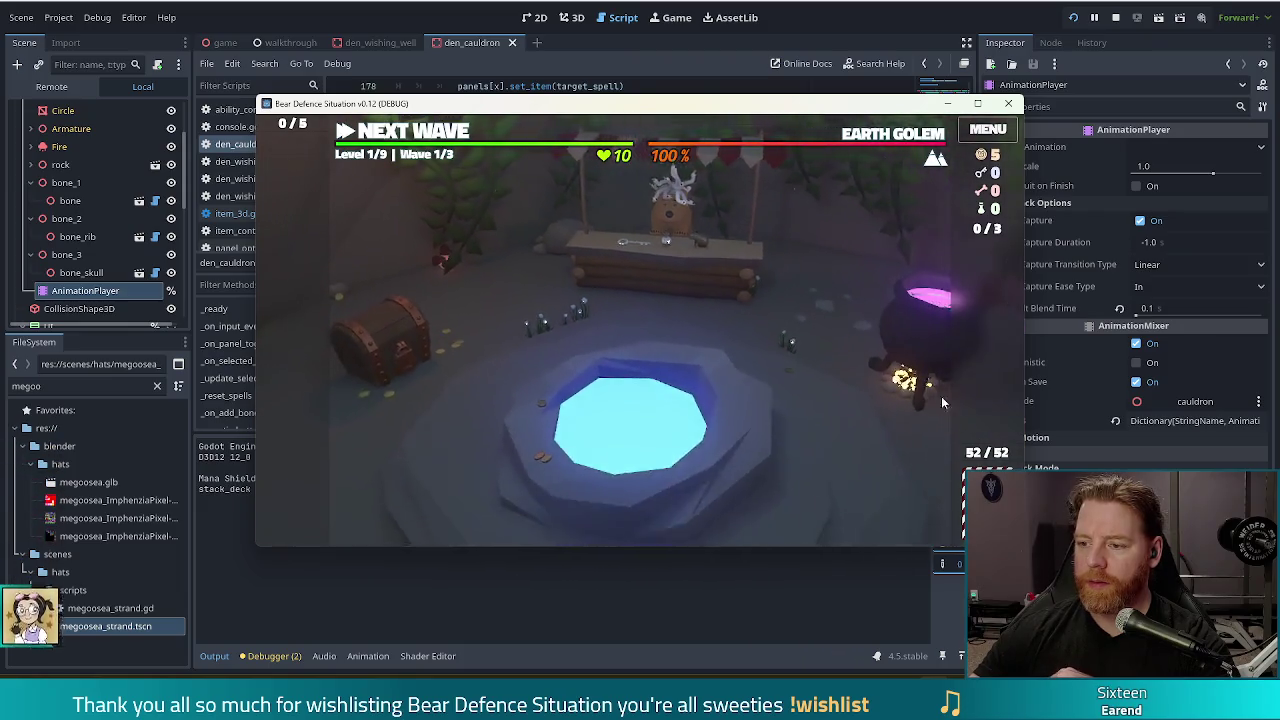
key(grave)
text(test_kit)
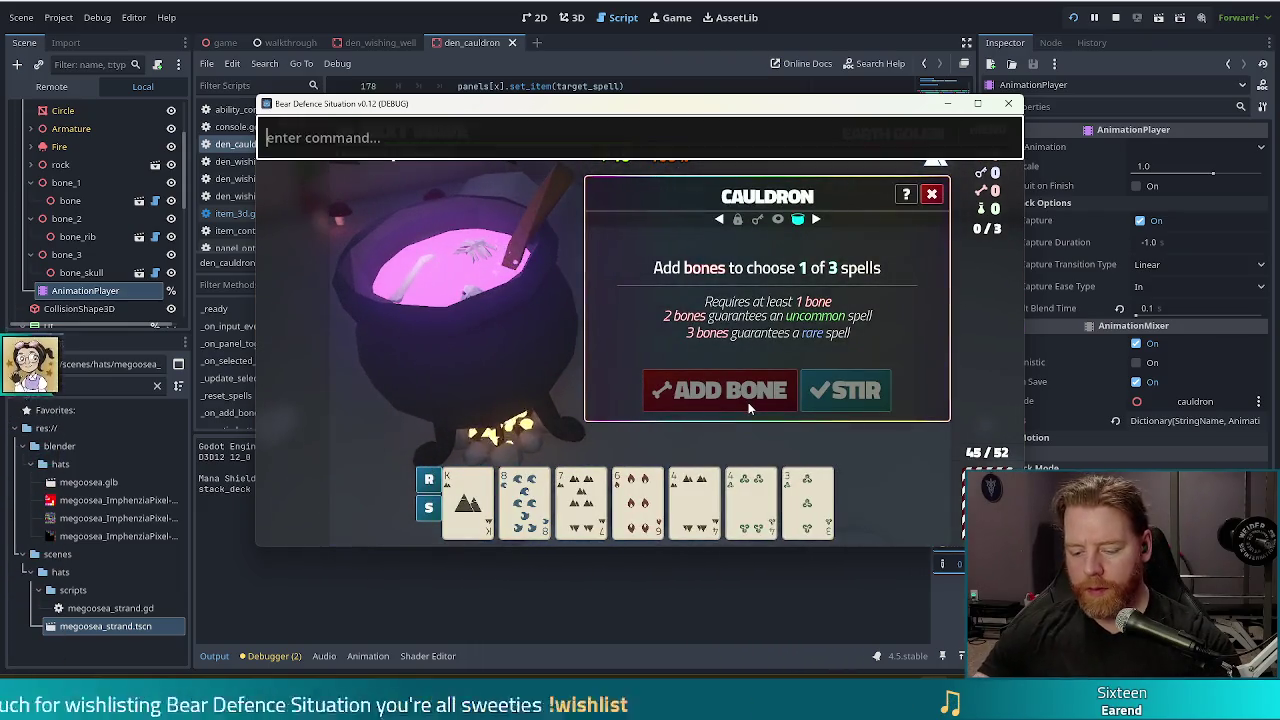
key(Return)
Add a bone and stir, skip the spells, then add and stir another bone before stopping the game.
click(748, 402)
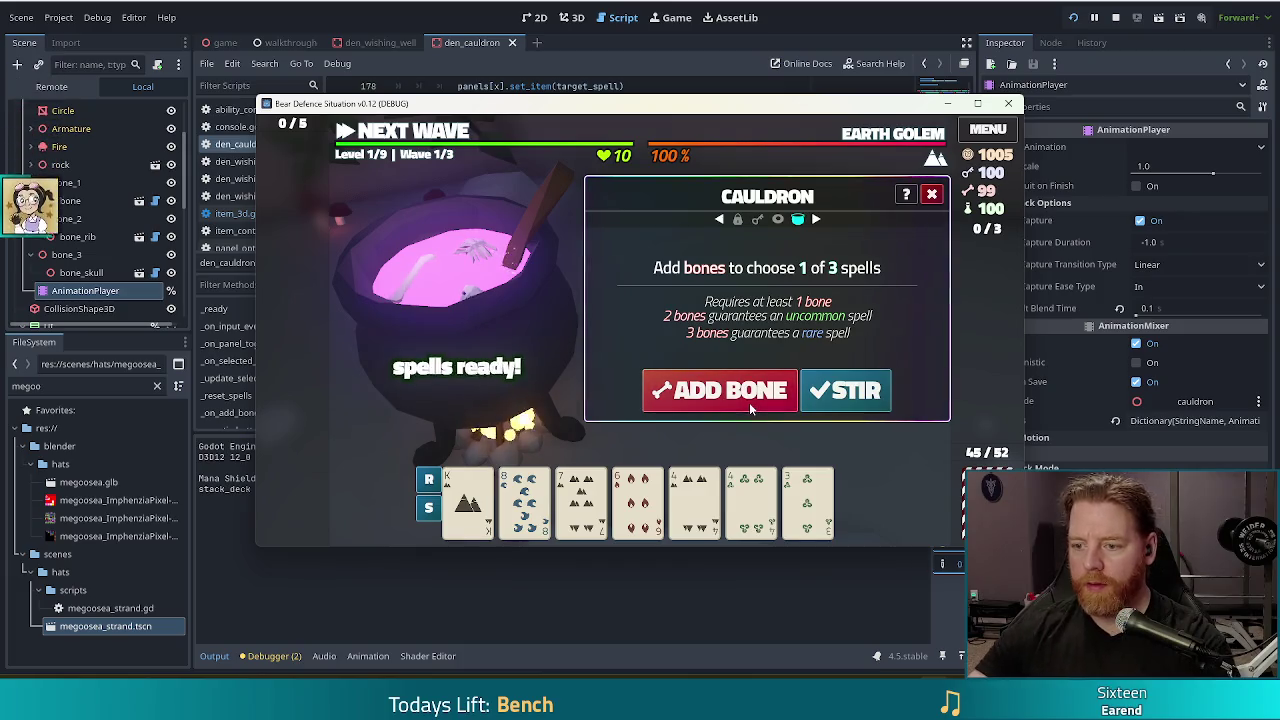
click(832, 393)
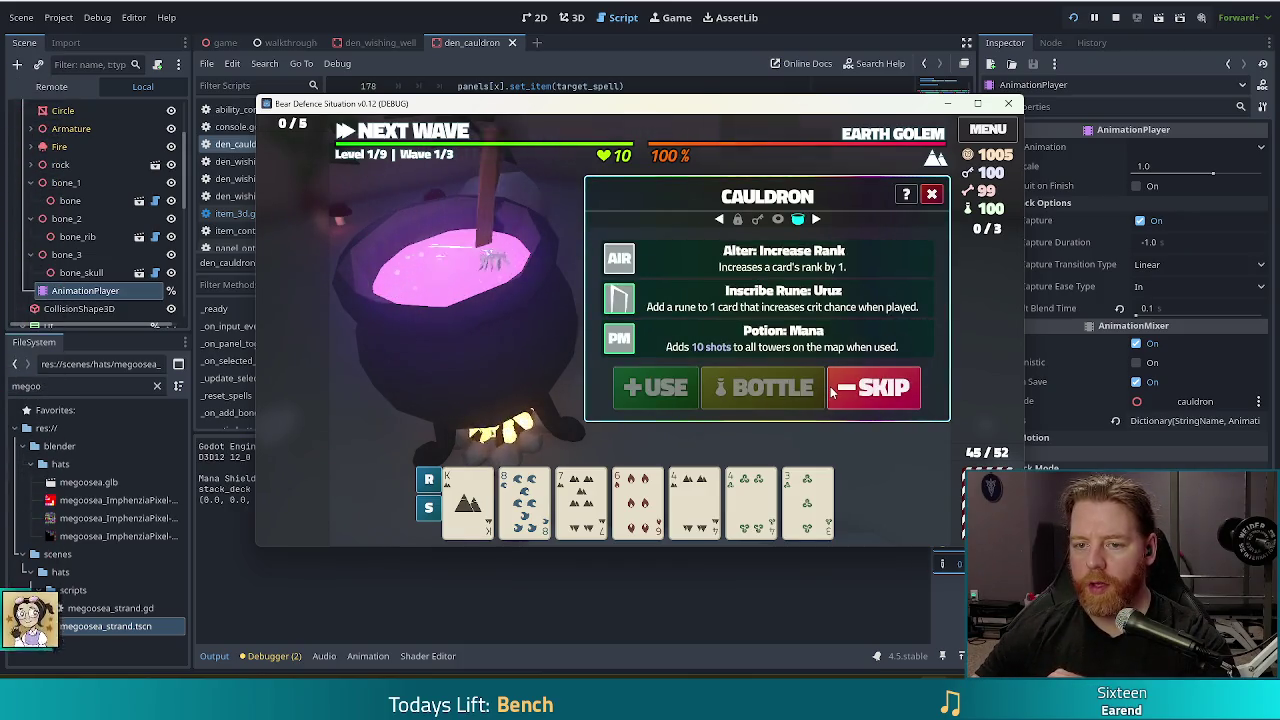
click(830, 393)
click(720, 400)
click(852, 396)
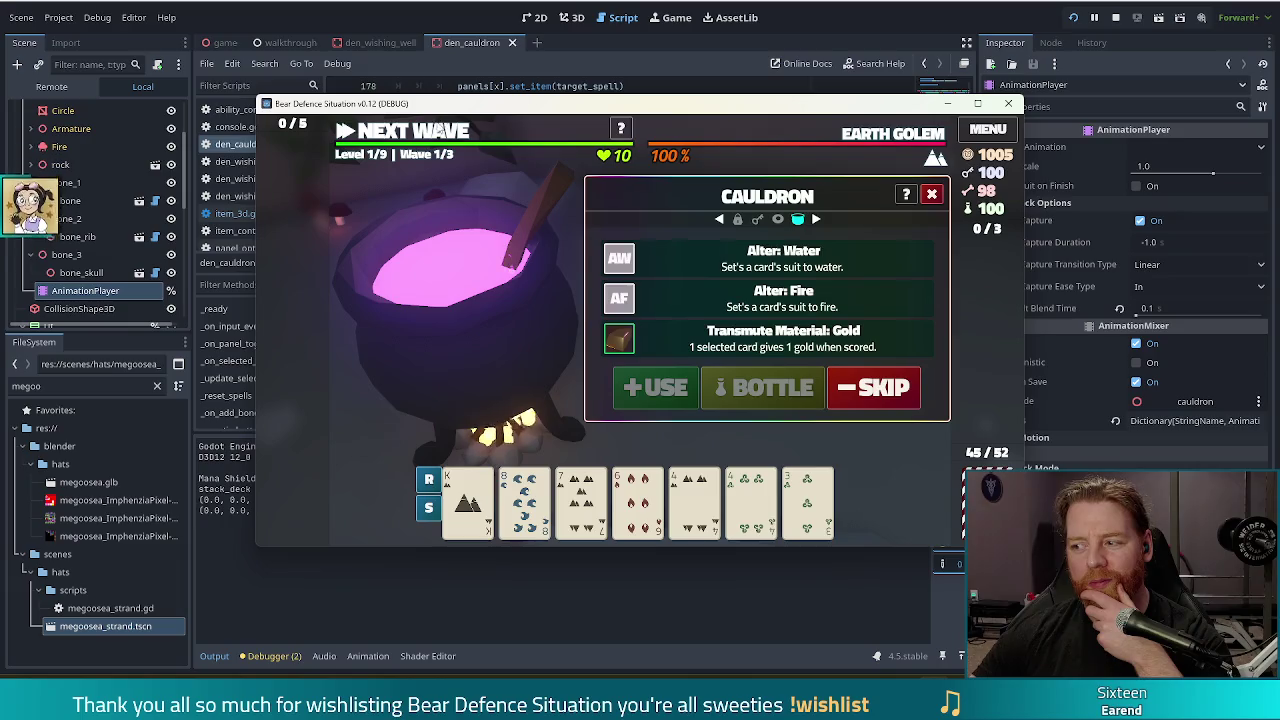
click(1117, 18)
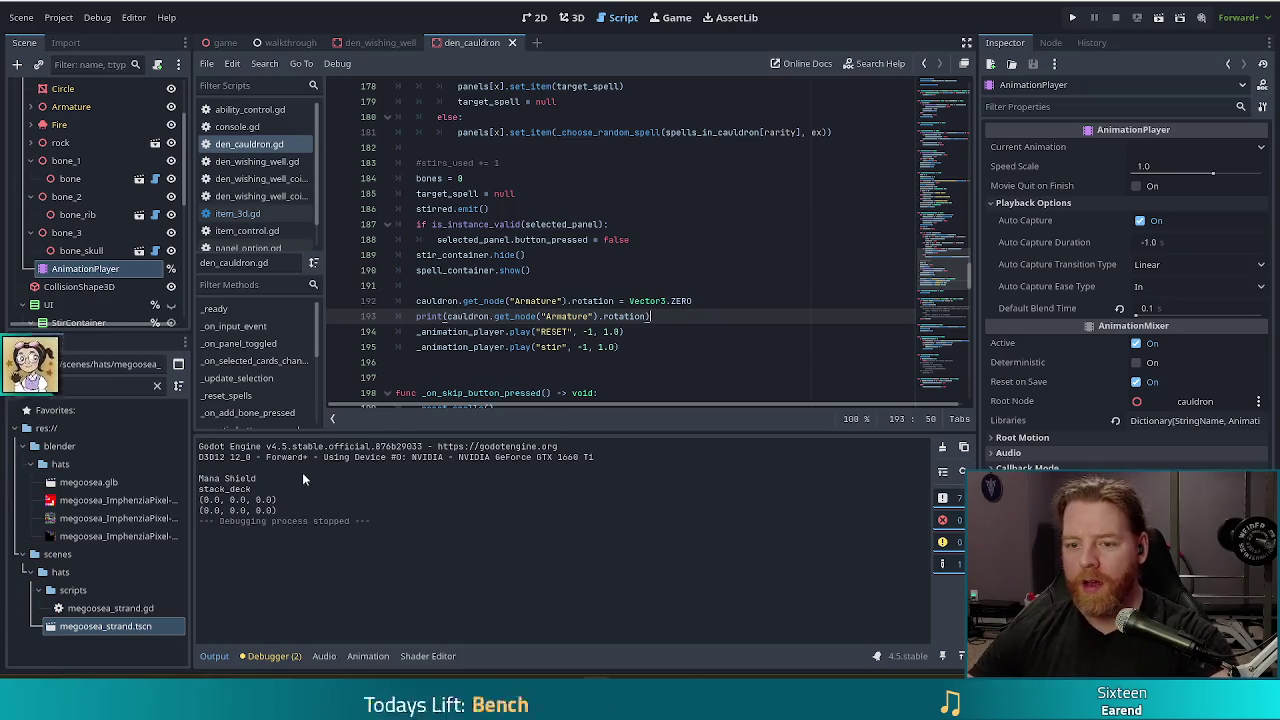
click(657, 331)
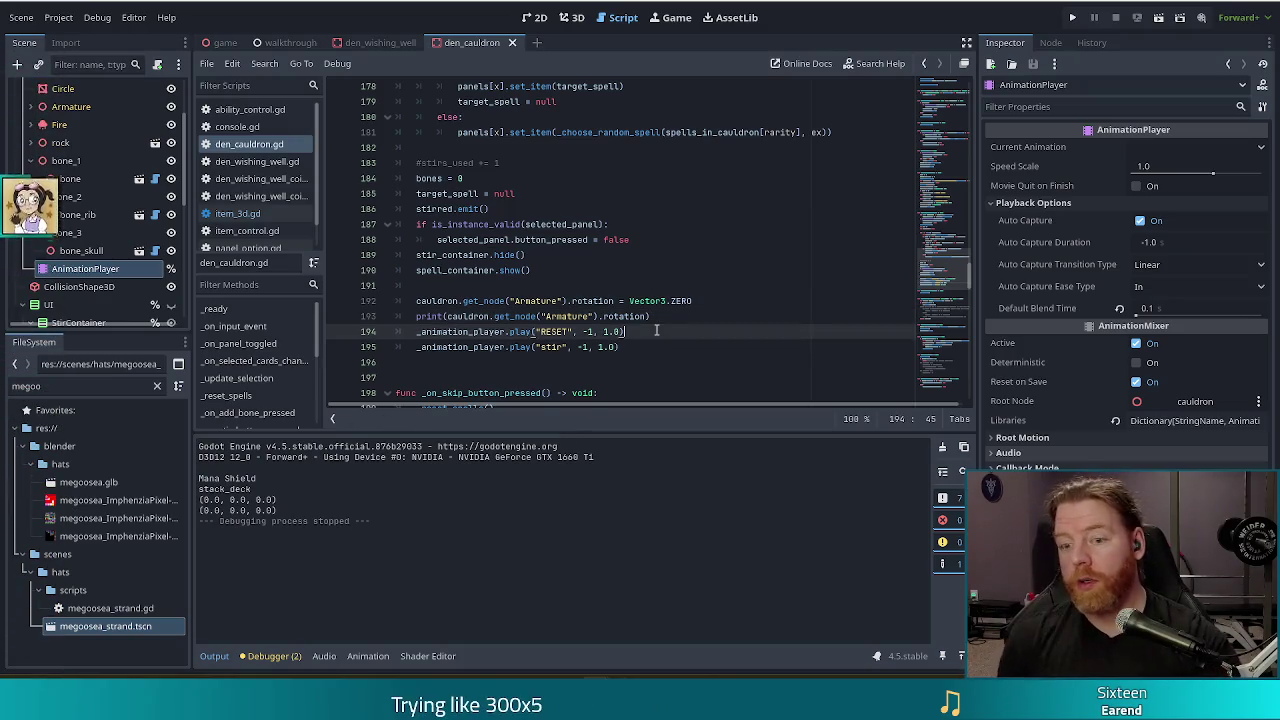
key(Return)
text(await an)
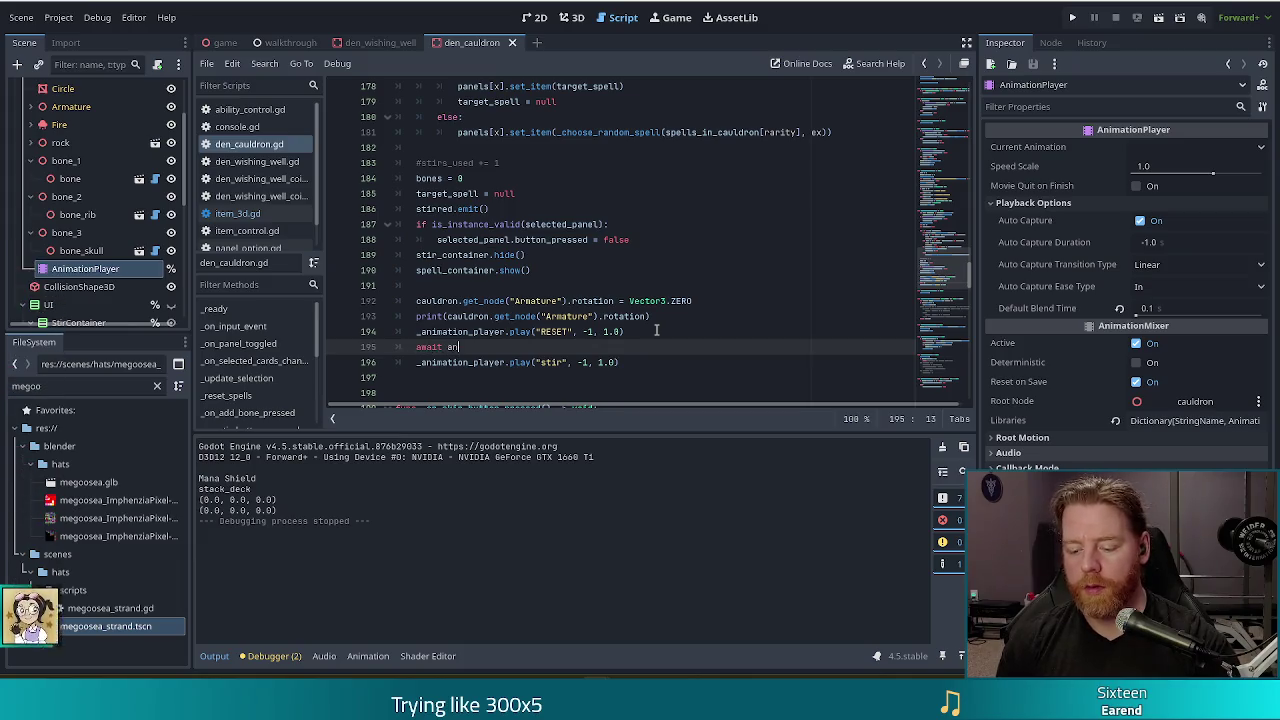
text(imation)
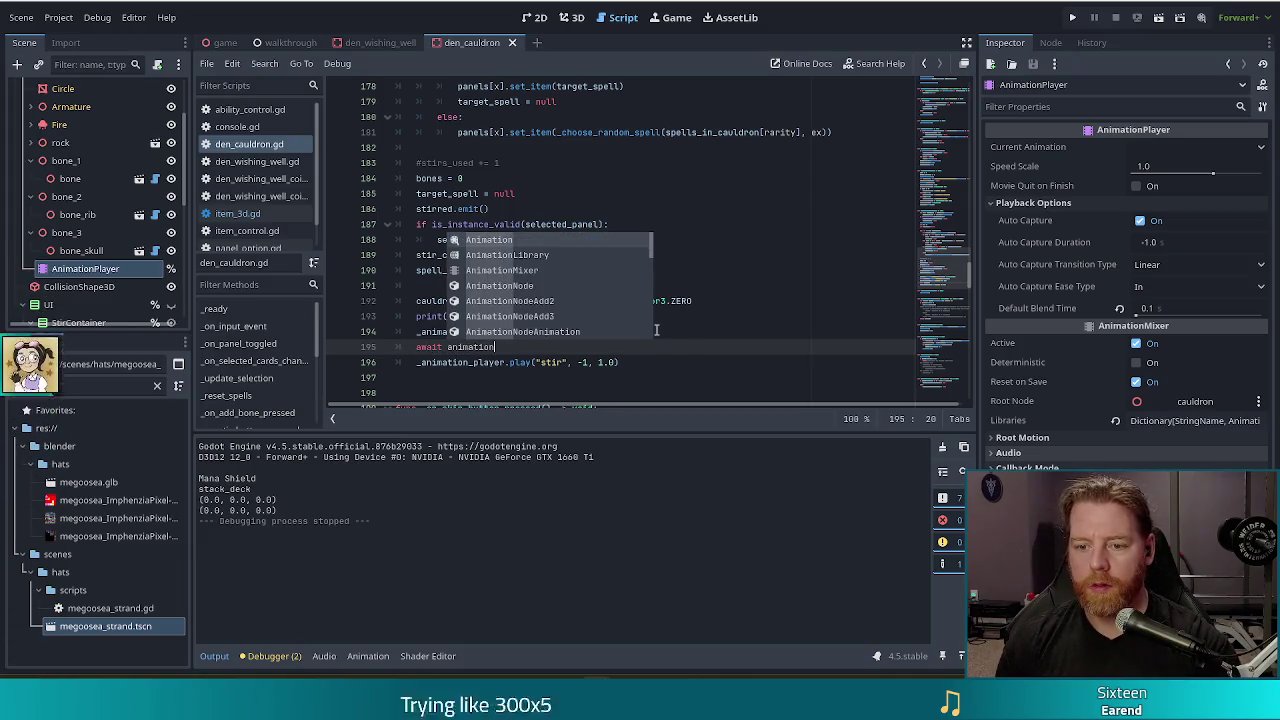
text(_pla)
key(Return)
text(.)
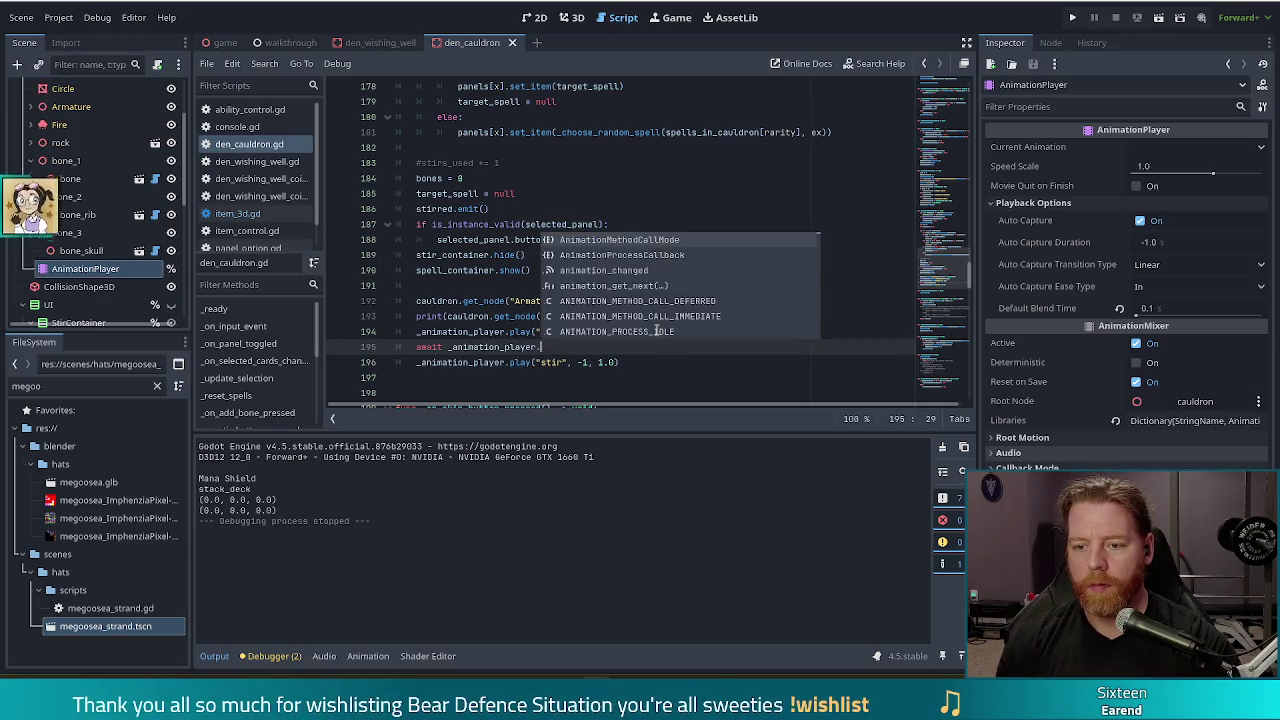
text(animation_fin)
key(Return)
key(ctrl+s)
click(454, 300)
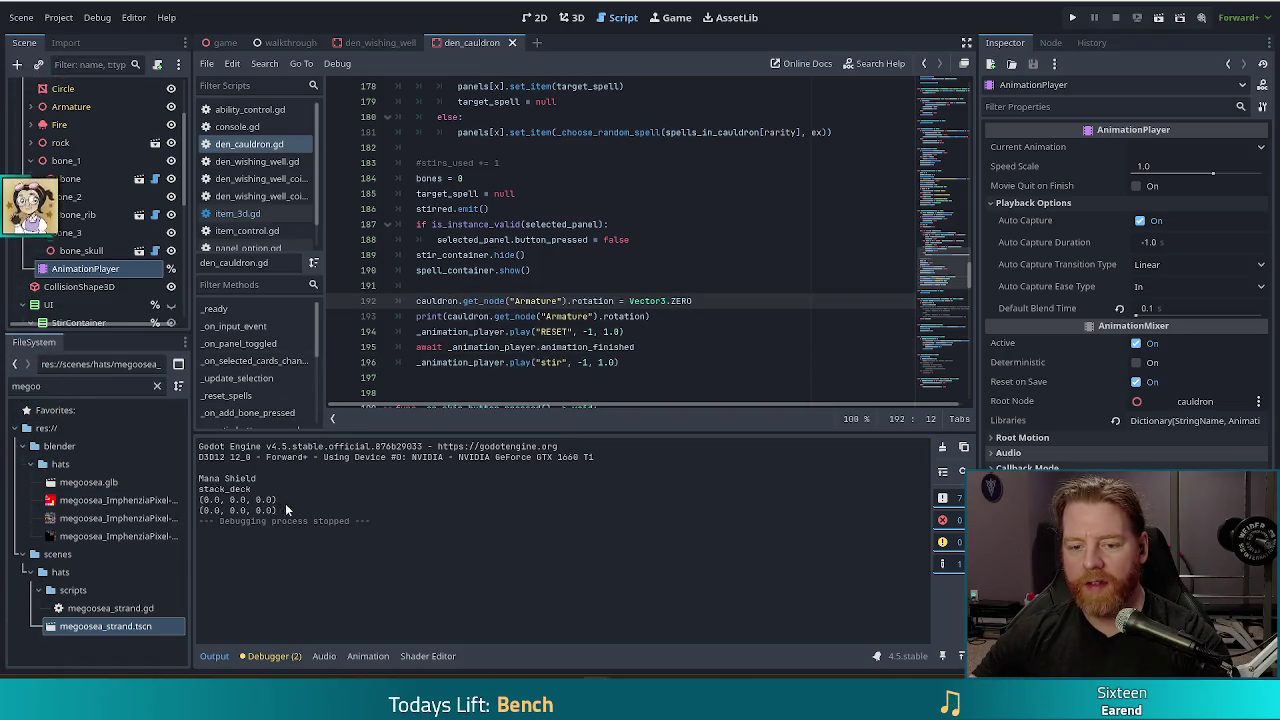
drag(282, 511, 275, 489)
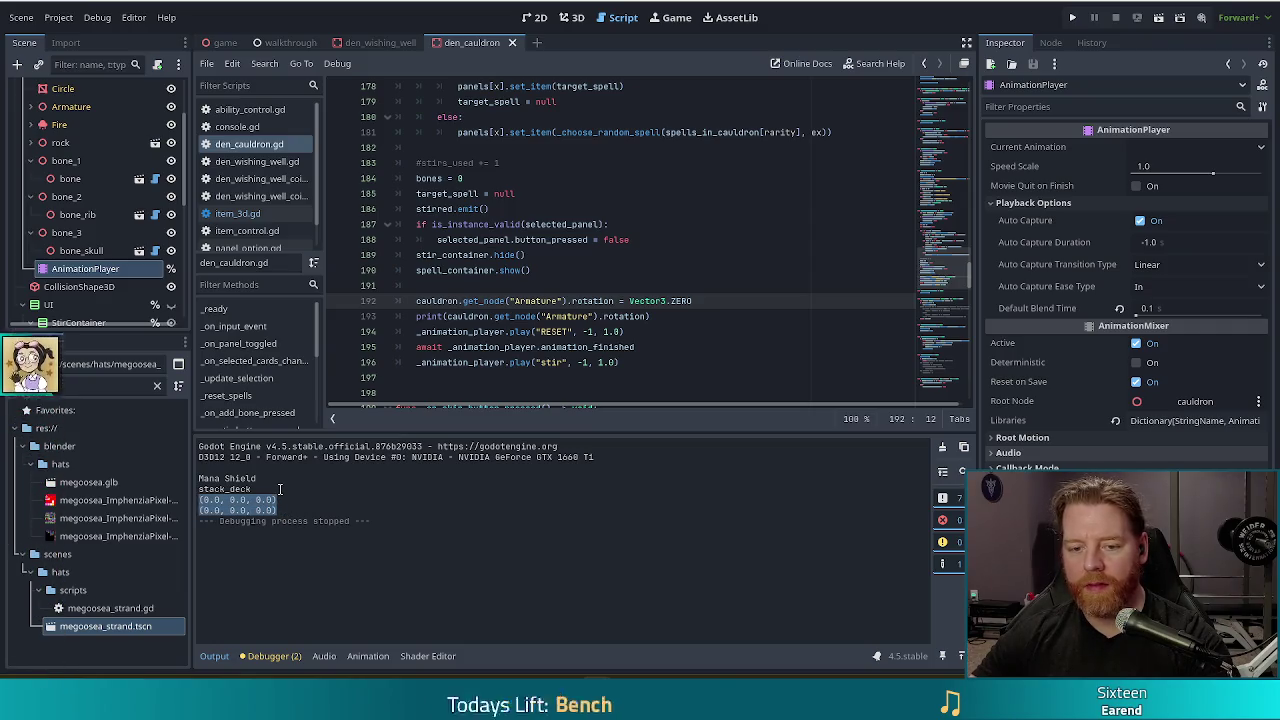
click(560, 331)
click(571, 362)
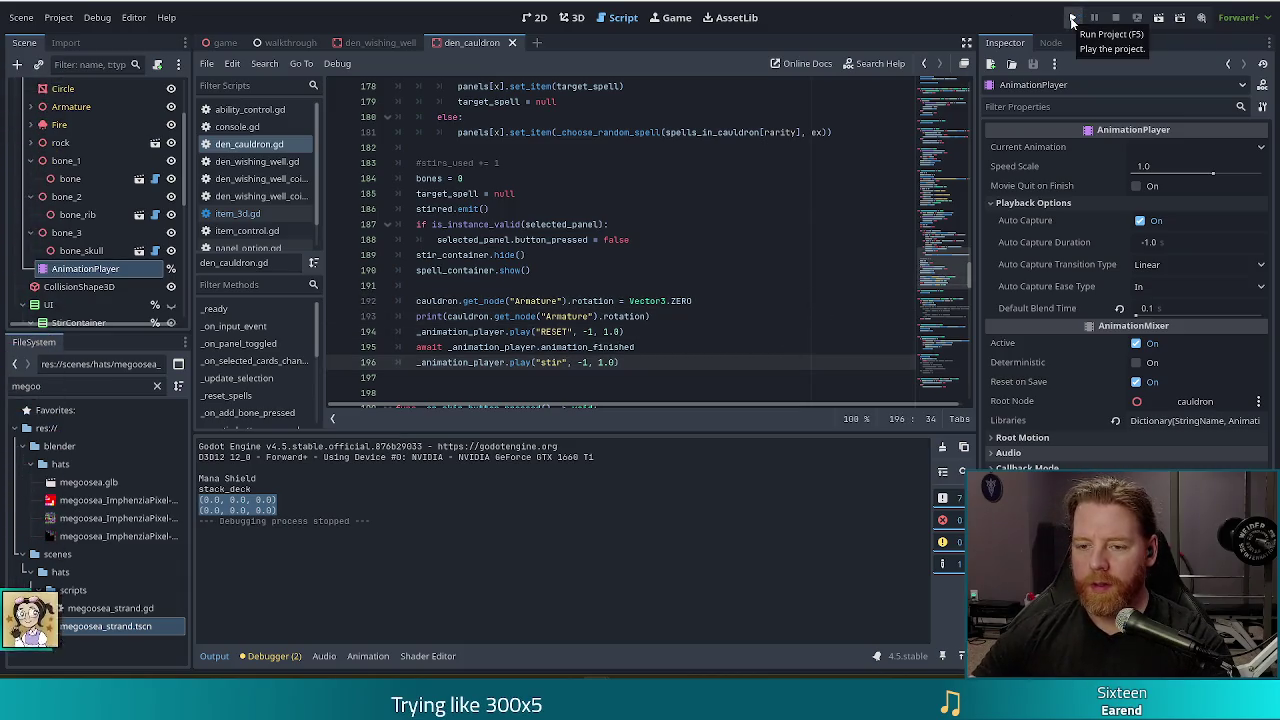
click(1073, 20)
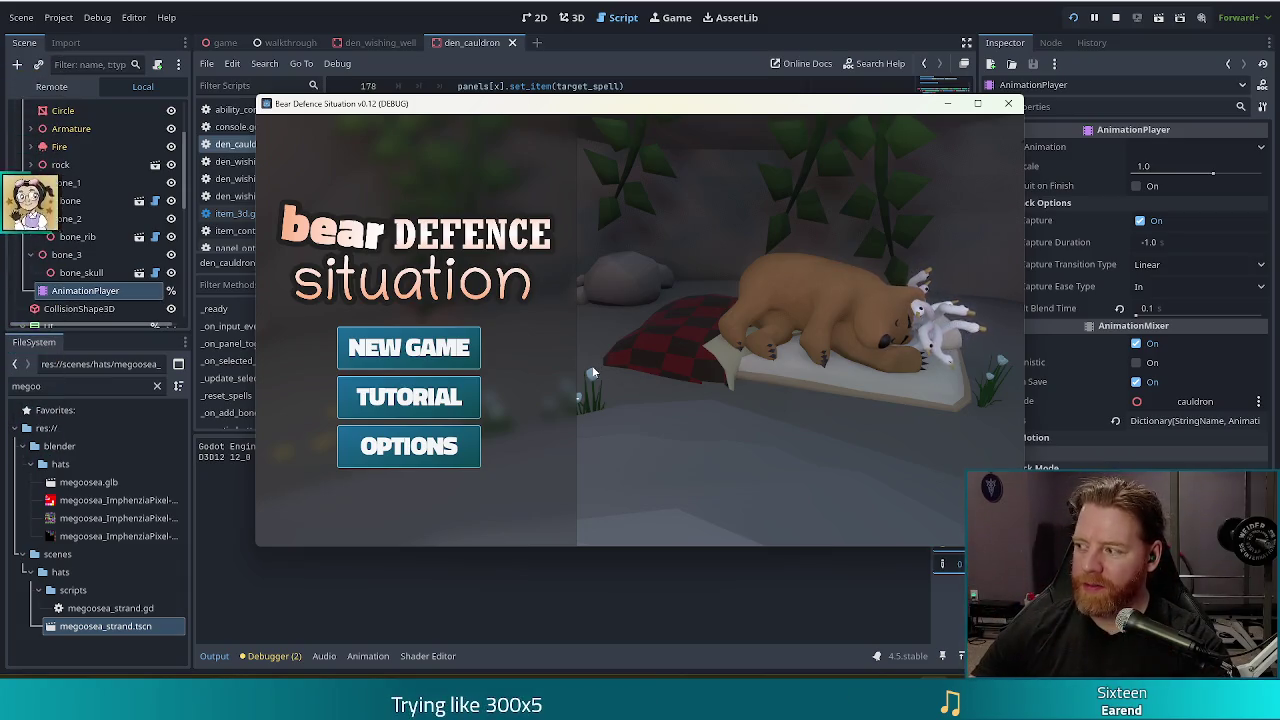
click(438, 357)
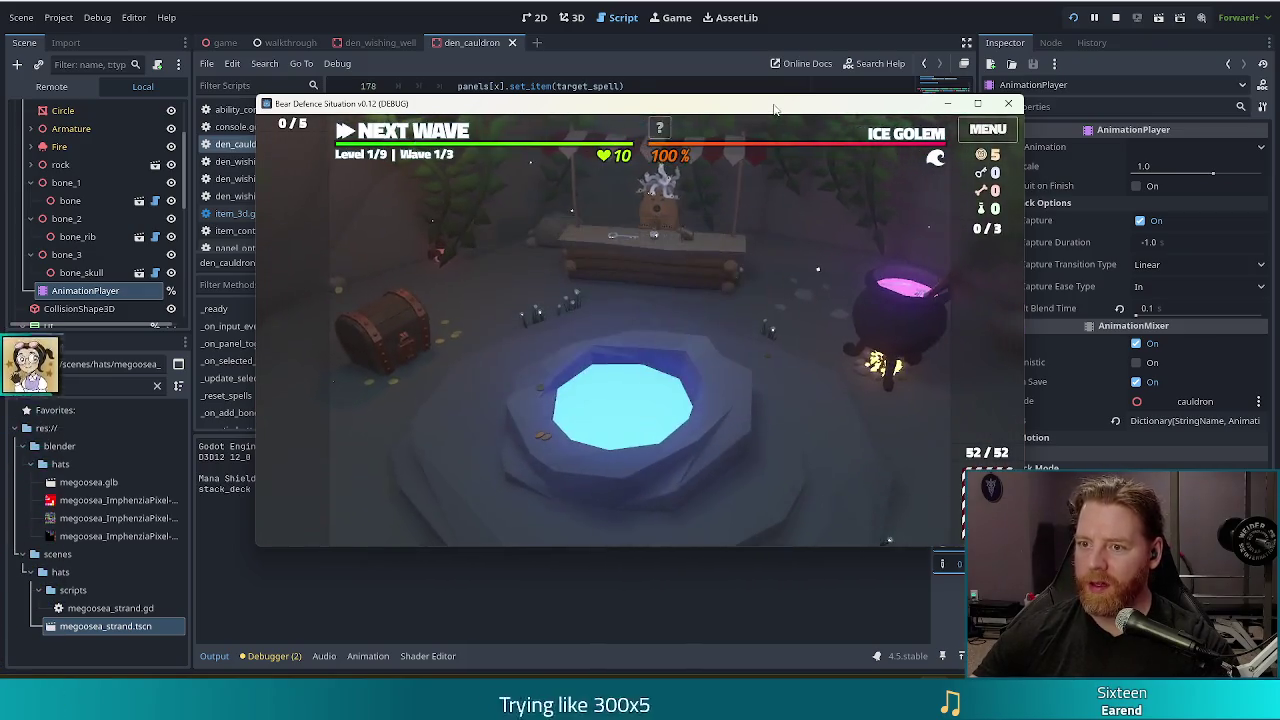
key(grave)
text(test-)
key(BackSpace)
key(BackSpace)
key(BackSpace)
text(kit)
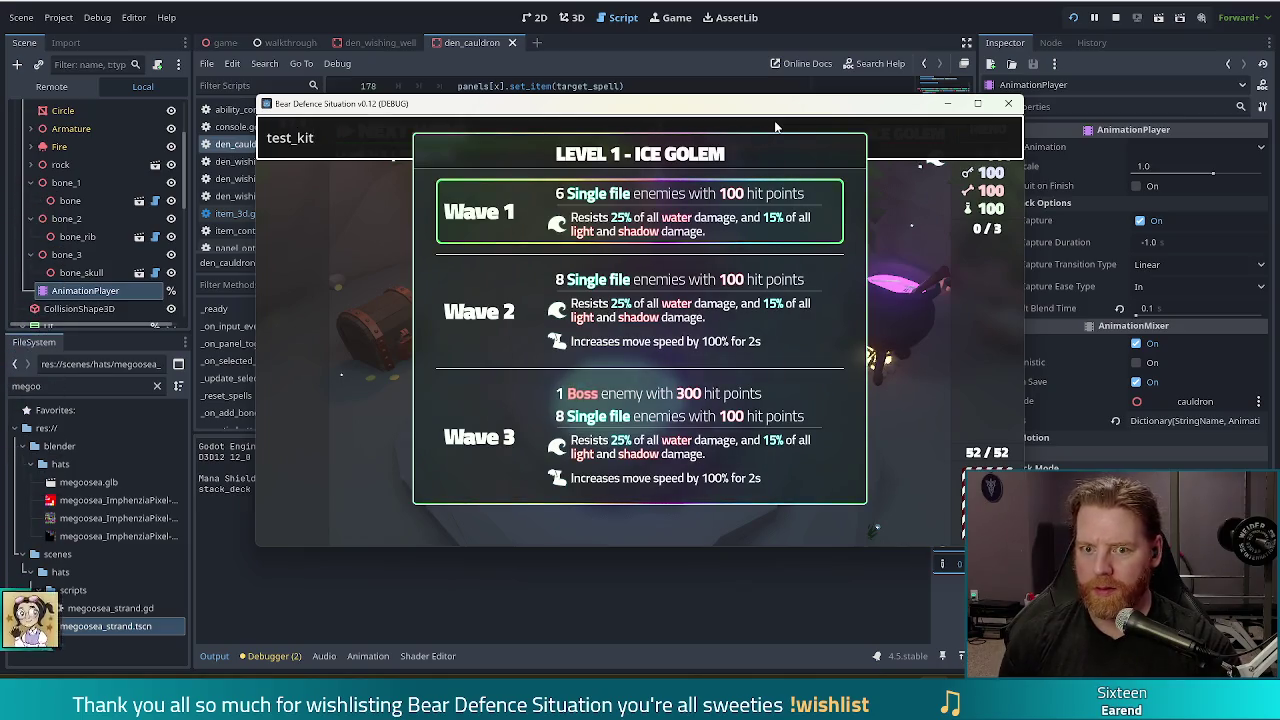
key(Return)
click(779, 404)
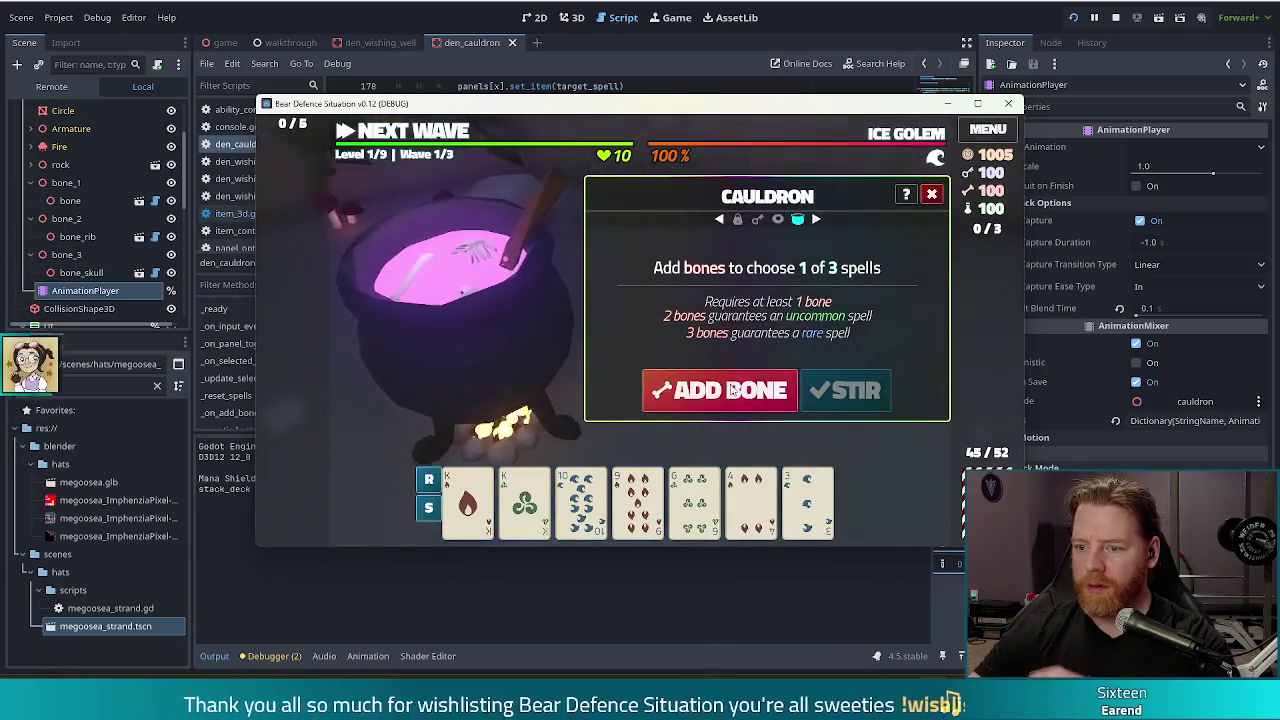
click(850, 392)
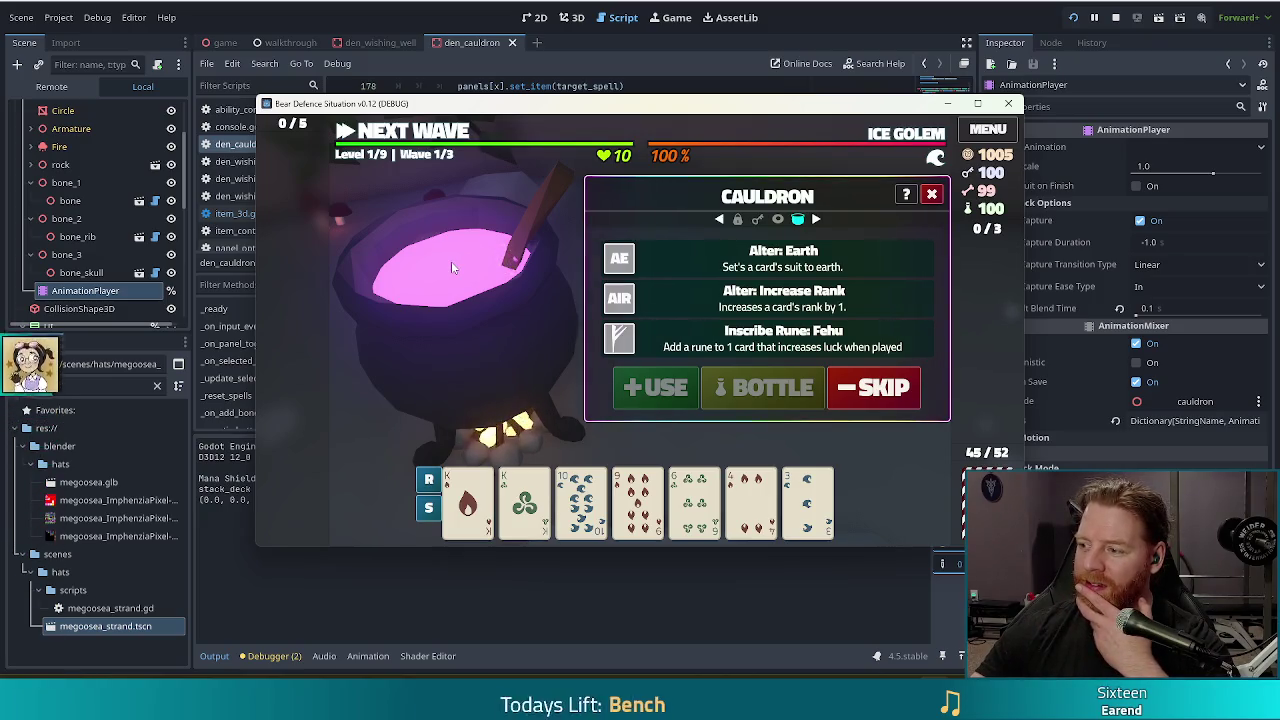
click(866, 392)
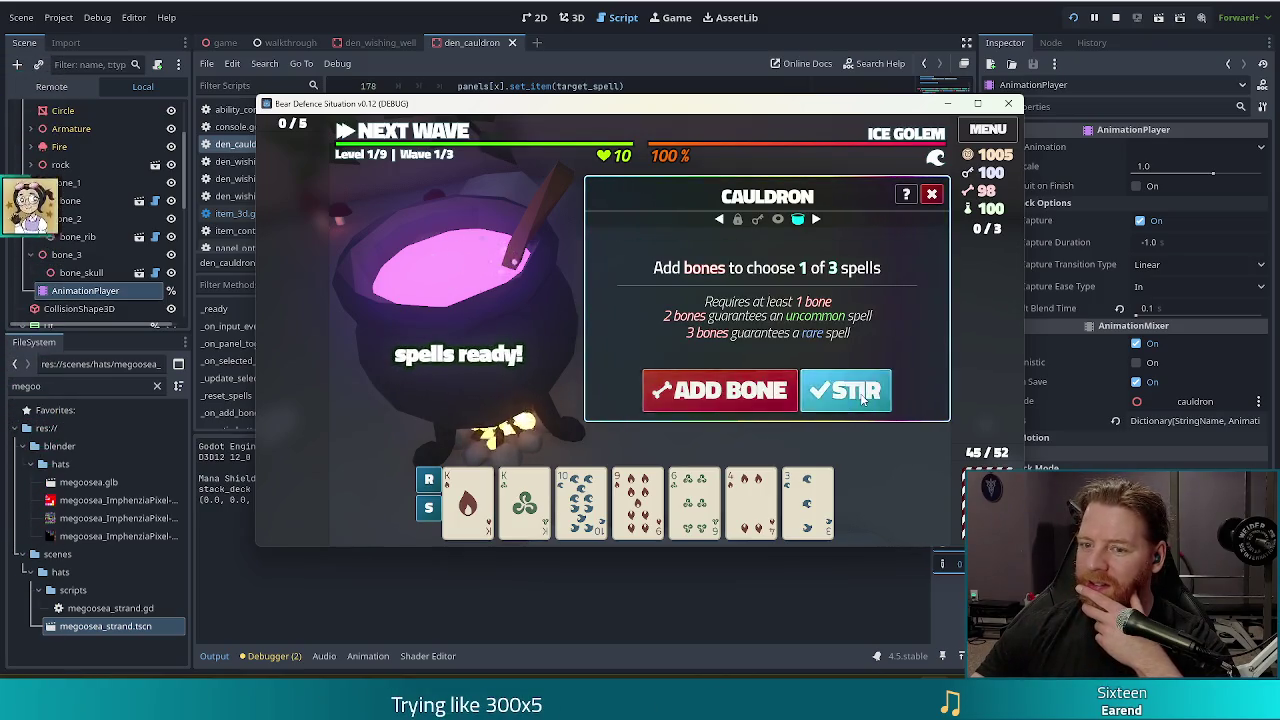
click(862, 398)
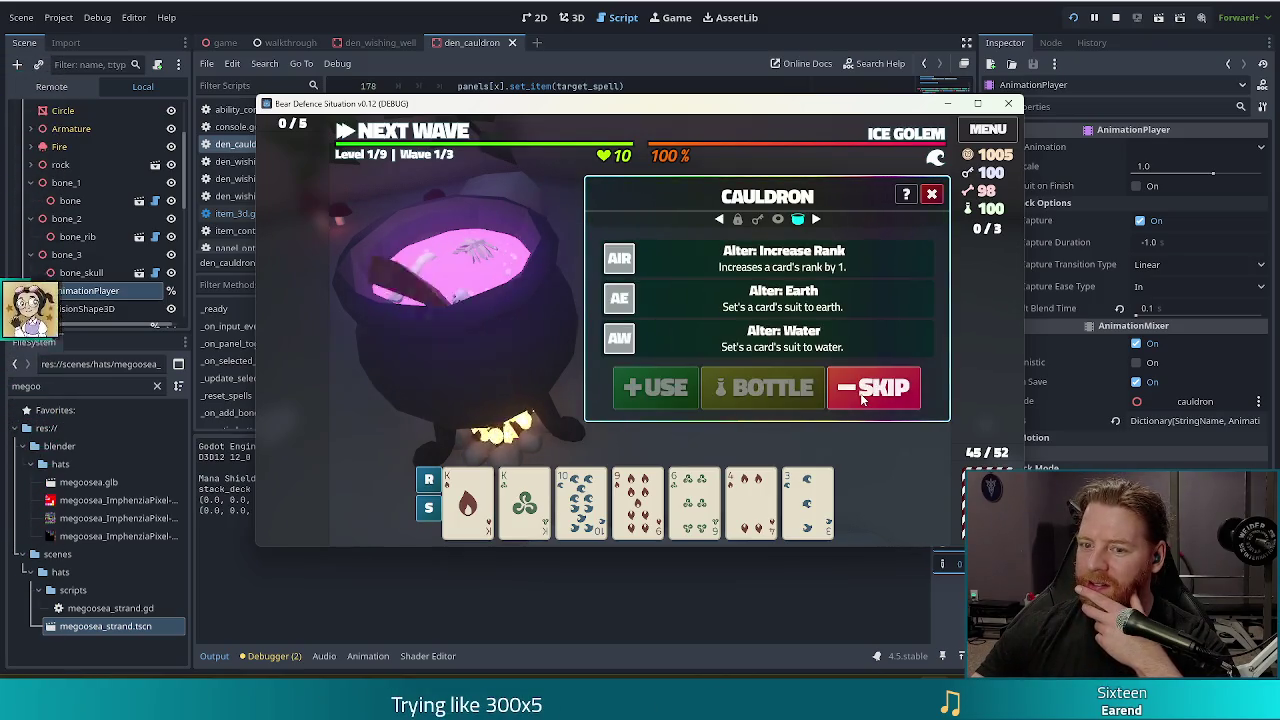
click(1118, 18)
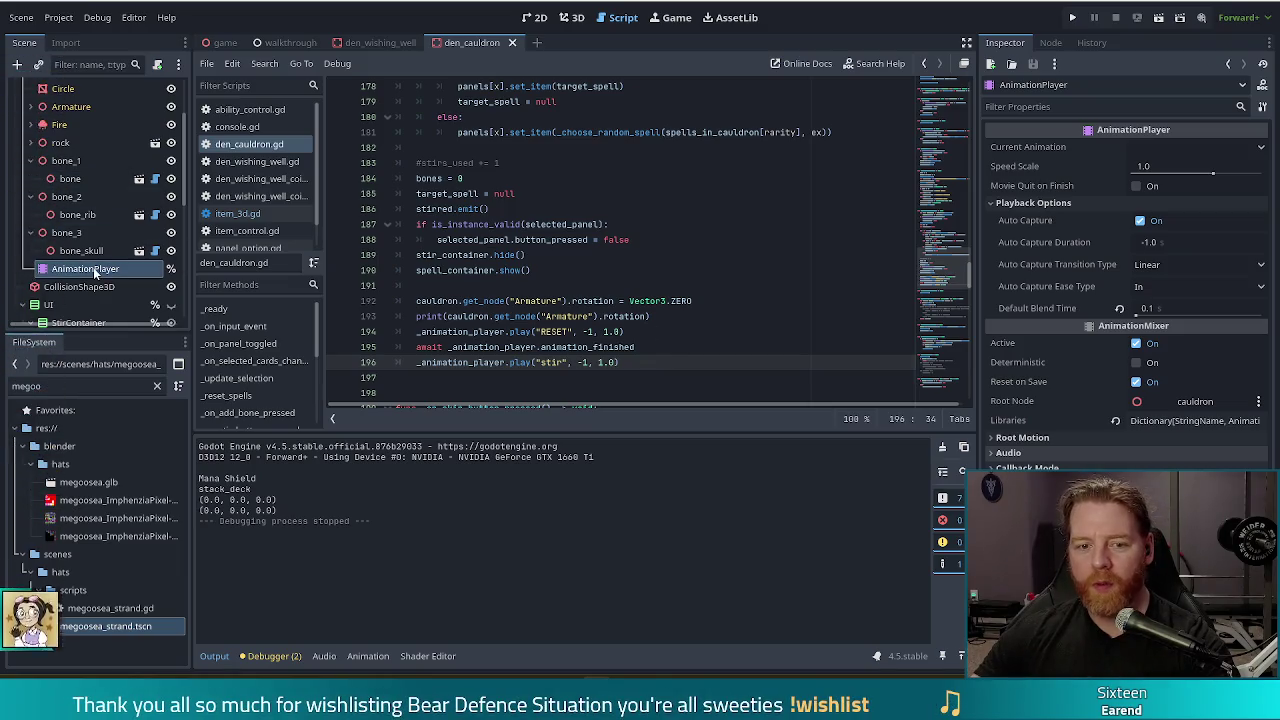
Change the RESET animation's Armature:rotation key at time 0 from y -360 to 0, and save.
click(368, 656)
click(440, 447)
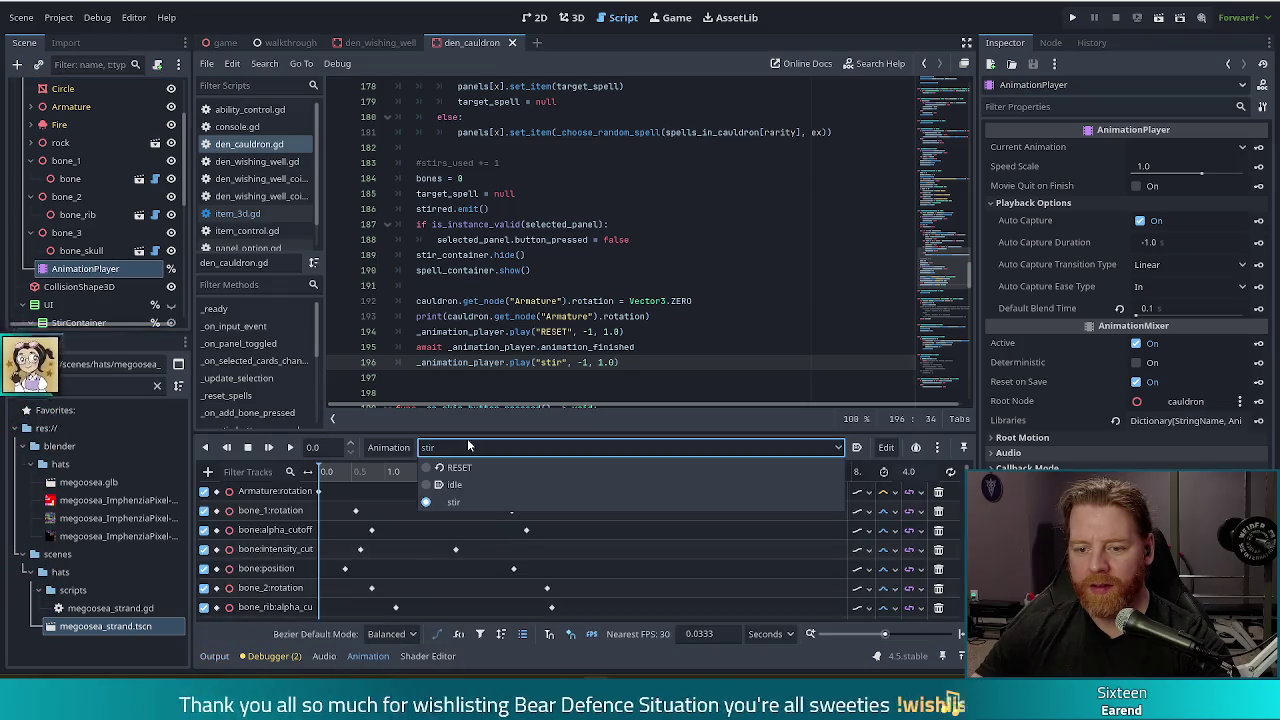
click(445, 465)
scroll(318, 520, down, 5)
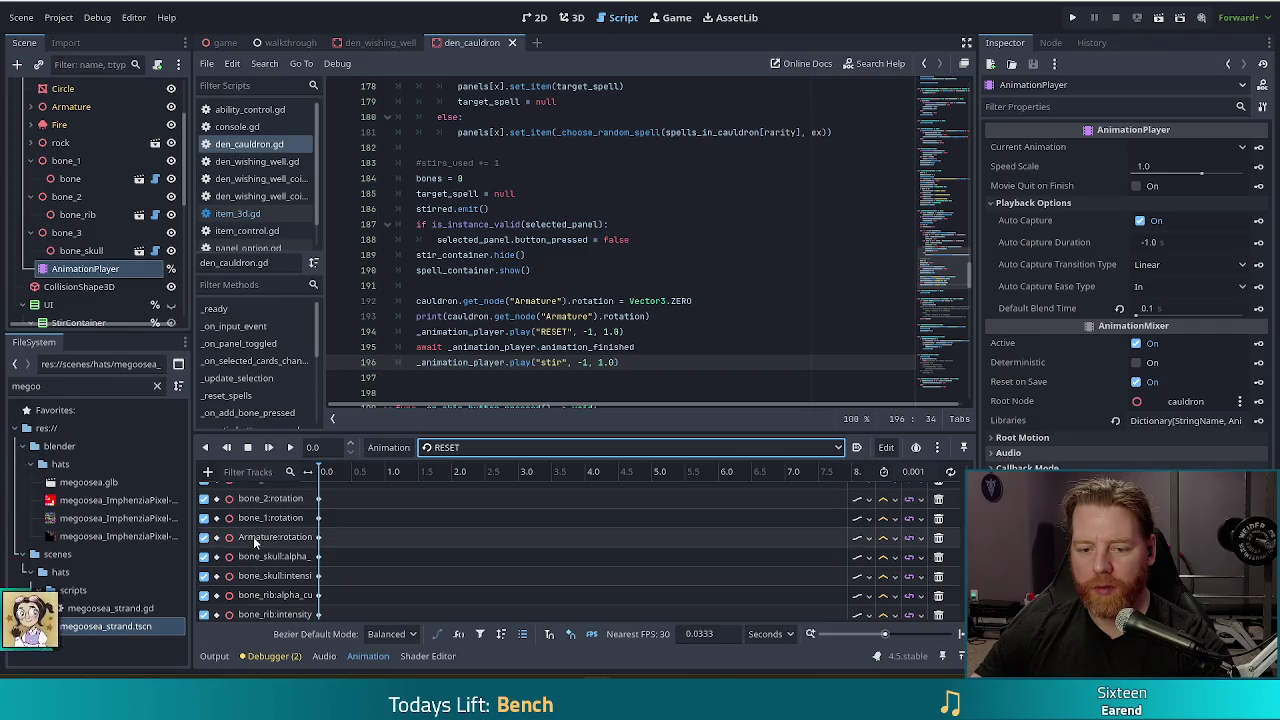
click(320, 538)
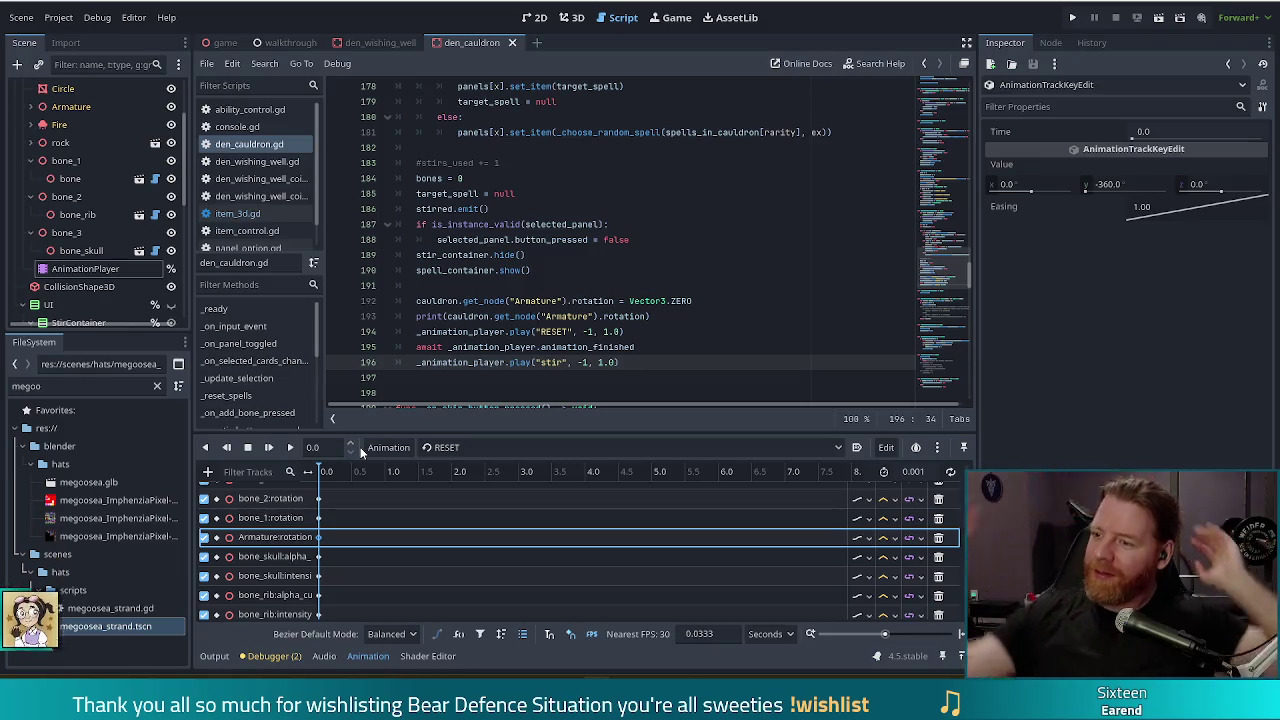
click(1124, 185)
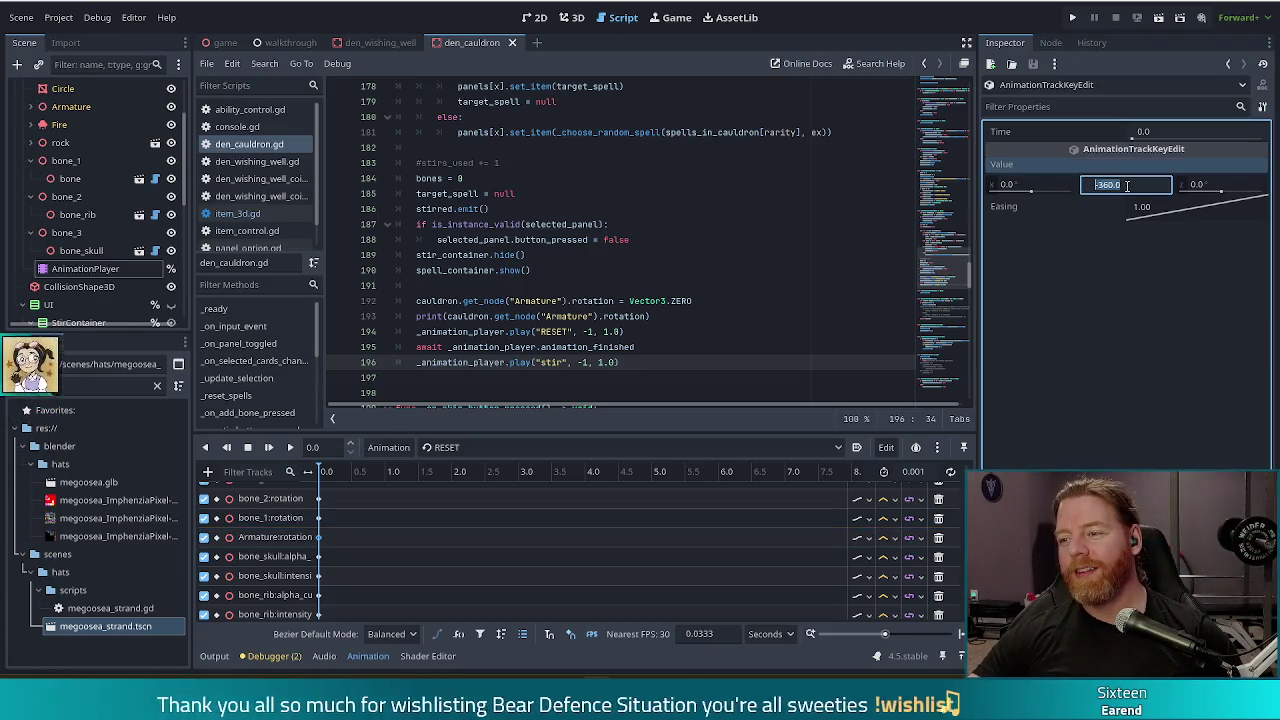
text(0)
key(ctrl+s)
Relaunch the game to test the stir animation again.
mouse_move(517, 331)
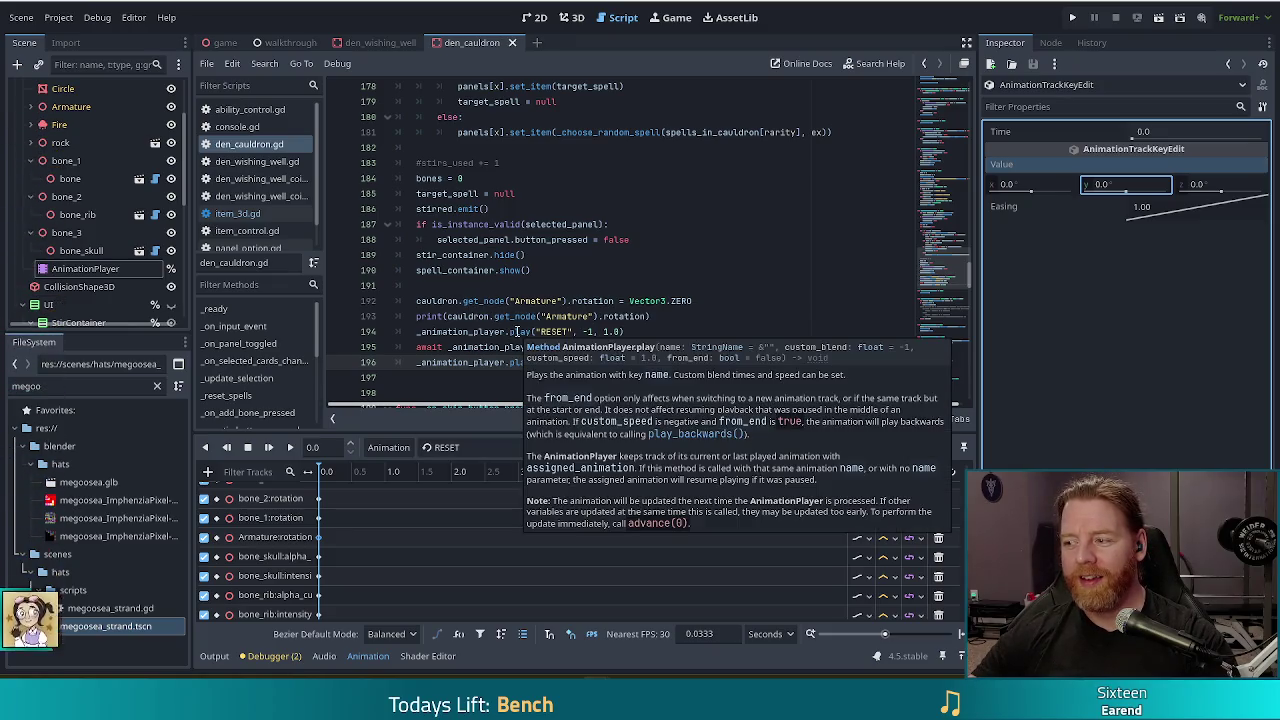
mouse_move(457, 332)
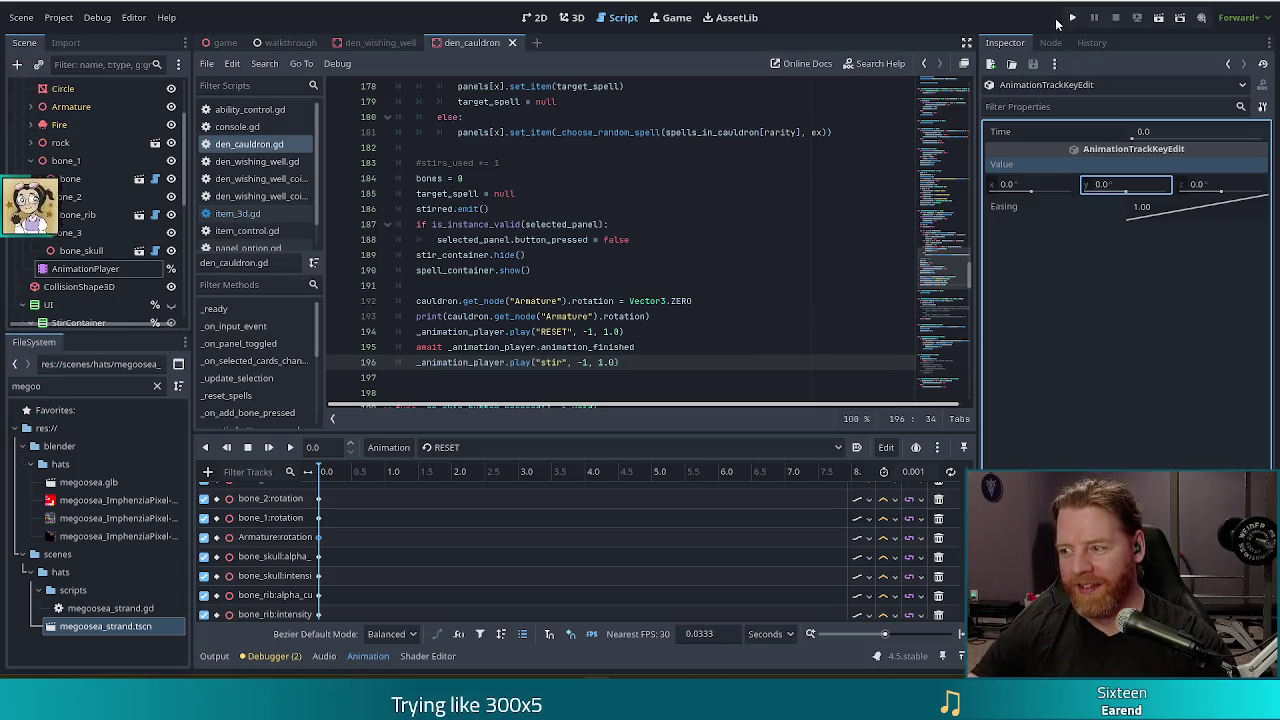
click(1072, 18)
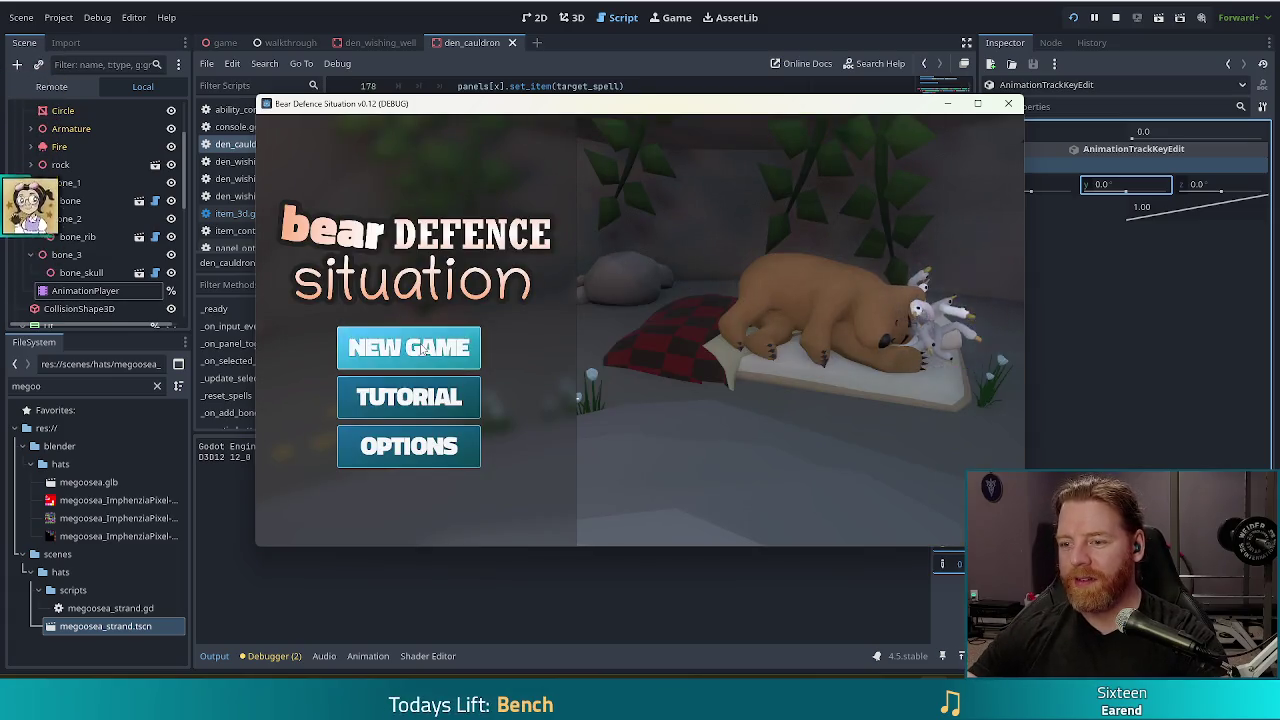
Start a new game, open the cauldron panel and run test_kit for resources.
click(420, 348)
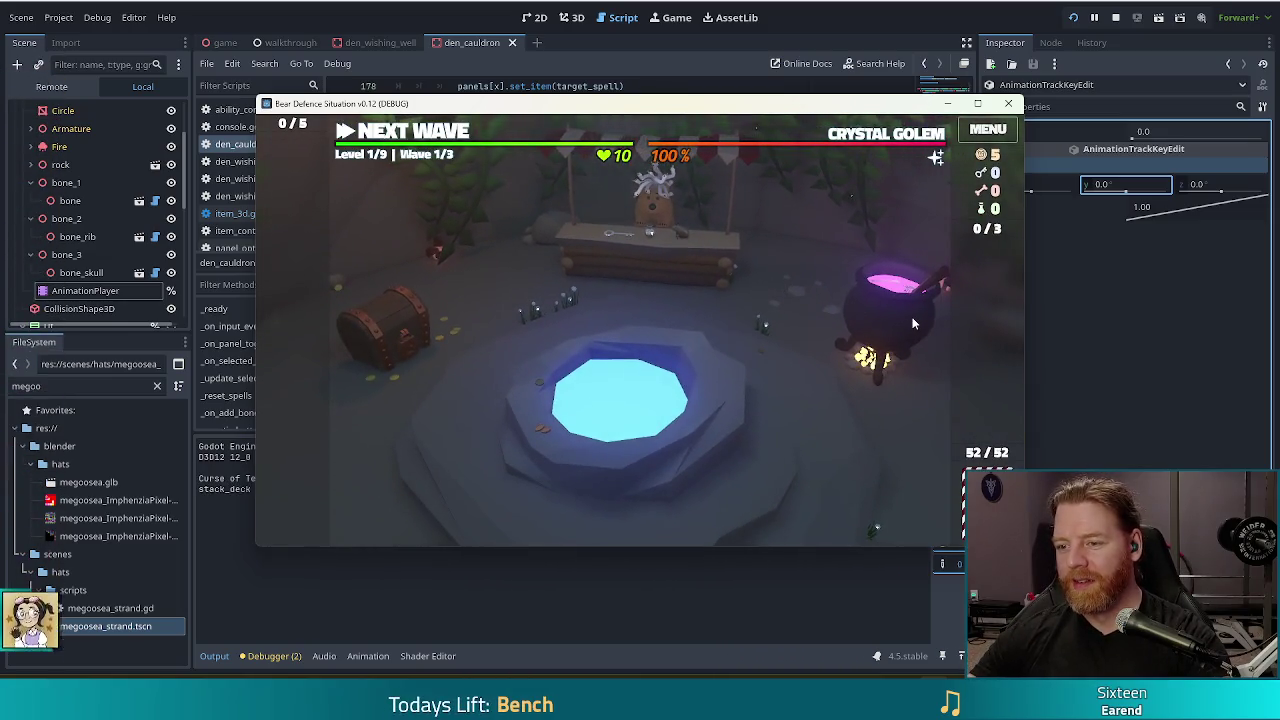
click(912, 323)
key(grave)
text(test_kit)
key(Return)
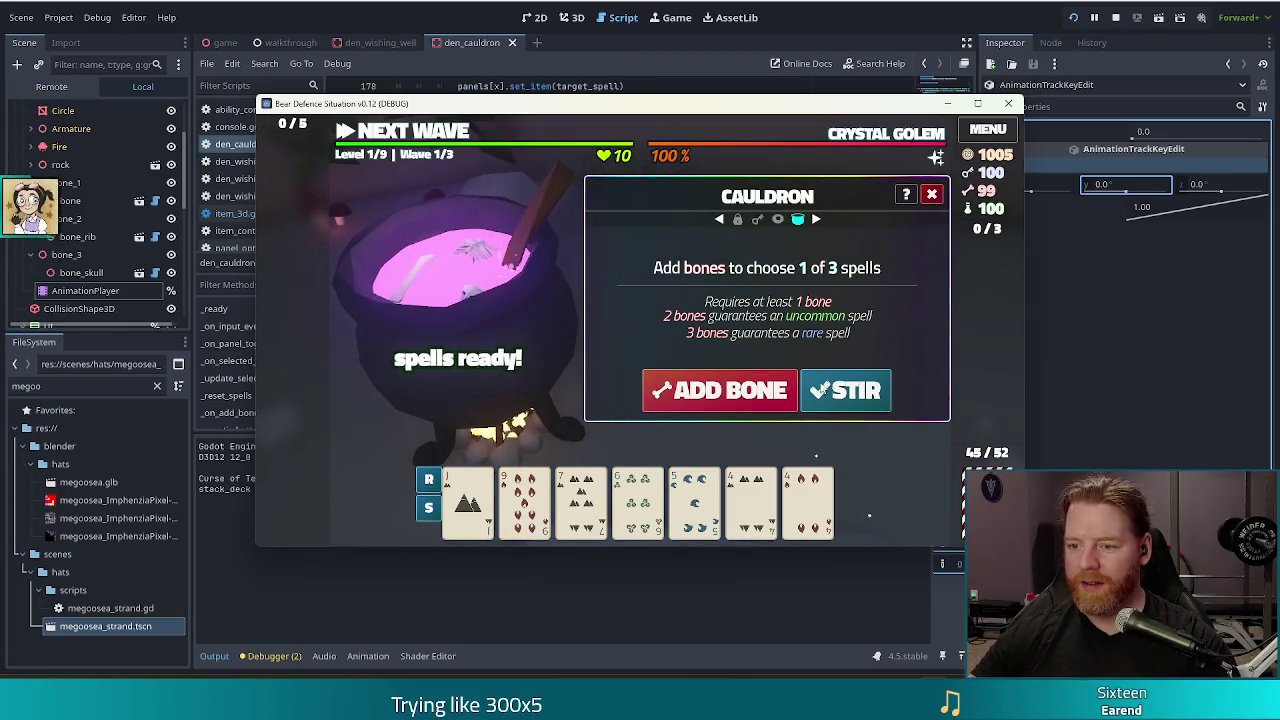
Stir and skip the spells, then add a bone and stir again to get three spell offers.
click(850, 393)
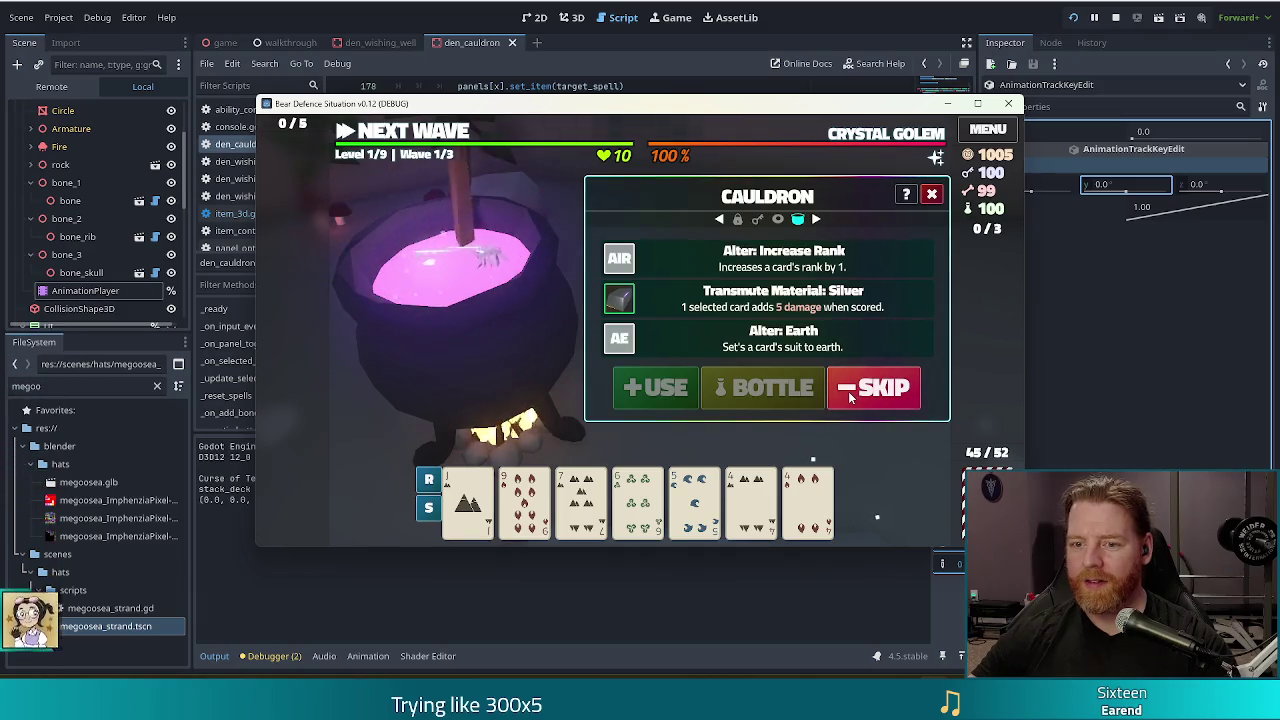
click(892, 395)
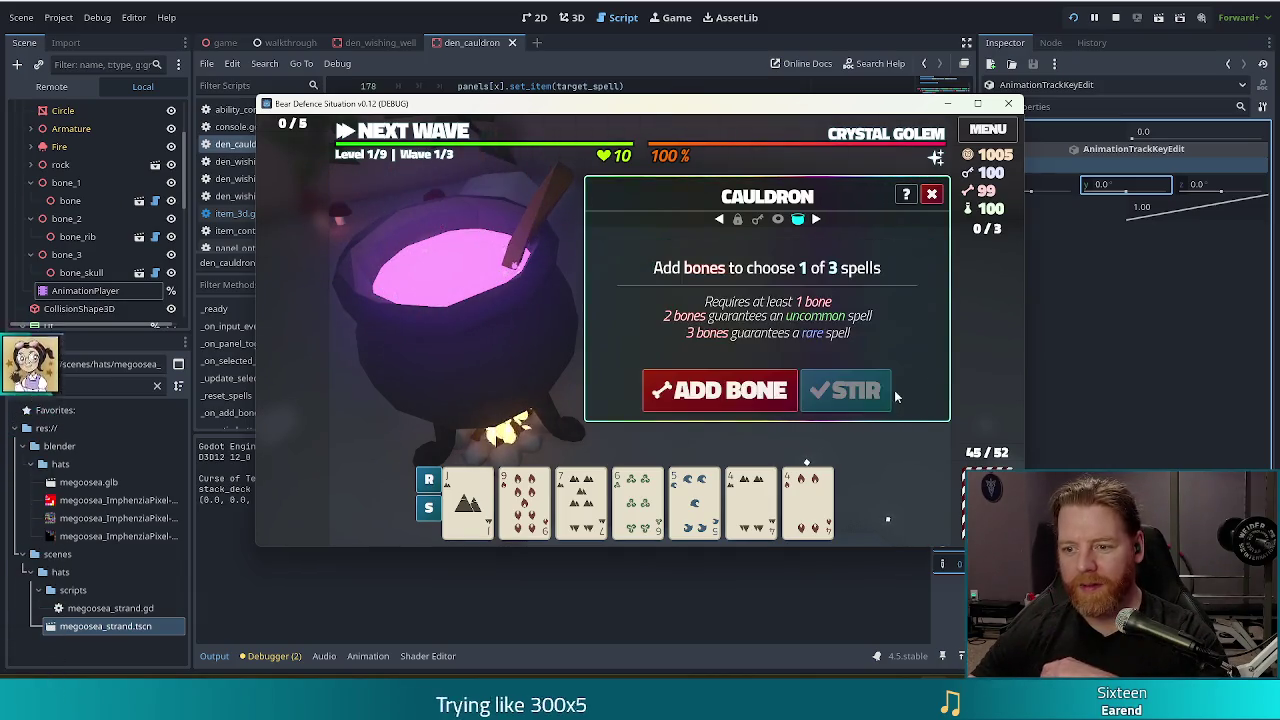
click(720, 390)
click(848, 393)
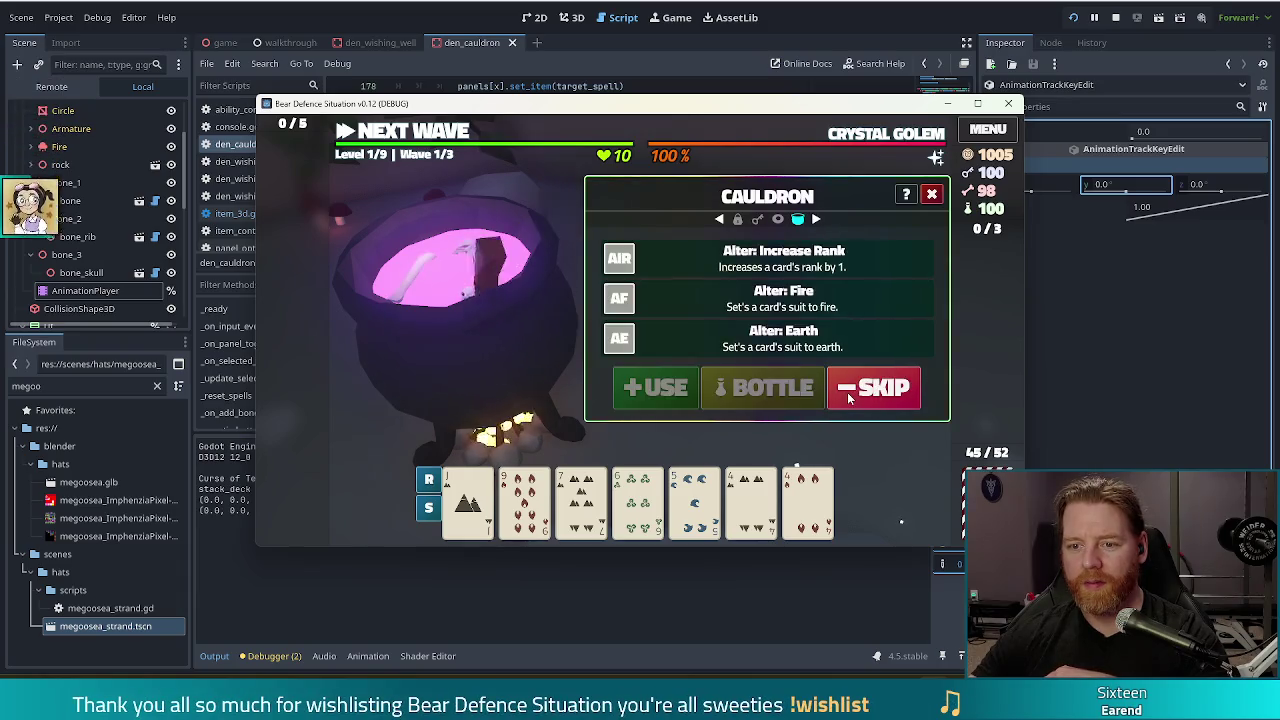